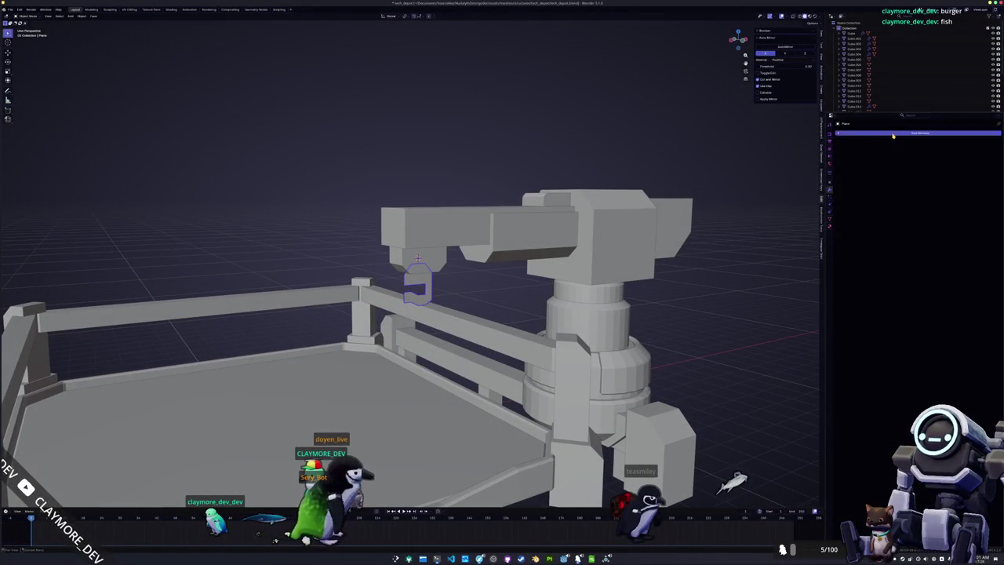
Step: Add a Solidify modifier to the hook plane and apply its scale
{"action": "left_click", "coordinate": [919, 133]}
{"action": "left_click", "coordinate": [909, 148]}
{"action": "key", "text": "ctrl+a"}
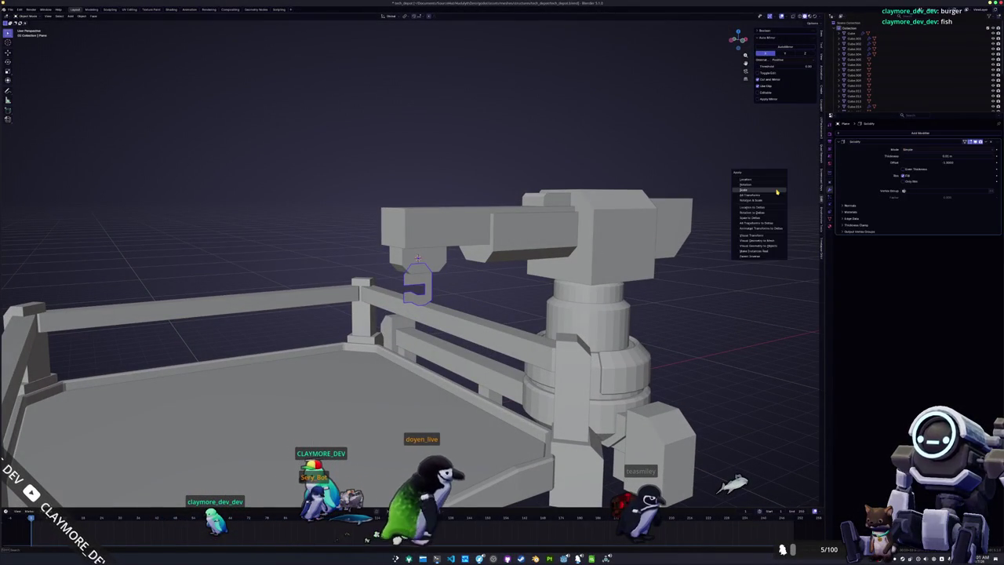
{"action": "left_click", "coordinate": [777, 191]}
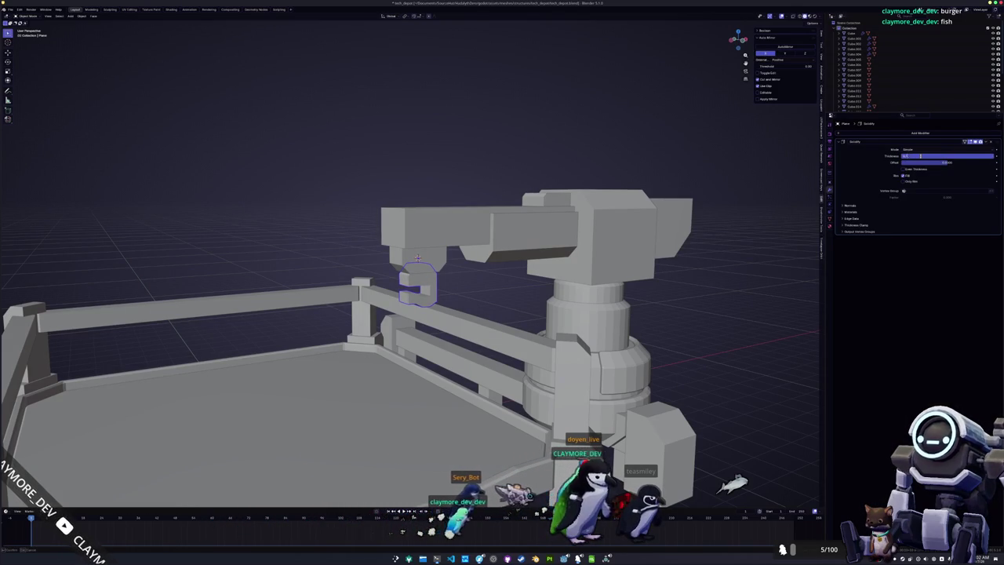
Step: In front view, enter Edit Mode and box-select the hook's lower faces
{"action": "left_click_drag", "start_coordinate": [745, 172], "coordinate": [637, 243]}
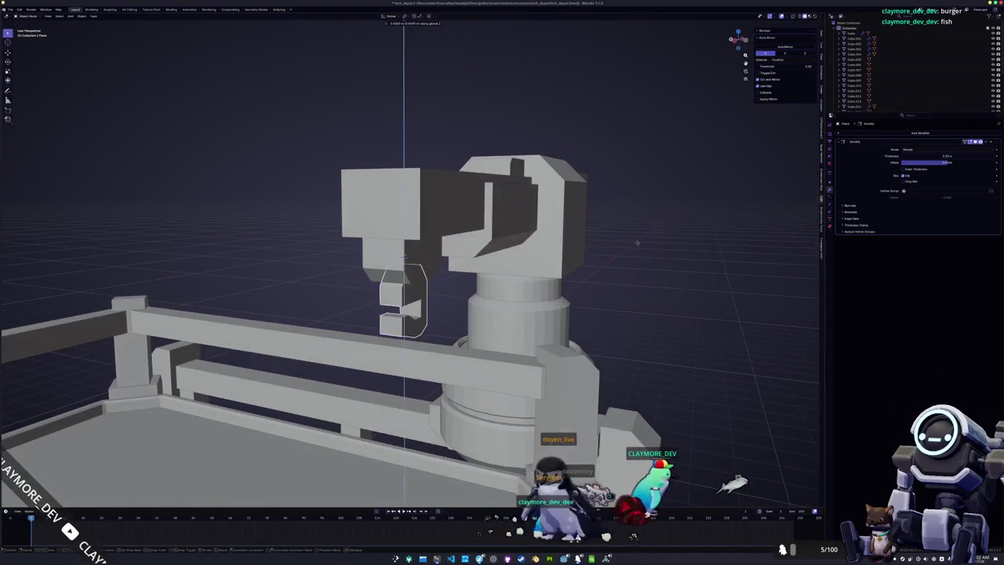
{"action": "left_click_drag", "start_coordinate": [404, 258], "coordinate": [445, 293]}
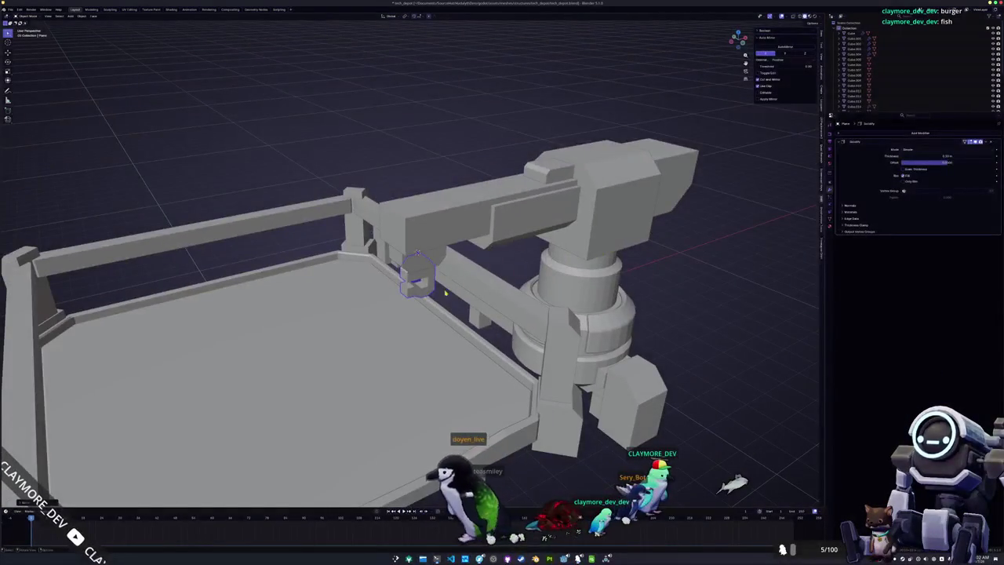
{"action": "key", "text": "KP_1"}
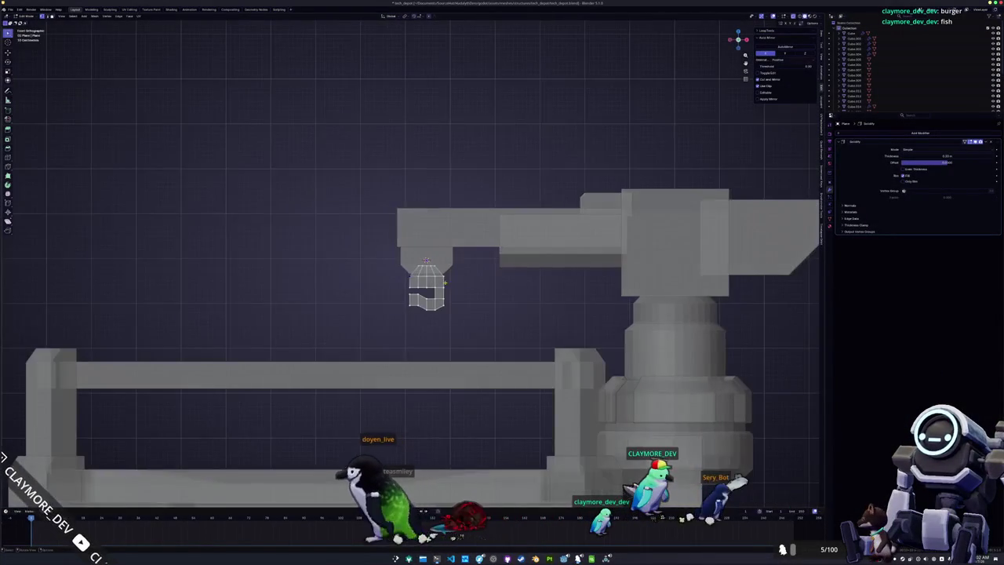
{"action": "key", "text": "KP_Decimal"}
{"action": "left_click_drag", "start_coordinate": [505, 372], "coordinate": [361, 301]}
Step: Move the selected faces up along Z so the hook meets the arm mount
{"action": "key", "text": "g"}
{"action": "key", "text": "z"}
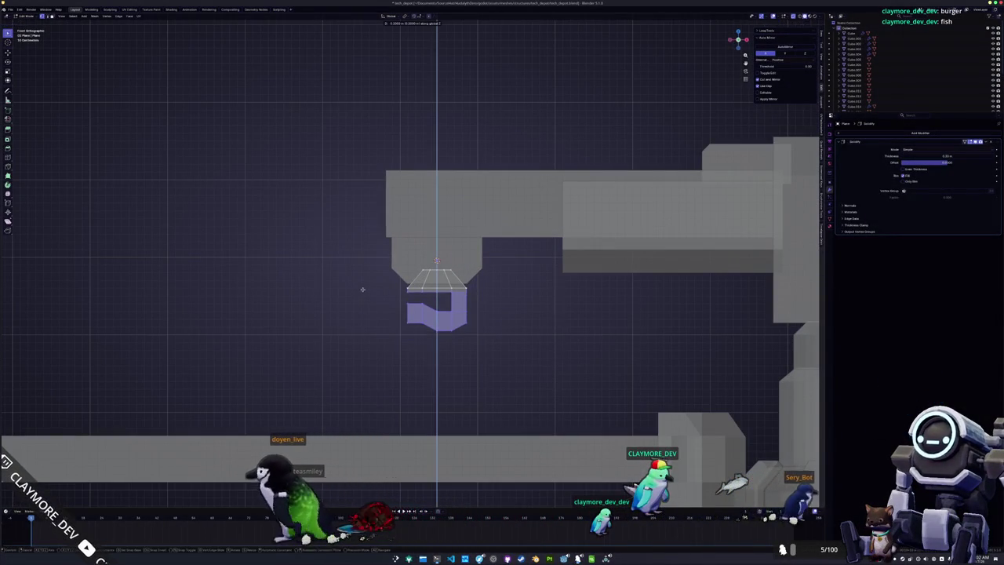
{"action": "left_click", "coordinate": [363, 290]}
{"action": "key", "text": "Tab"}
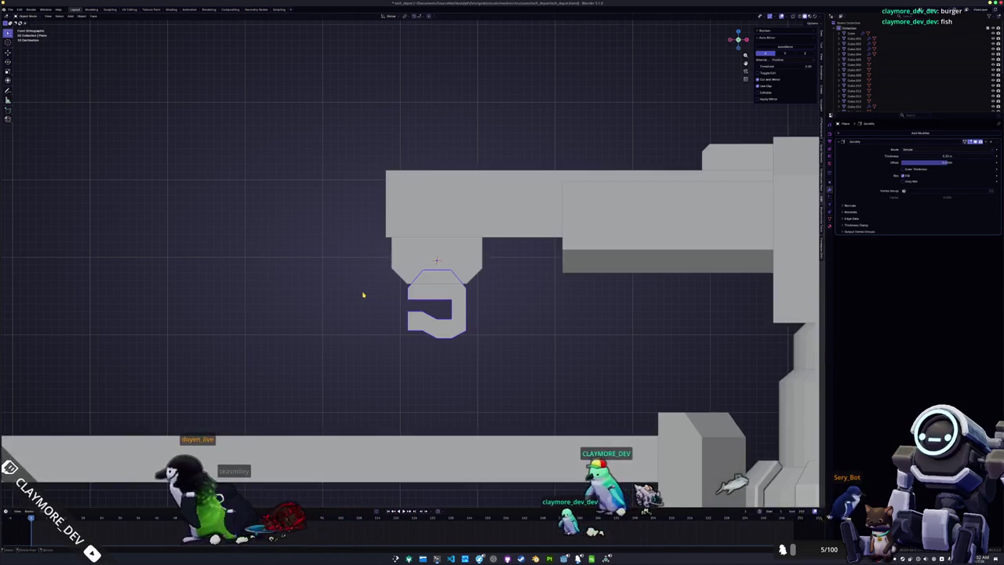
{"action": "scroll", "coordinate": [357, 271], "scroll_direction": "down", "scroll_amount": 2}
{"action": "left_click_drag", "start_coordinate": [351, 252], "coordinate": [371, 291]}
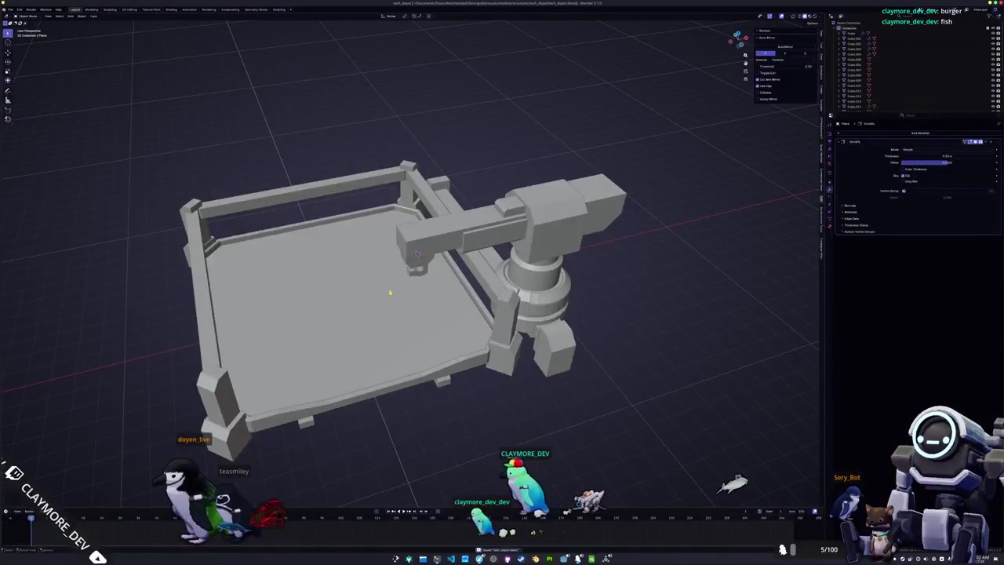
{"action": "scroll", "coordinate": [389, 293], "scroll_direction": "down", "scroll_amount": 1}
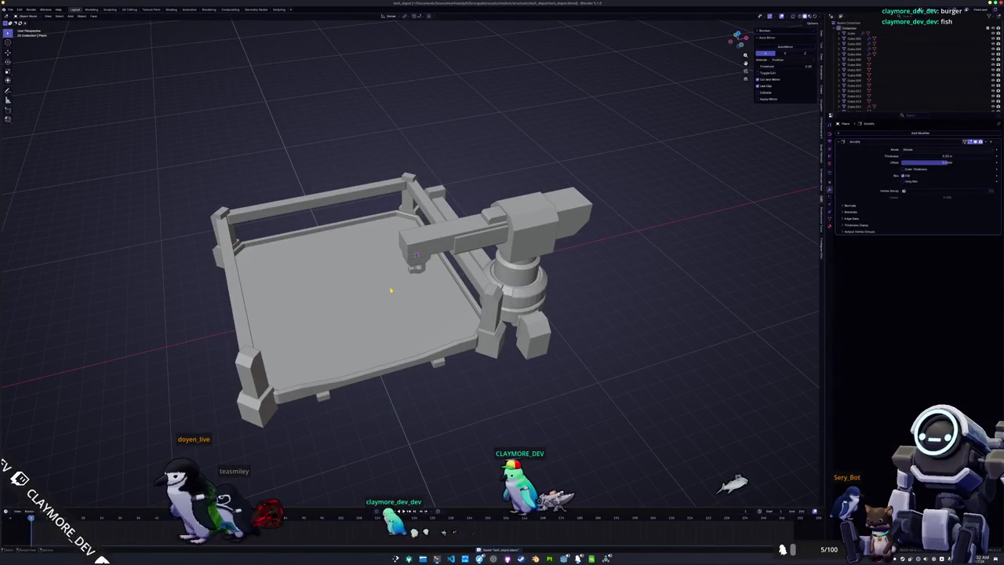
{"action": "key", "text": "KP_Decimal"}
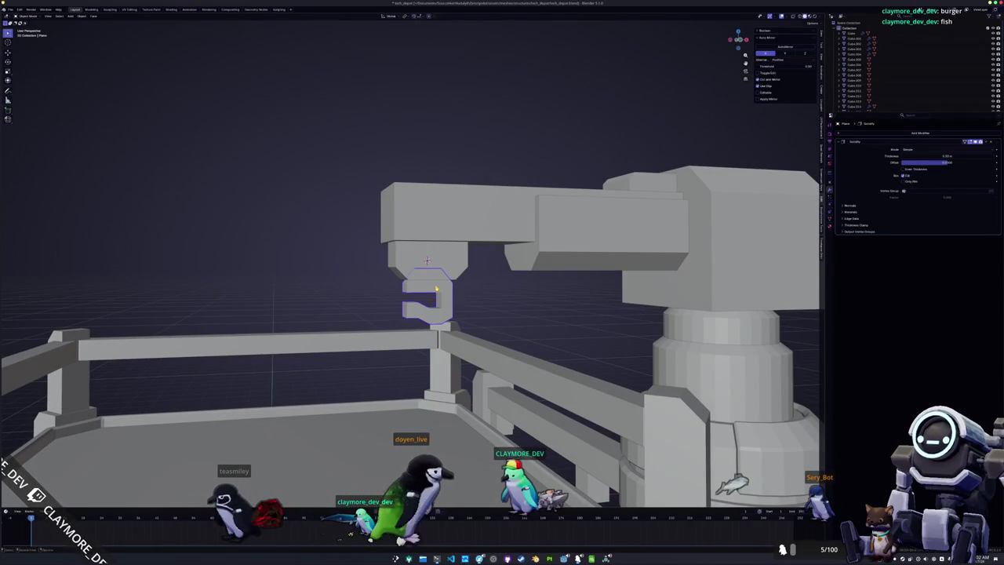
Step: Add a cylinder, flatten it along Z and shrink its width into a thin disc
{"action": "key", "text": "shift+a"}
{"action": "mouse_move", "coordinate": [433, 287]}
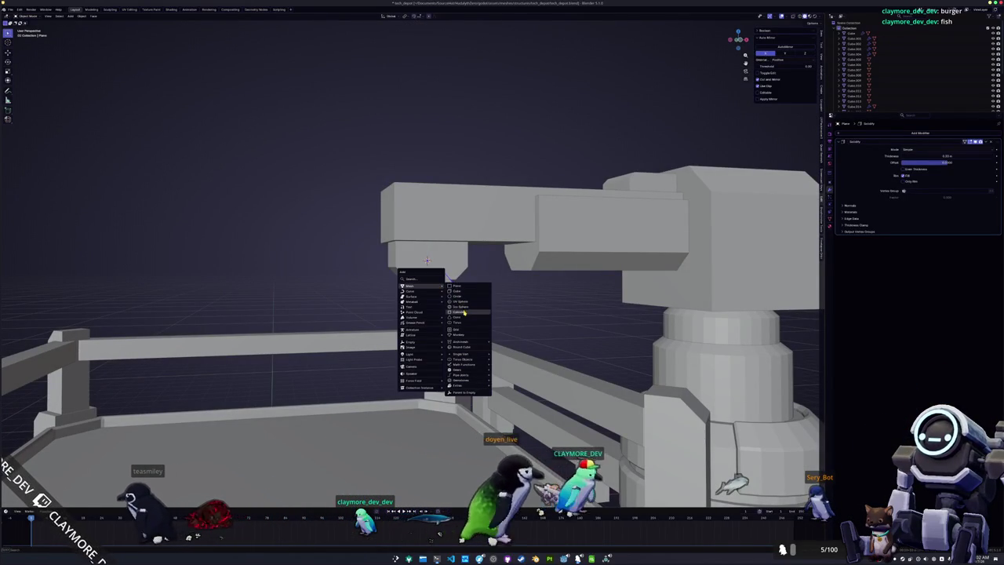
{"action": "left_click", "coordinate": [459, 311]}
{"action": "key", "text": "s"}
{"action": "key", "text": "z"}
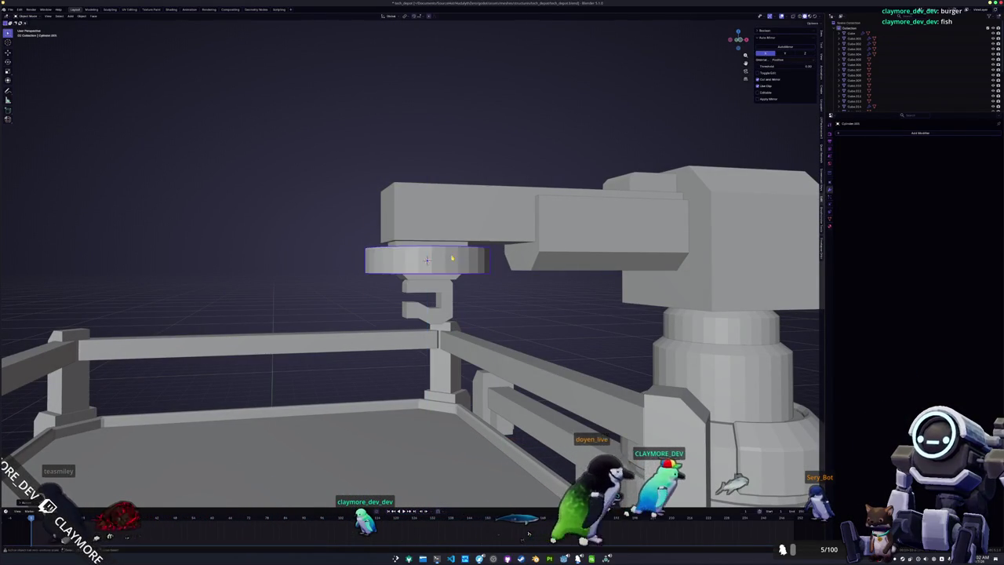
{"action": "key", "text": "s"}
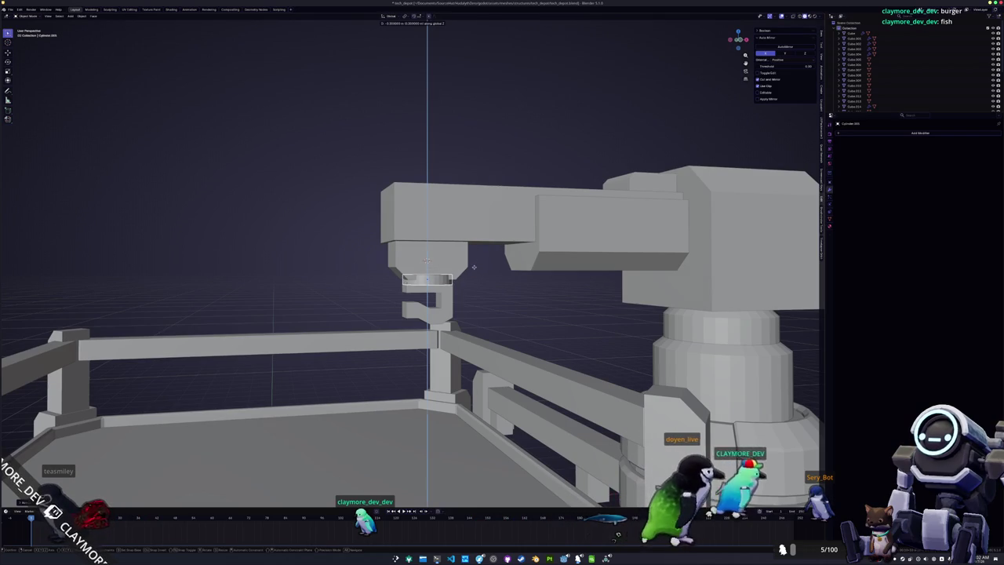
{"action": "key", "text": "shift+z"}
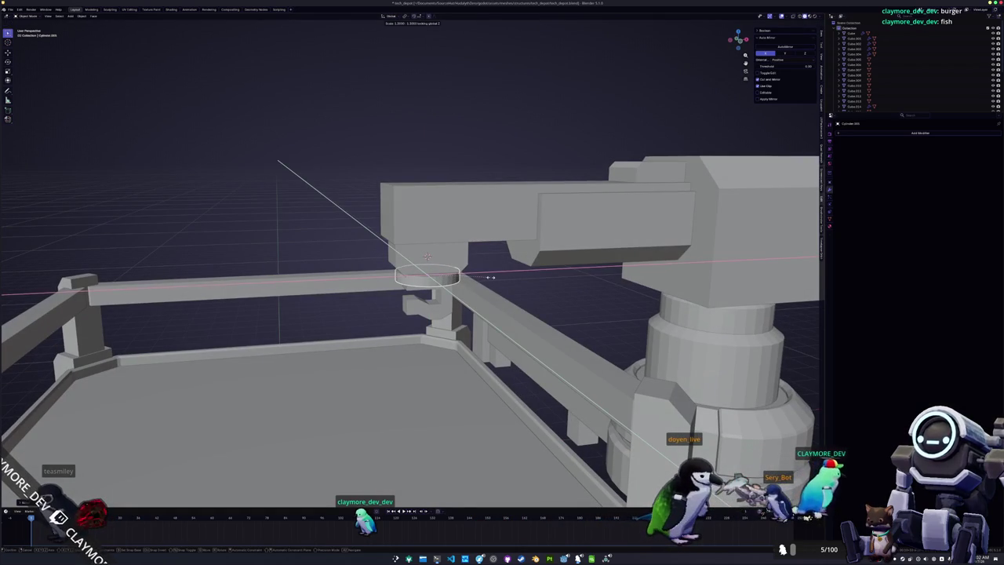
Step: Position the disc beneath the arm tip, just above the hook
{"action": "left_click", "coordinate": [446, 295]}
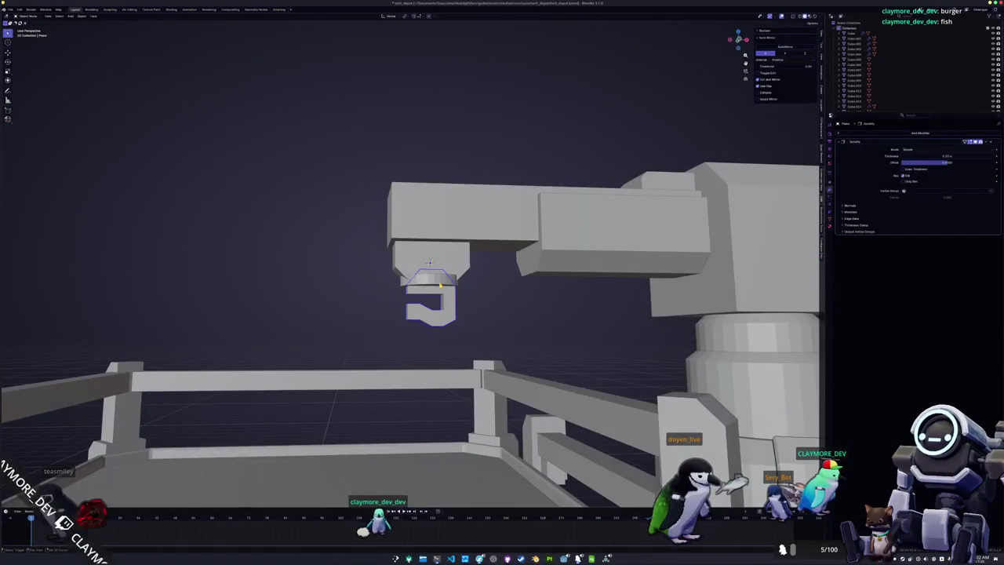
{"action": "left_click", "coordinate": [429, 279]}
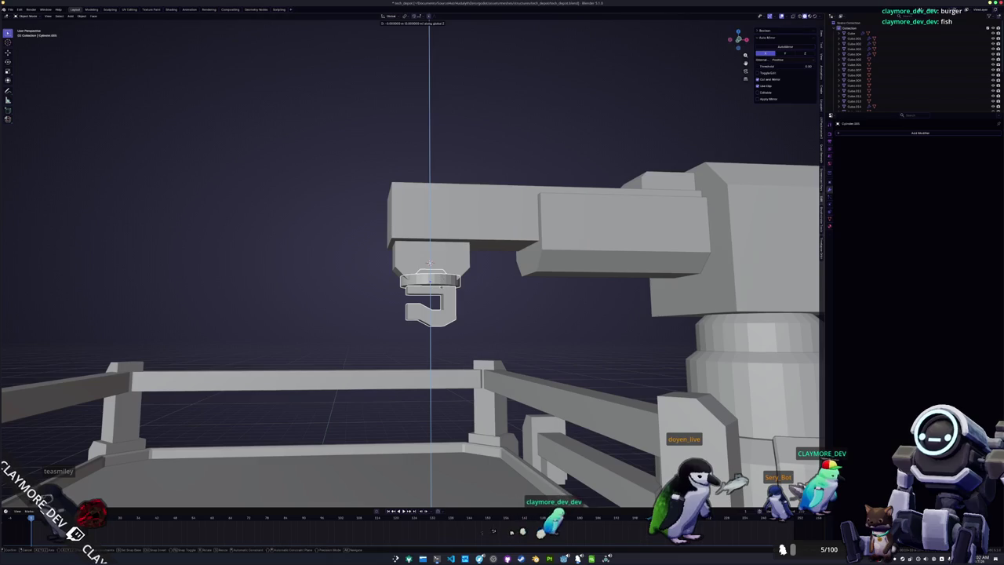
{"action": "mouse_move", "coordinate": [738, 39]}
{"action": "left_mouse_down"}
{"action": "mouse_move", "coordinate": [757, 38]}
{"action": "mouse_move", "coordinate": [738, 39]}
{"action": "left_mouse_up"}
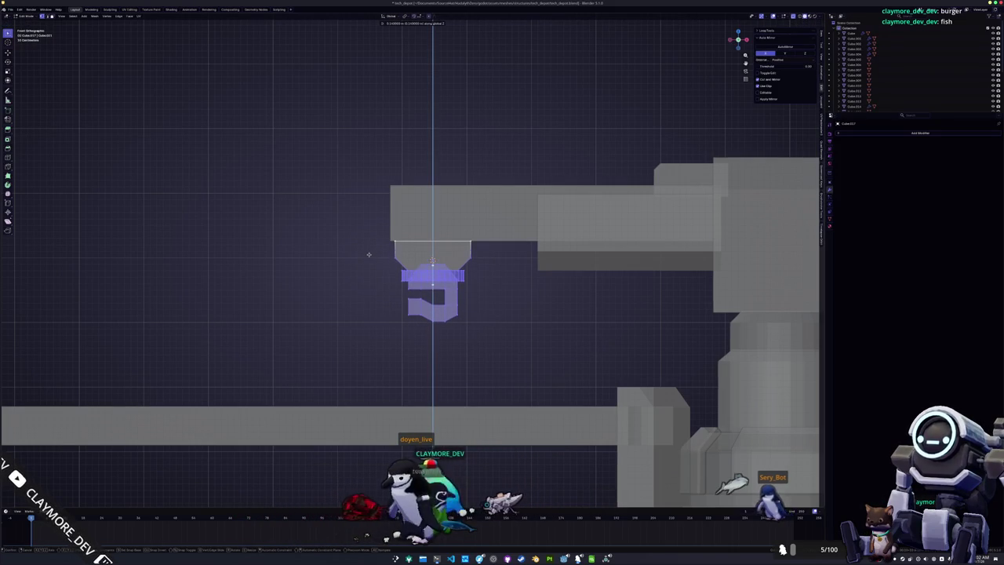
{"action": "key", "text": "Tab"}
{"action": "scroll", "coordinate": [371, 257], "scroll_direction": "down", "scroll_amount": 3}
{"action": "mouse_move", "coordinate": [370, 257]}
{"action": "left_mouse_down"}
{"action": "mouse_move", "coordinate": [381, 280]}
{"action": "mouse_move", "coordinate": [461, 274]}
{"action": "mouse_move", "coordinate": [504, 255]}
{"action": "left_mouse_up"}
{"action": "scroll", "coordinate": [381, 280], "scroll_direction": "up", "scroll_amount": 3}
Step: Enter Edit Mode on the turret and view the platform and arm from above
{"action": "scroll", "coordinate": [381, 280], "scroll_direction": "up", "scroll_amount": 3}
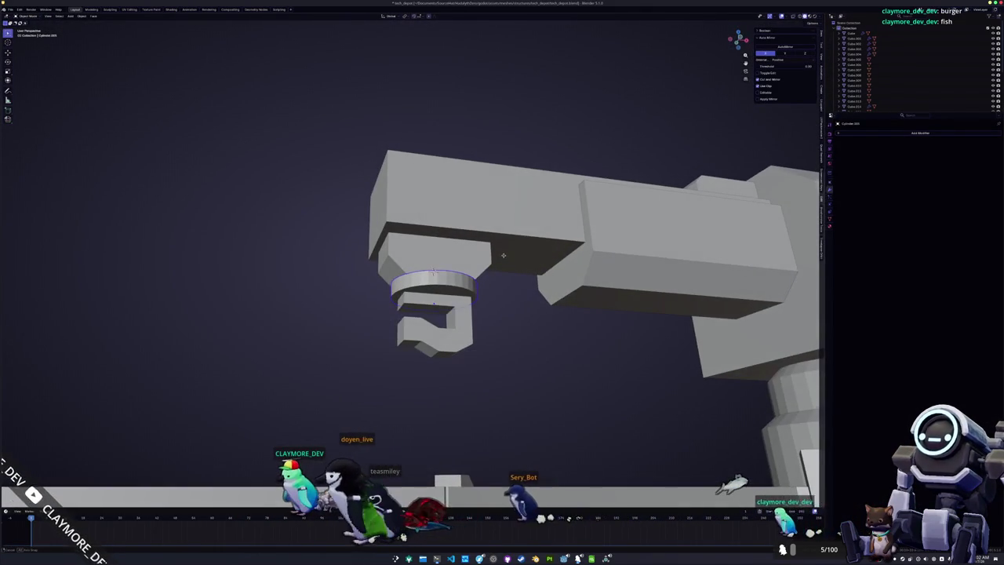
{"action": "scroll", "coordinate": [503, 255], "scroll_direction": "down", "scroll_amount": 10}
{"action": "mouse_move", "coordinate": [393, 213]}
{"action": "left_mouse_down"}
{"action": "mouse_move", "coordinate": [397, 291]}
{"action": "mouse_move", "coordinate": [440, 294]}
{"action": "mouse_move", "coordinate": [431, 283]}
{"action": "left_mouse_up"}
{"action": "scroll", "coordinate": [439, 294], "scroll_direction": "up", "scroll_amount": 3}
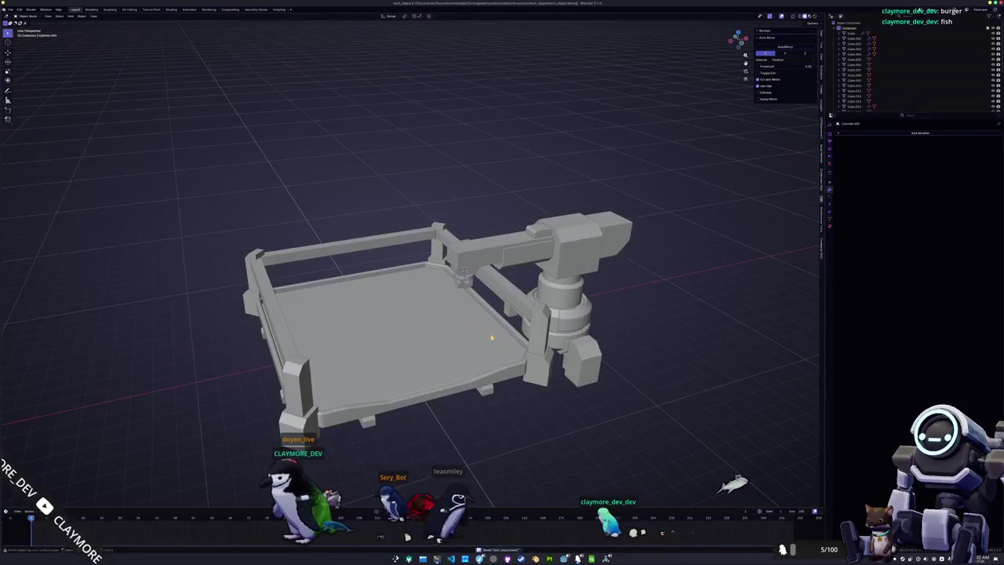
{"action": "key", "text": "Tab"}
{"action": "left_click_drag", "start_coordinate": [470, 298], "coordinate": [470, 259]}
{"action": "mouse_move", "coordinate": [423, 284]}
{"action": "left_mouse_down"}
{"action": "mouse_move", "coordinate": [471, 361]}
{"action": "mouse_move", "coordinate": [376, 369]}
{"action": "left_mouse_up"}
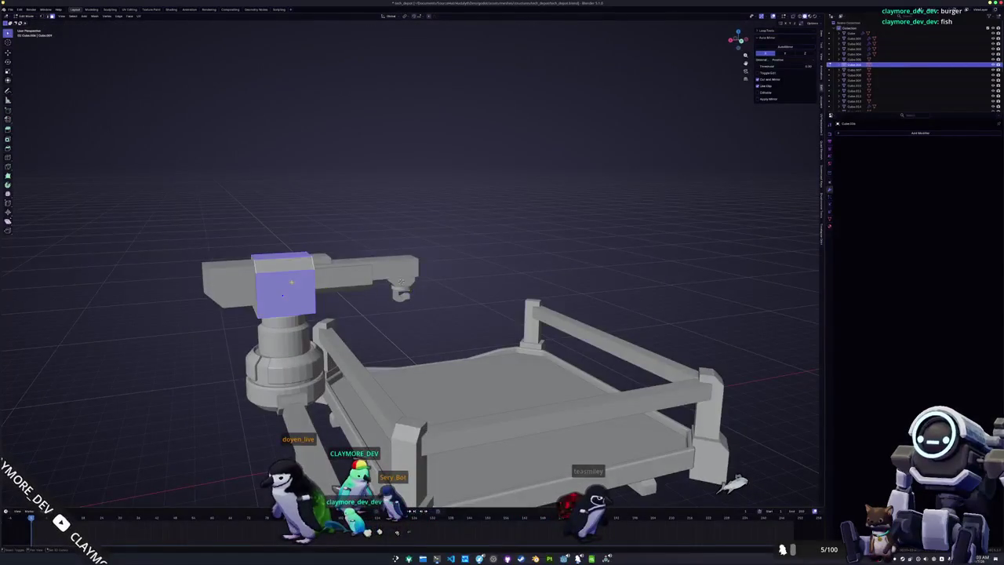
Step: Separate the turret's head faces into their own object
{"action": "left_click_drag", "start_coordinate": [439, 282], "coordinate": [520, 263]}
{"action": "right_click", "coordinate": [520, 263]}
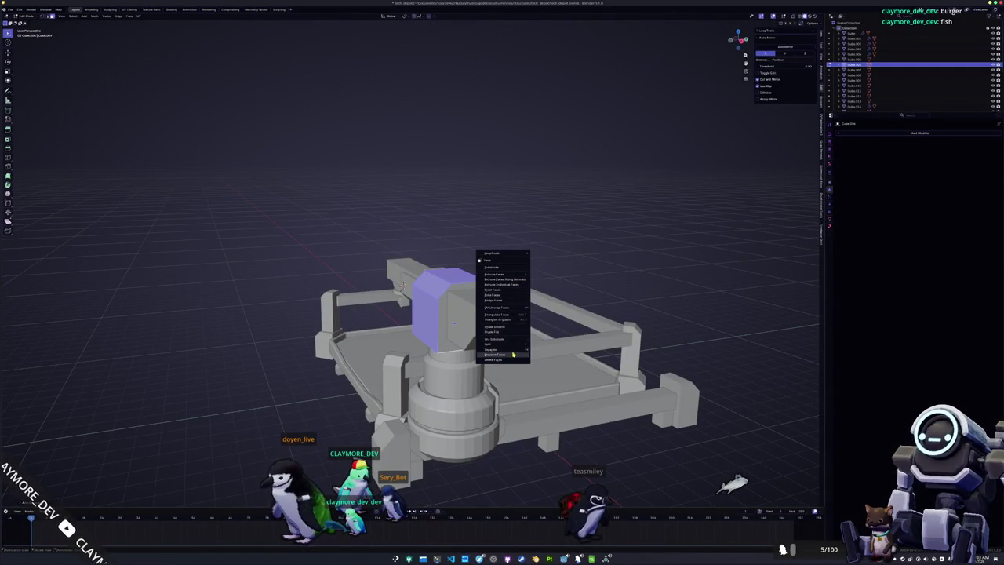
{"action": "left_click", "coordinate": [545, 349]}
{"action": "key", "text": "Tab"}
{"action": "left_click", "coordinate": [417, 310]}
Step: Add a loop cut around the separated head block
{"action": "key", "text": "Tab"}
{"action": "left_click_drag", "start_coordinate": [416, 310], "coordinate": [502, 325]}
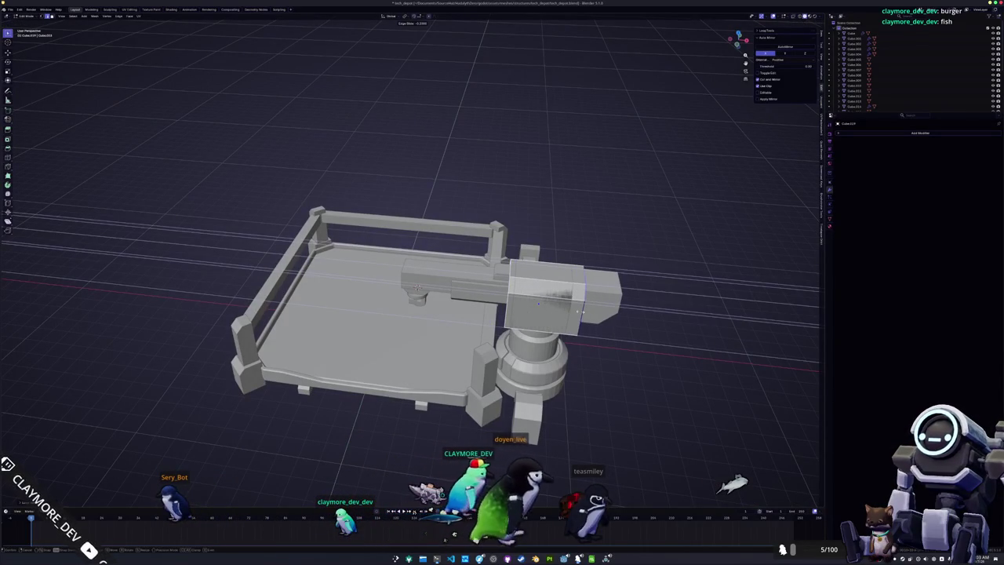
{"action": "left_click_drag", "start_coordinate": [573, 312], "coordinate": [552, 300]}
{"action": "key", "text": "ctrl+r"}
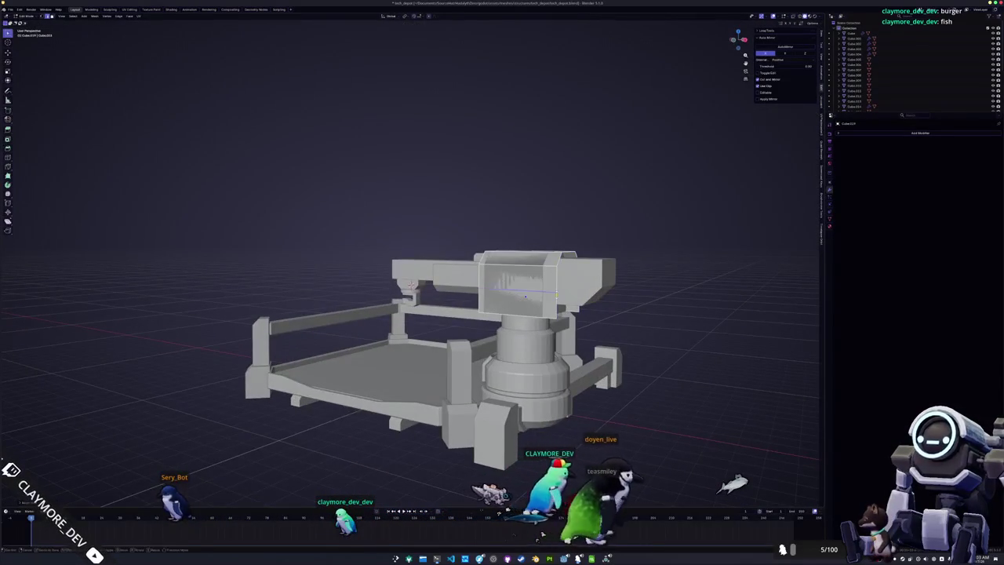
{"action": "left_click", "coordinate": [525, 297]}
{"action": "left_click", "coordinate": [524, 297]}
{"action": "key", "text": "Tab"}
Step: Add a Solidify modifier to the head block by searching 'solid'
{"action": "key", "text": "alt+z"}
{"action": "left_click_drag", "start_coordinate": [525, 296], "coordinate": [576, 330]}
{"action": "key", "text": "alt+z"}
{"action": "type", "text": "solid"}
{"action": "key", "text": "Return"}
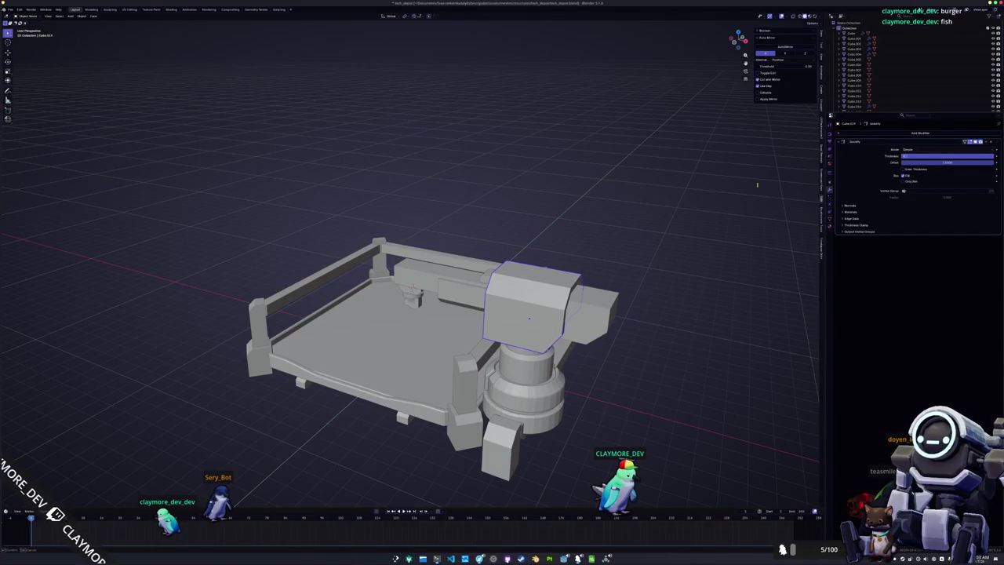
Step: Multi-select the corner block, posts, top rail, floor plate, side box and arm, then frame them
{"action": "mouse_move", "coordinate": [655, 297]}
{"action": "left_mouse_down"}
{"action": "mouse_move", "coordinate": [601, 328]}
{"action": "mouse_move", "coordinate": [584, 248]}
{"action": "left_mouse_up"}
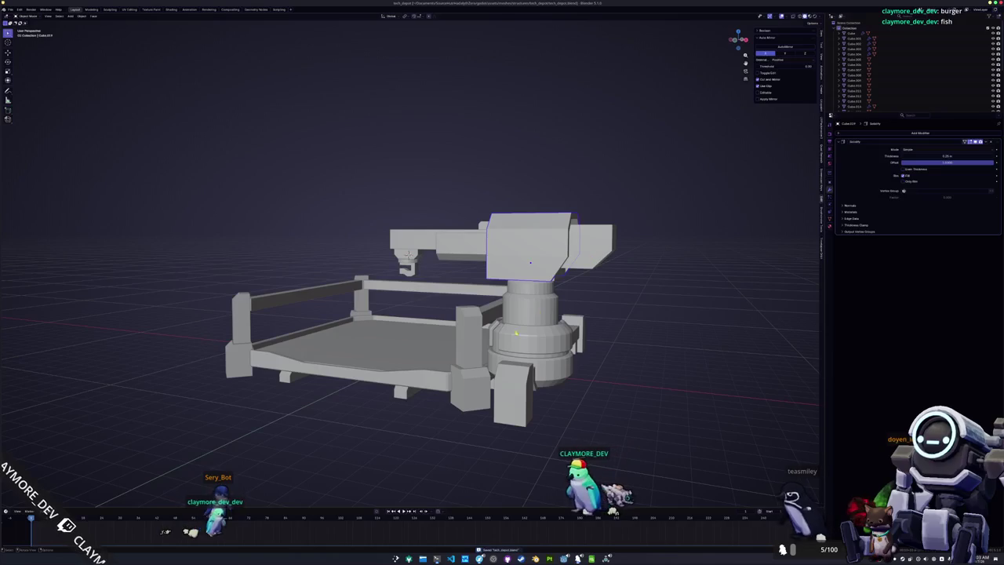
{"action": "left_click_drag", "start_coordinate": [538, 311], "coordinate": [486, 377]}
{"action": "left_click", "coordinate": [473, 390]}
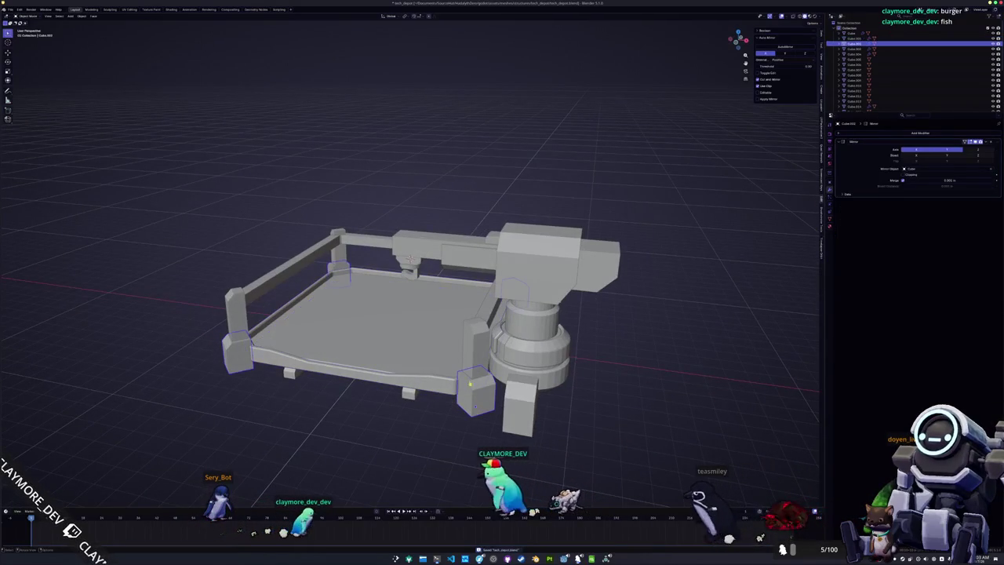
{"action": "left_click", "coordinate": [336, 253]}
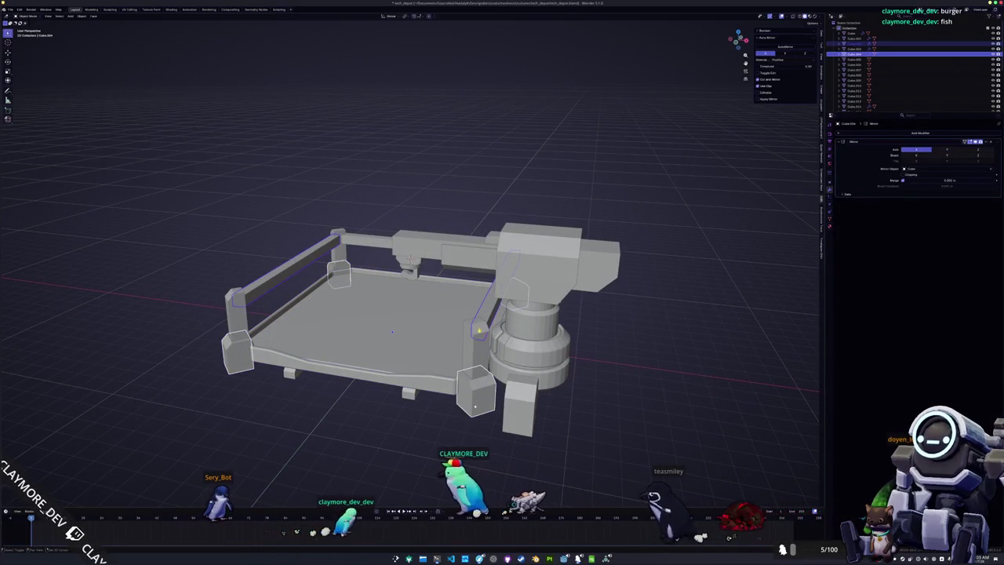
{"action": "left_click", "coordinate": [336, 253]}
{"action": "mouse_move", "coordinate": [502, 369]}
{"action": "left_mouse_down"}
{"action": "mouse_move", "coordinate": [539, 382]}
{"action": "mouse_move", "coordinate": [437, 386]}
{"action": "mouse_move", "coordinate": [434, 406]}
{"action": "mouse_move", "coordinate": [275, 400]}
{"action": "mouse_move", "coordinate": [279, 424]}
{"action": "left_mouse_up"}
{"action": "left_click", "coordinate": [436, 385]}
{"action": "left_click", "coordinate": [400, 236]}
{"action": "left_click_drag", "start_coordinate": [400, 235], "coordinate": [314, 243]}
{"action": "left_click", "coordinate": [429, 241]}
{"action": "key", "text": "KP_Decimal"}
{"action": "scroll", "coordinate": [474, 253], "scroll_direction": "down", "scroll_amount": 2}
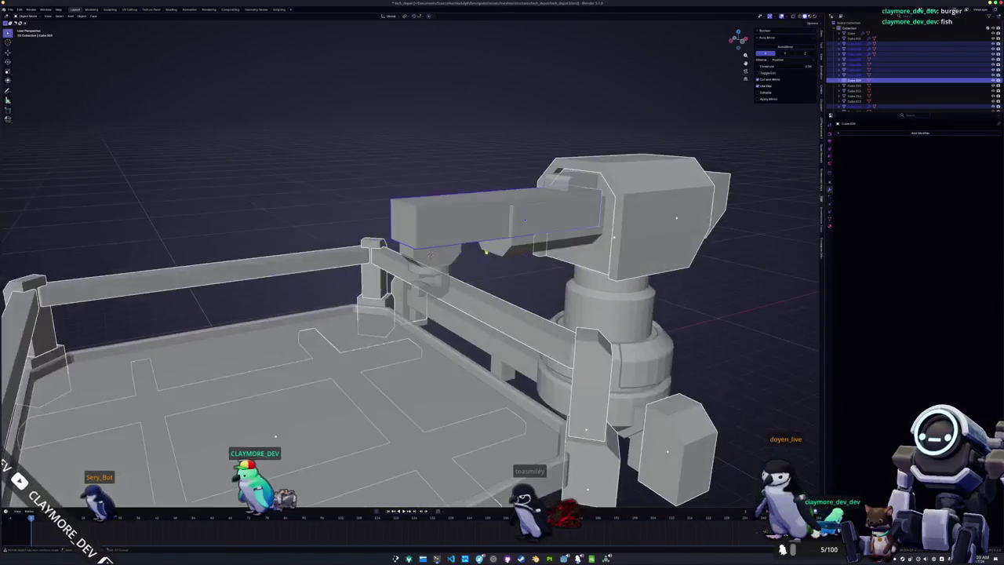
Step: Copy the floor border's Bevel modifier onto the selected pillars and arm
{"action": "left_click_drag", "start_coordinate": [477, 263], "coordinate": [440, 248]}
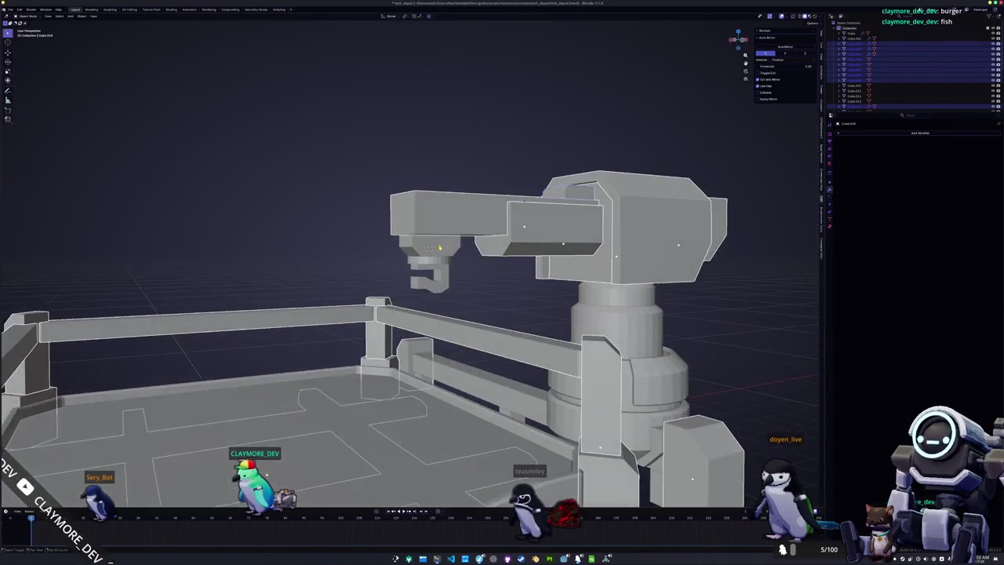
{"action": "left_click", "coordinate": [408, 424]}
{"action": "scroll", "coordinate": [470, 364], "scroll_direction": "down", "scroll_amount": 3}
{"action": "right_click", "coordinate": [470, 364]}
{"action": "key", "text": "Escape"}
{"action": "left_click", "coordinate": [481, 395]}
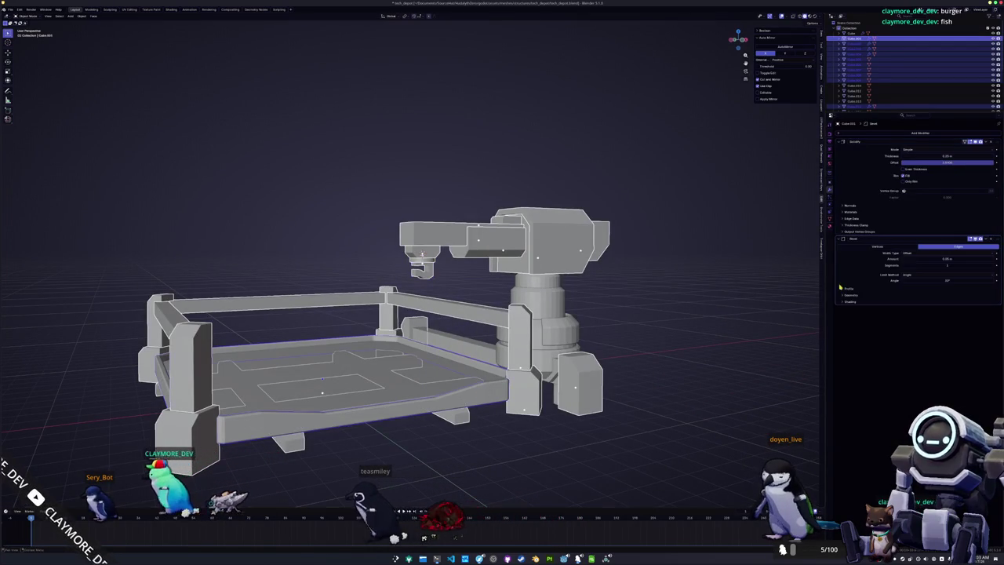
{"action": "left_click", "coordinate": [986, 239]}
{"action": "left_click", "coordinate": [976, 256]}
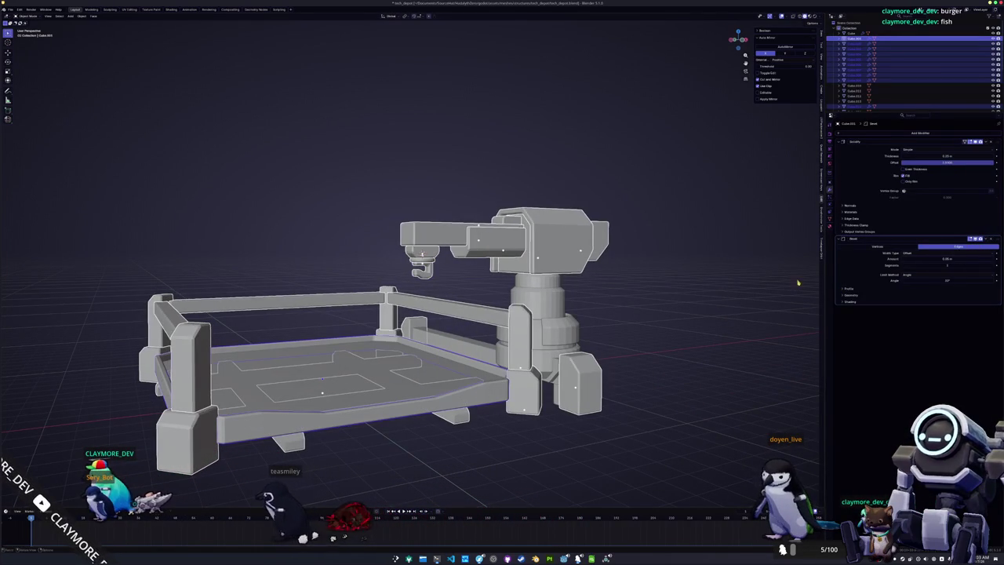
Step: Apply Shade Smooth by Angle to the selected parts, then clear the selection
{"action": "right_click", "coordinate": [638, 309]}
{"action": "left_click", "coordinate": [636, 317]}
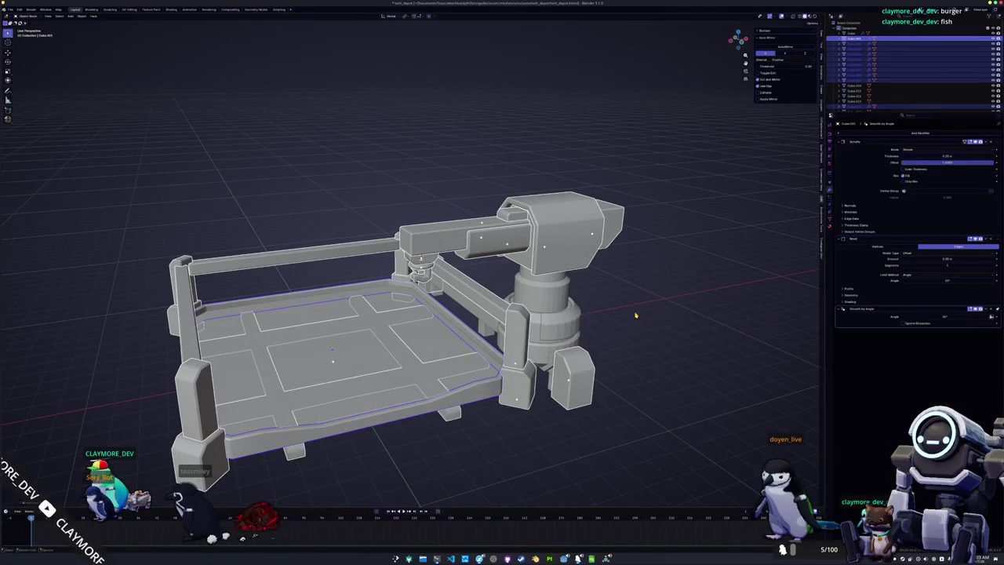
{"action": "right_click", "coordinate": [636, 323]}
{"action": "key", "text": "Escape"}
{"action": "left_click", "coordinate": [636, 323]}
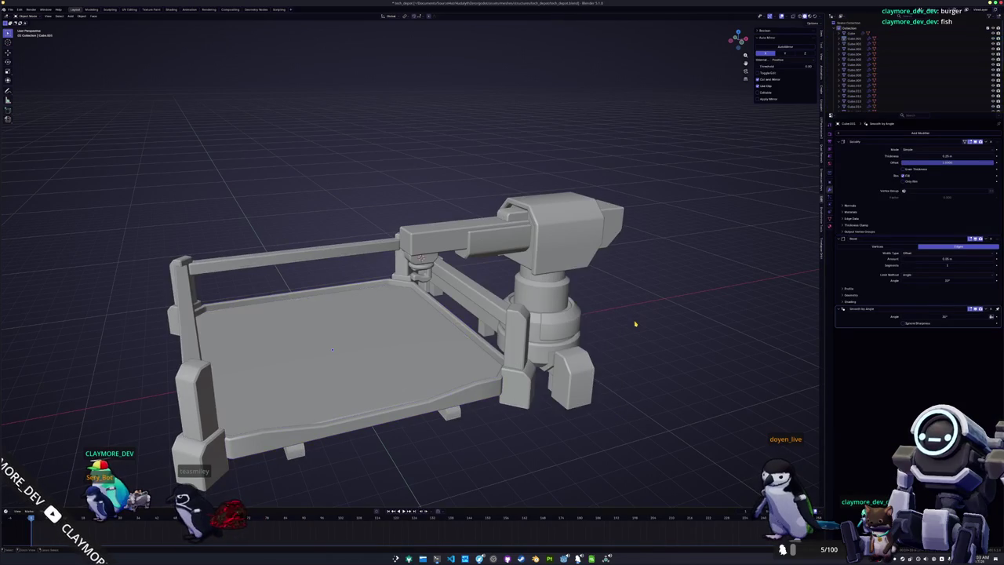
{"action": "mouse_move", "coordinate": [636, 317]}
{"action": "left_mouse_down"}
{"action": "mouse_move", "coordinate": [623, 331]}
{"action": "mouse_move", "coordinate": [567, 282]}
{"action": "left_mouse_up"}
Step: In front view, move the turret head's lower face along Z to a new height
{"action": "key", "text": "Tab"}
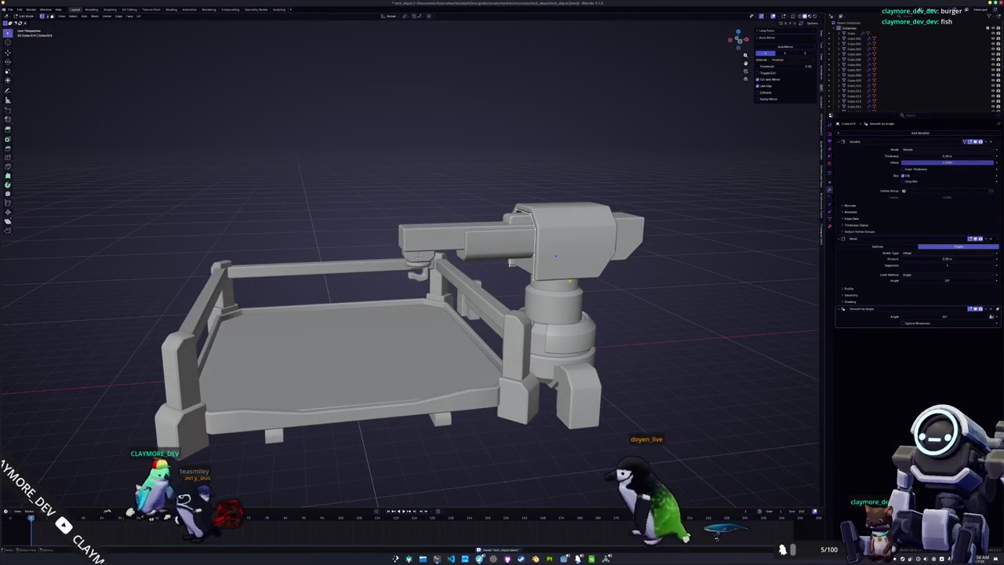
{"action": "key", "text": "KP_1"}
{"action": "left_click", "coordinate": [559, 255]}
{"action": "key", "text": "g"}
{"action": "key", "text": "z"}
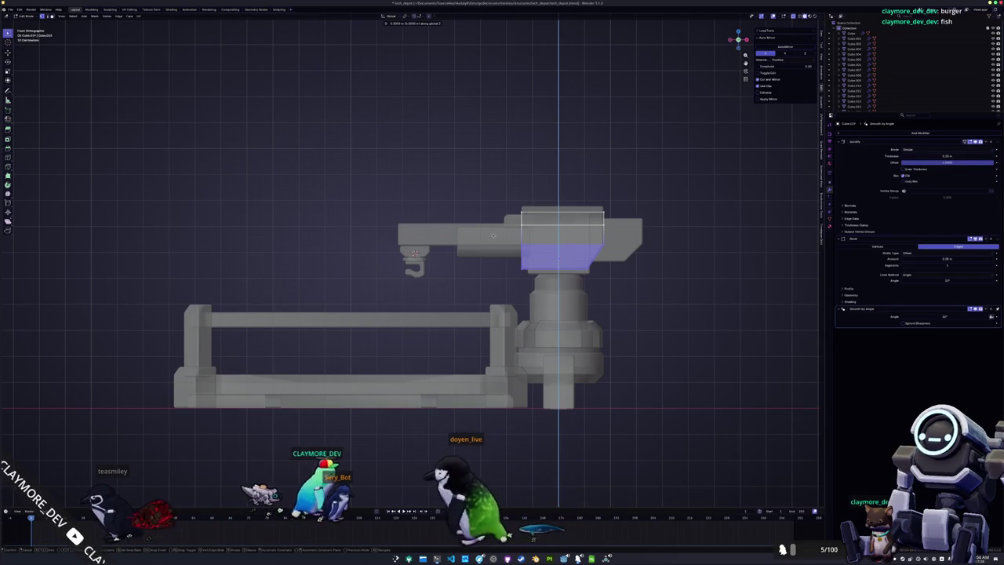
{"action": "left_click", "coordinate": [494, 263]}
{"action": "key", "text": "Tab"}
{"action": "left_click_drag", "start_coordinate": [655, 288], "coordinate": [677, 298]}
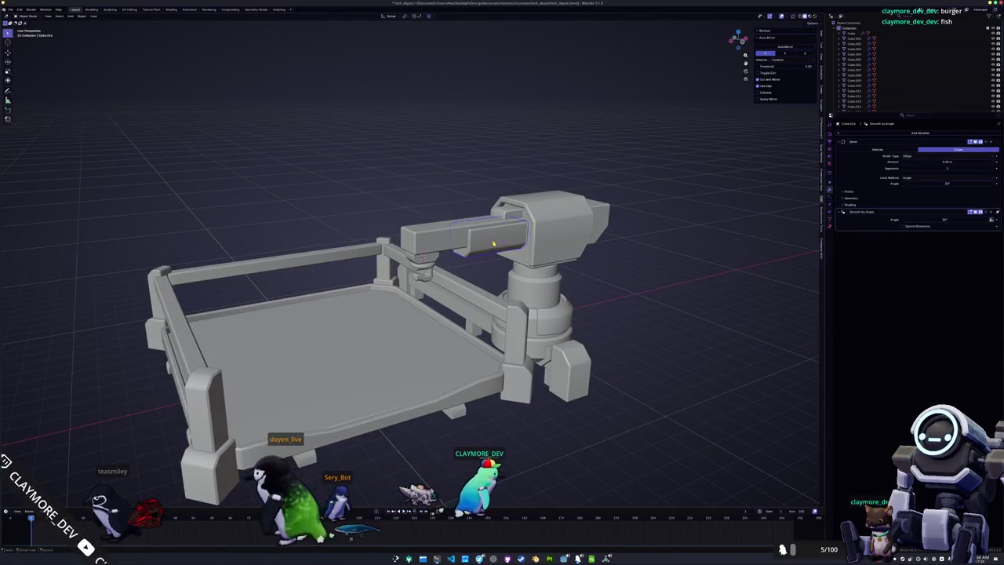
Step: Move the turret's extended arm box vertically along Z, then inspect the platform underside
{"action": "scroll", "coordinate": [536, 243], "scroll_direction": "up", "scroll_amount": 5}
{"action": "left_click", "coordinate": [510, 247]}
{"action": "scroll", "coordinate": [510, 247], "scroll_direction": "down", "scroll_amount": 4}
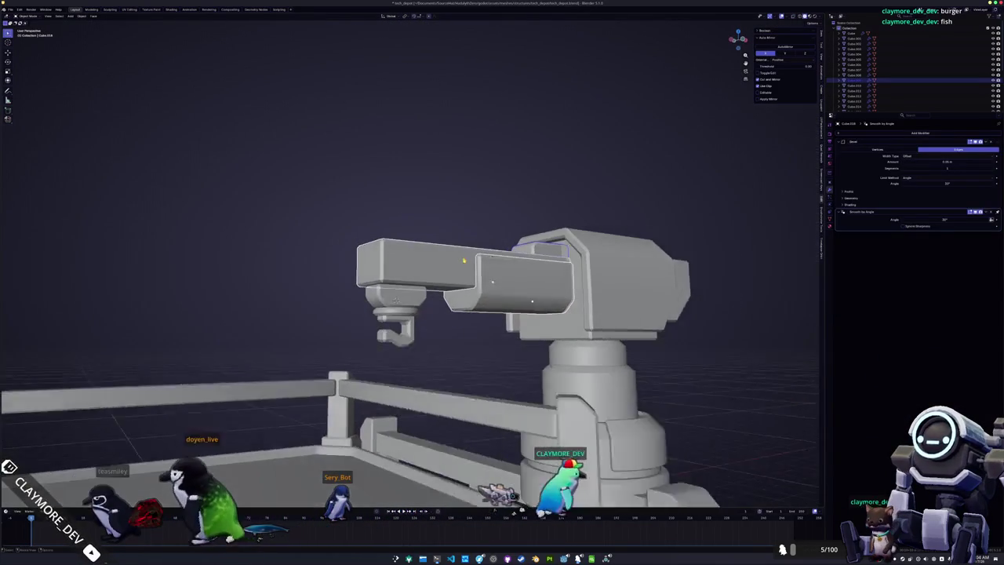
{"action": "key", "text": "g"}
{"action": "key", "text": "z"}
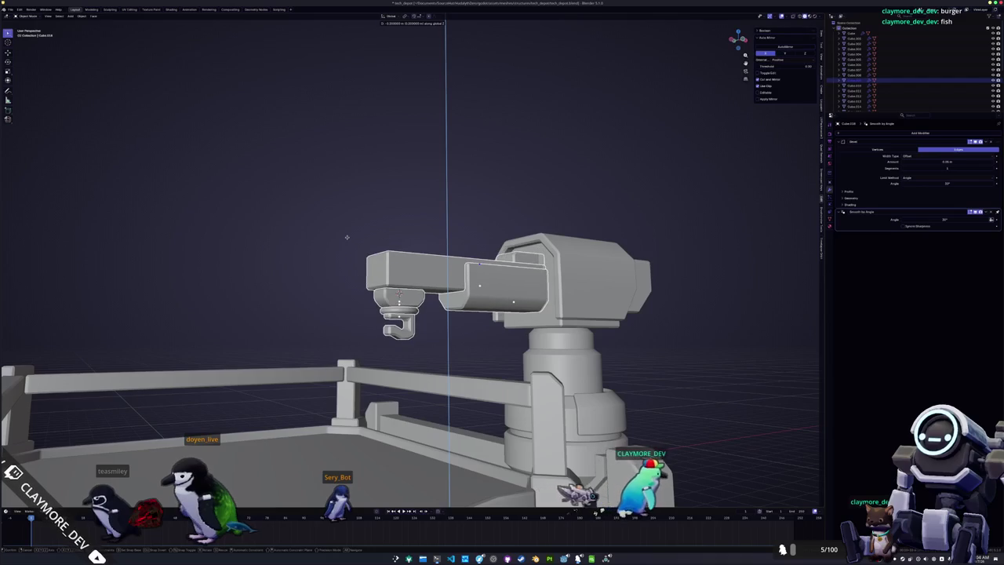
{"action": "left_click", "coordinate": [346, 236]}
{"action": "scroll", "coordinate": [349, 236], "scroll_direction": "down", "scroll_amount": 5}
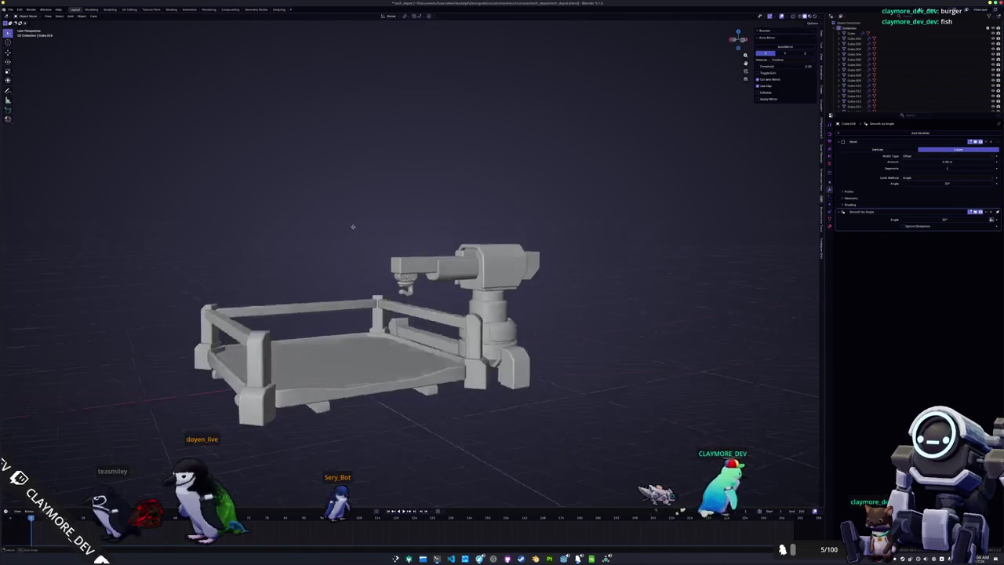
{"action": "scroll", "coordinate": [357, 239], "scroll_direction": "down", "scroll_amount": 3}
{"action": "mouse_move", "coordinate": [363, 238]}
{"action": "left_mouse_down"}
{"action": "mouse_move", "coordinate": [352, 240]}
{"action": "mouse_move", "coordinate": [321, 205]}
{"action": "mouse_move", "coordinate": [274, 222]}
{"action": "mouse_move", "coordinate": [321, 188]}
{"action": "mouse_move", "coordinate": [374, 276]}
{"action": "mouse_move", "coordinate": [413, 305]}
{"action": "left_mouse_up"}
{"action": "scroll", "coordinate": [374, 276], "scroll_direction": "up", "scroll_amount": 3}
{"action": "left_click", "coordinate": [412, 305]}
Step: Copy the Bevel modifier onto the underside beam and its end blocks
{"action": "left_click", "coordinate": [531, 351]}
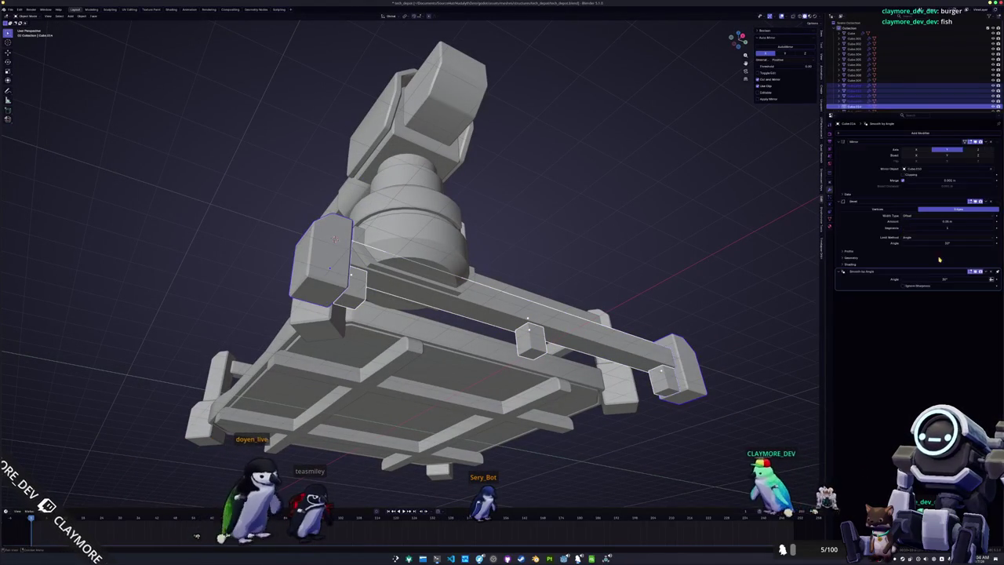
{"action": "right_click", "coordinate": [978, 209]}
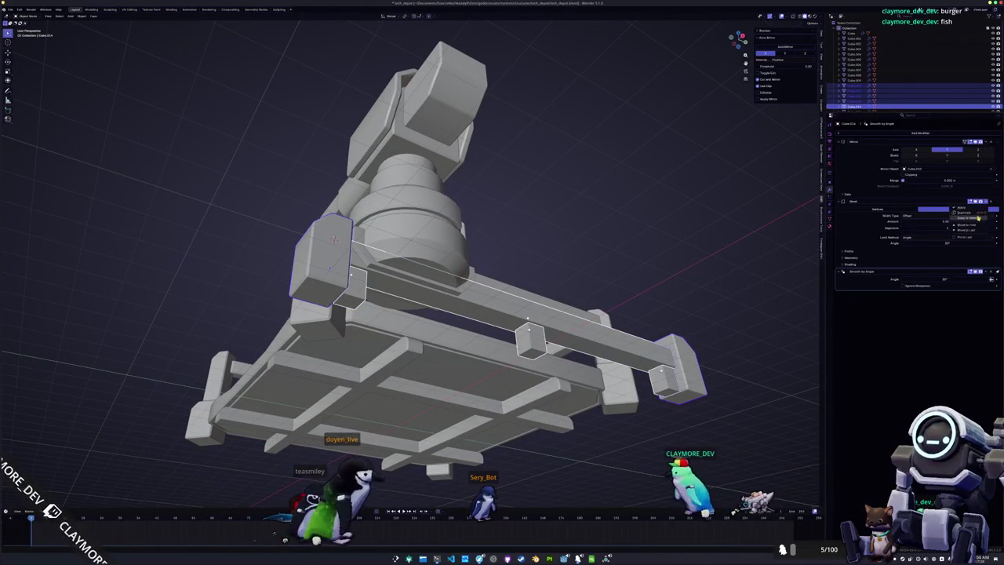
{"action": "left_click", "coordinate": [610, 316]}
{"action": "key", "text": "a"}
{"action": "key", "text": "ctrl+a"}
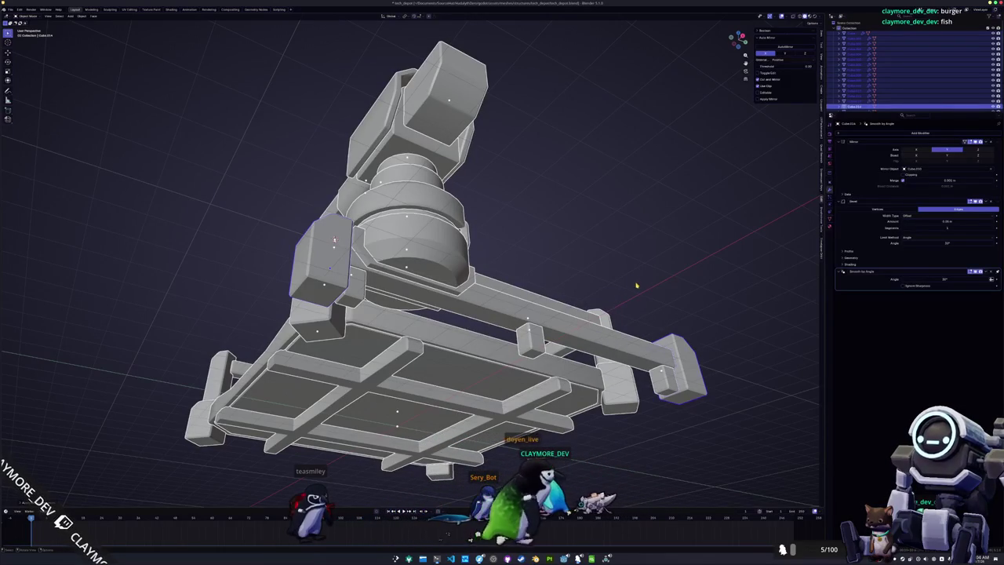
{"action": "left_click", "coordinate": [637, 285]}
{"action": "mouse_move", "coordinate": [637, 286]}
{"action": "left_mouse_down"}
{"action": "mouse_move", "coordinate": [487, 435]}
{"action": "mouse_move", "coordinate": [466, 423]}
{"action": "left_mouse_up"}
Step: Select every depot part and apply Shade Auto Smooth to all of them
{"action": "left_click", "coordinate": [362, 385]}
{"action": "scroll", "coordinate": [544, 342], "scroll_direction": "up", "scroll_amount": 1}
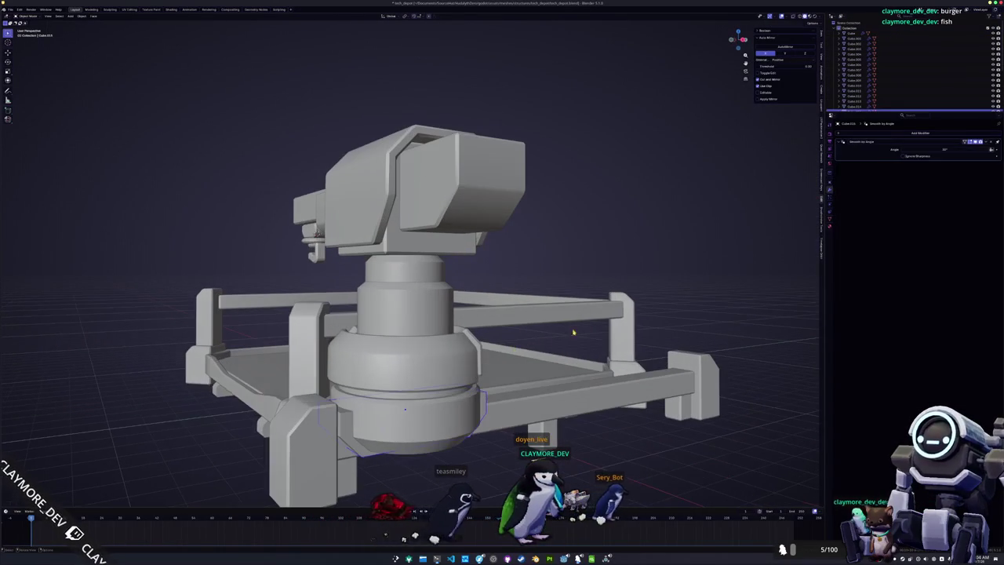
{"action": "left_click", "coordinate": [578, 408], "text": "shift"}
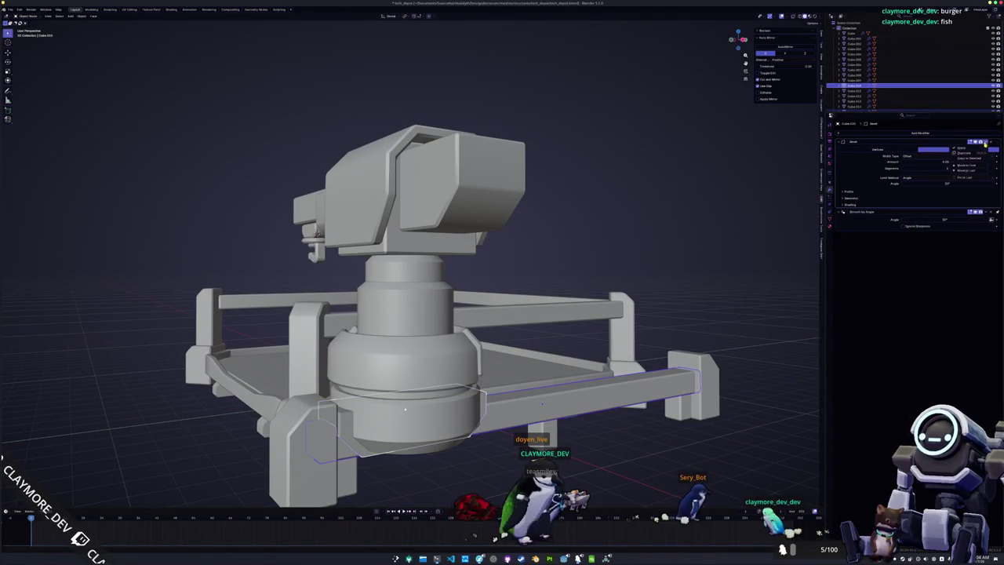
{"action": "key", "text": "a"}
{"action": "right_click", "coordinate": [643, 271]}
{"action": "left_click", "coordinate": [643, 273]}
{"action": "right_click", "coordinate": [643, 273]}
{"action": "left_click", "coordinate": [643, 273]}
{"action": "scroll", "coordinate": [643, 273], "scroll_direction": "down", "scroll_amount": 5}
{"action": "mouse_move", "coordinate": [643, 273]}
{"action": "left_mouse_down"}
{"action": "mouse_move", "coordinate": [672, 269]}
{"action": "mouse_move", "coordinate": [708, 308]}
{"action": "mouse_move", "coordinate": [677, 321]}
{"action": "left_mouse_up"}
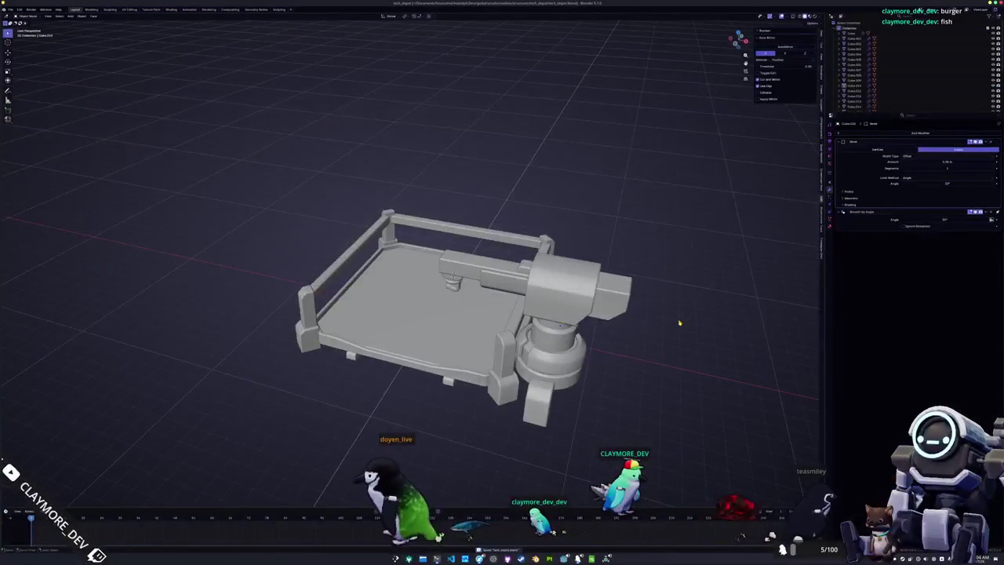
{"action": "key", "text": "a"}
{"action": "mouse_move", "coordinate": [240, 118]}
{"action": "left_mouse_down"}
{"action": "mouse_move", "coordinate": [278, 96]}
{"action": "mouse_move", "coordinate": [276, 121]}
{"action": "left_mouse_up"}
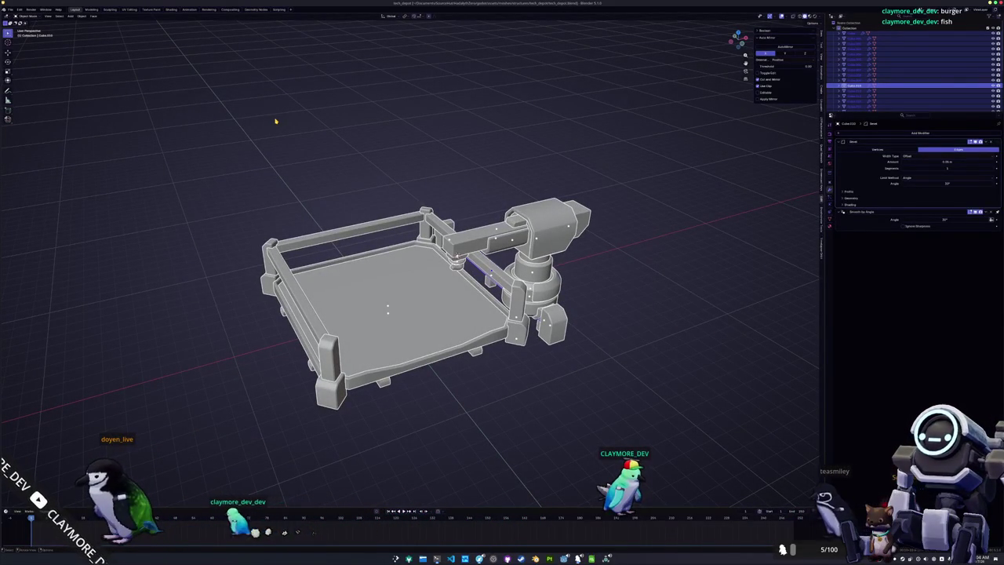
Step: Save the blend file, export the depot as glTF 2.0, and switch to Godot
{"action": "key", "text": "ctrl+s"}
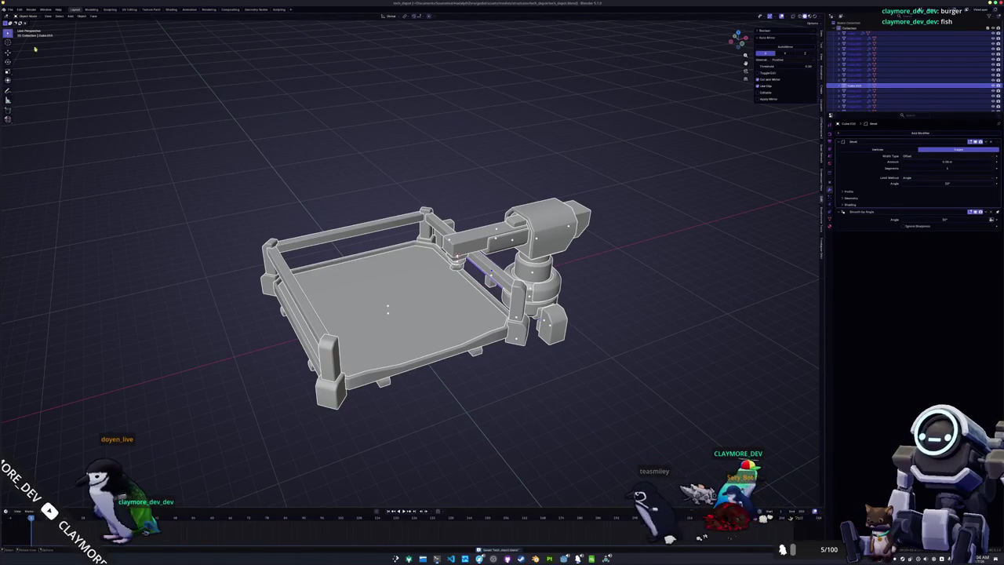
{"action": "left_click", "coordinate": [10, 9]}
{"action": "mouse_move", "coordinate": [28, 96]}
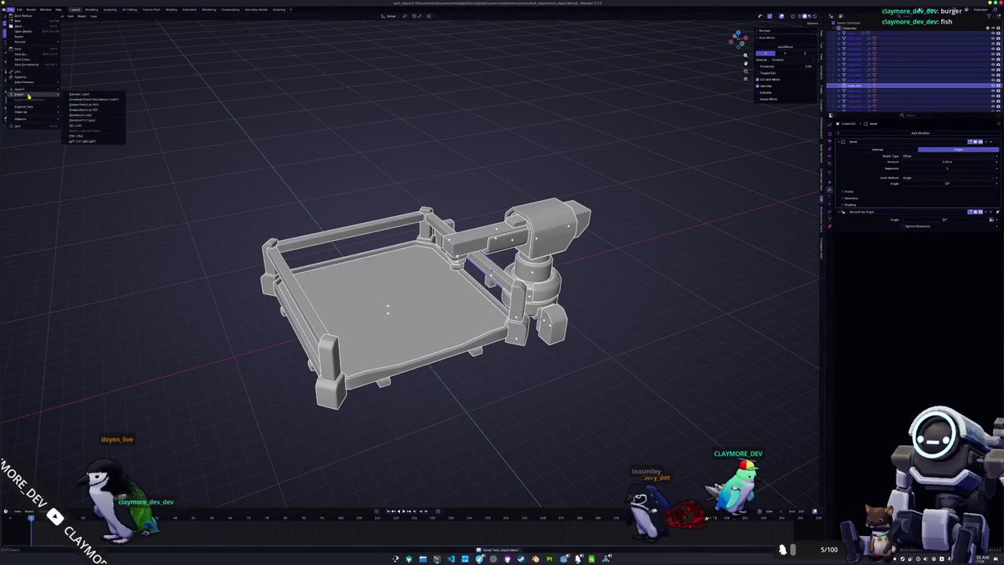
{"action": "left_click", "coordinate": [88, 141]}
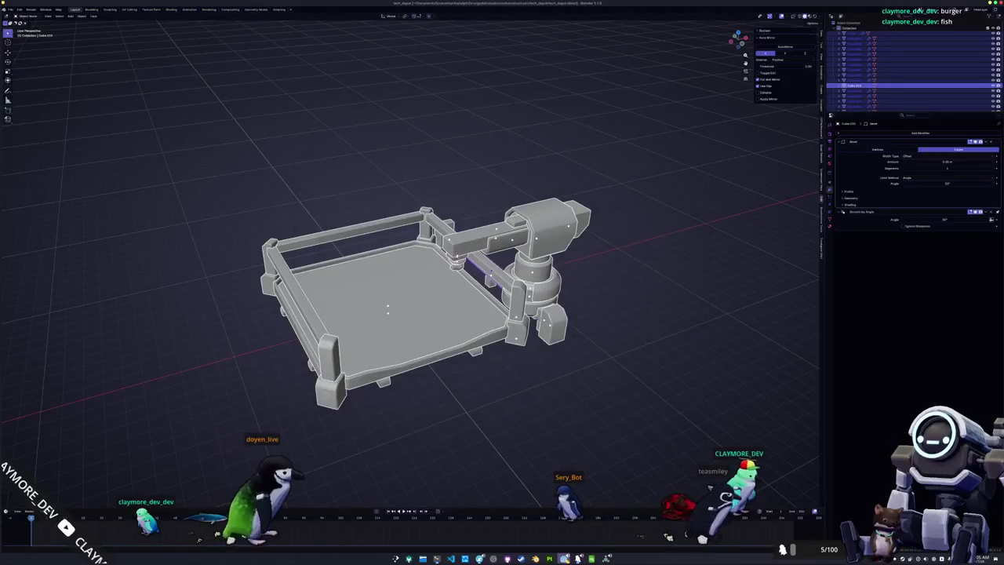
{"action": "key", "text": "alt+Tab"}
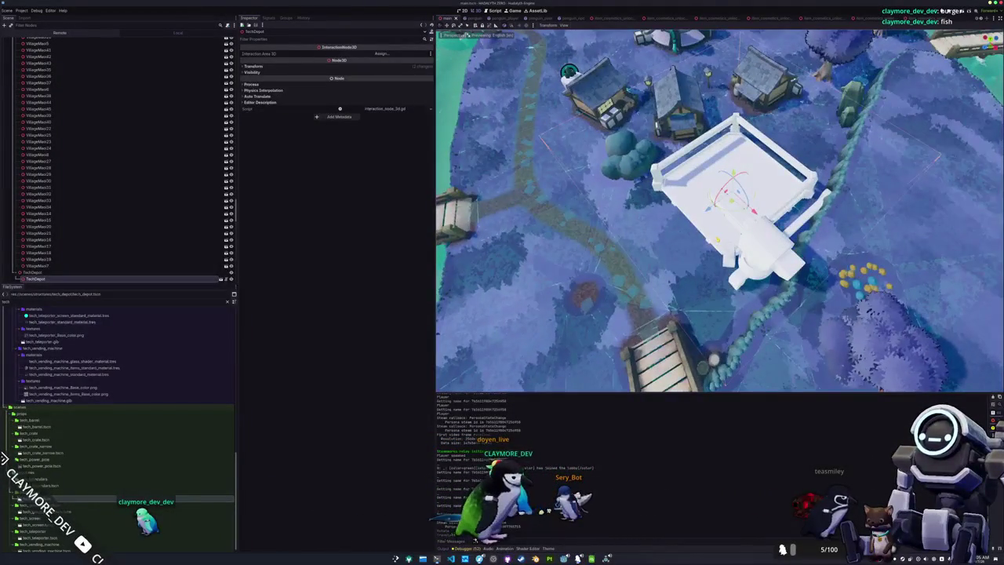
Step: View the village in Top Orthogonal (numpad 7), then return to Blender
{"action": "key", "text": "KP_7"}
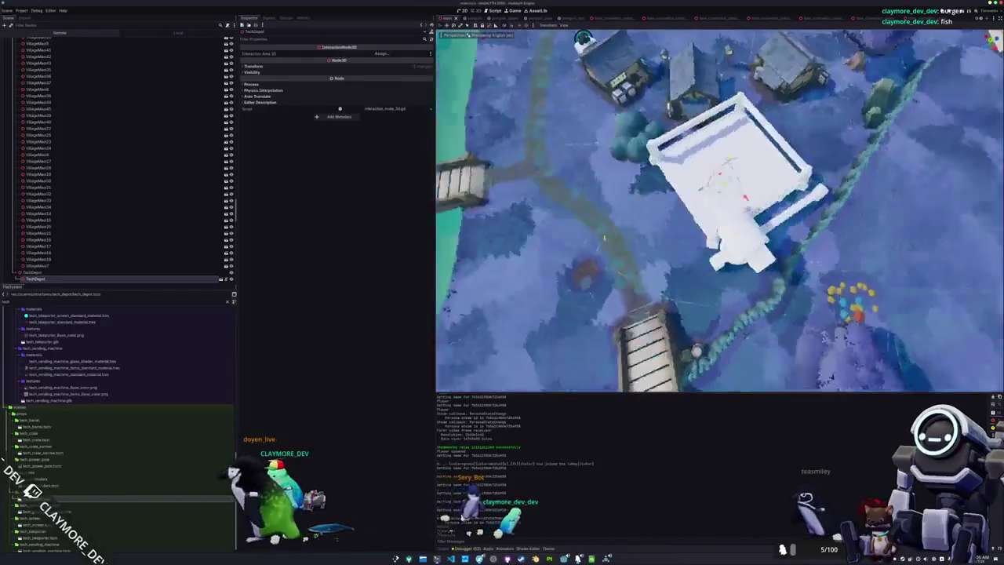
{"action": "key", "text": "alt+Tab"}
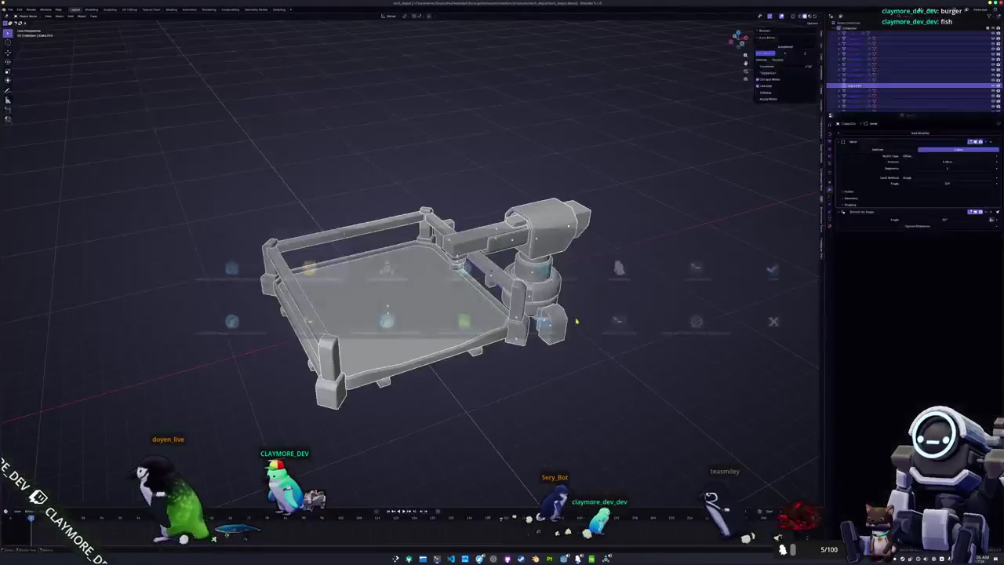
Step: Walk the character around the depot in the running Godot game
{"action": "key", "text": "alt+Tab"}
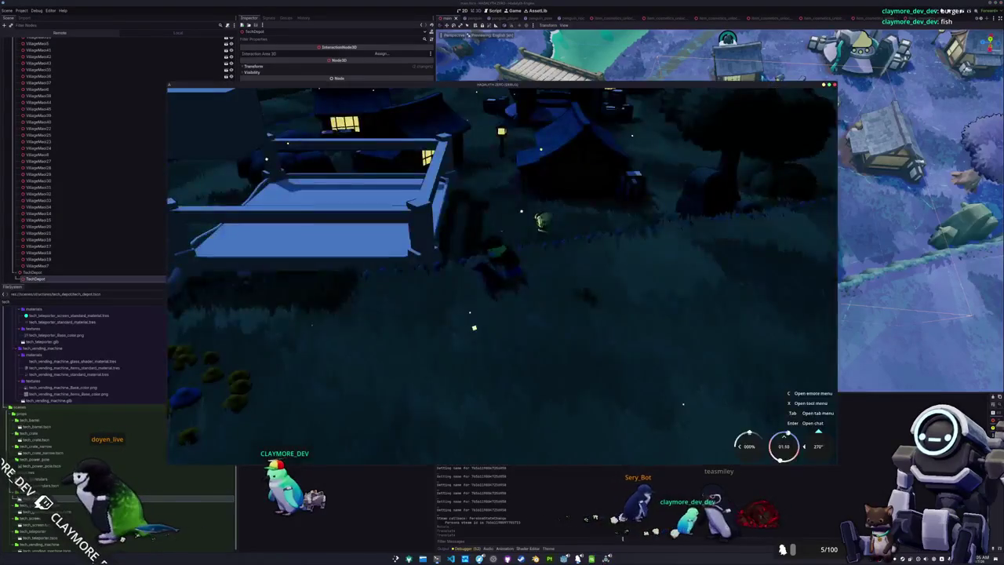
{"action": "key", "text": "a"}
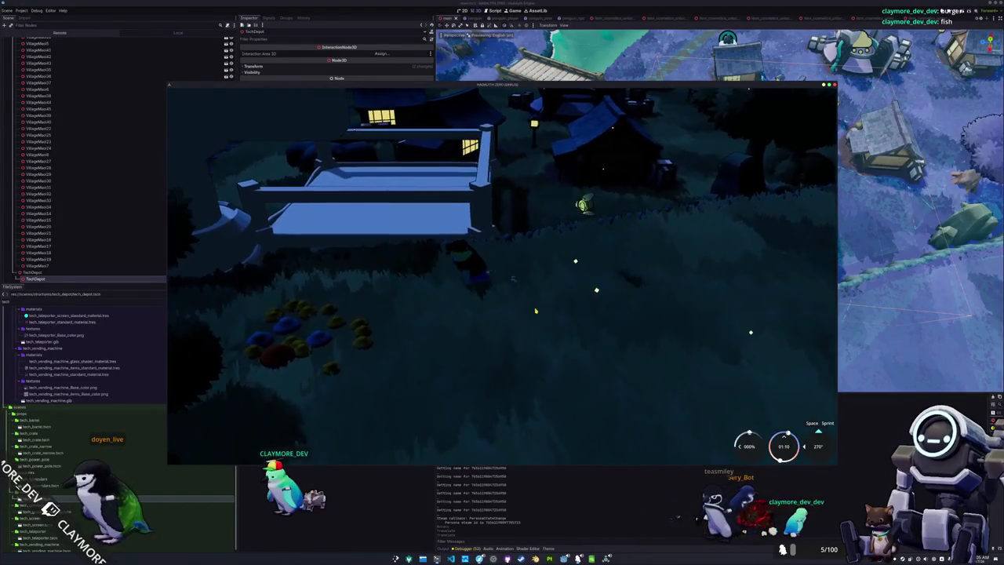
{"action": "key", "text": "a"}
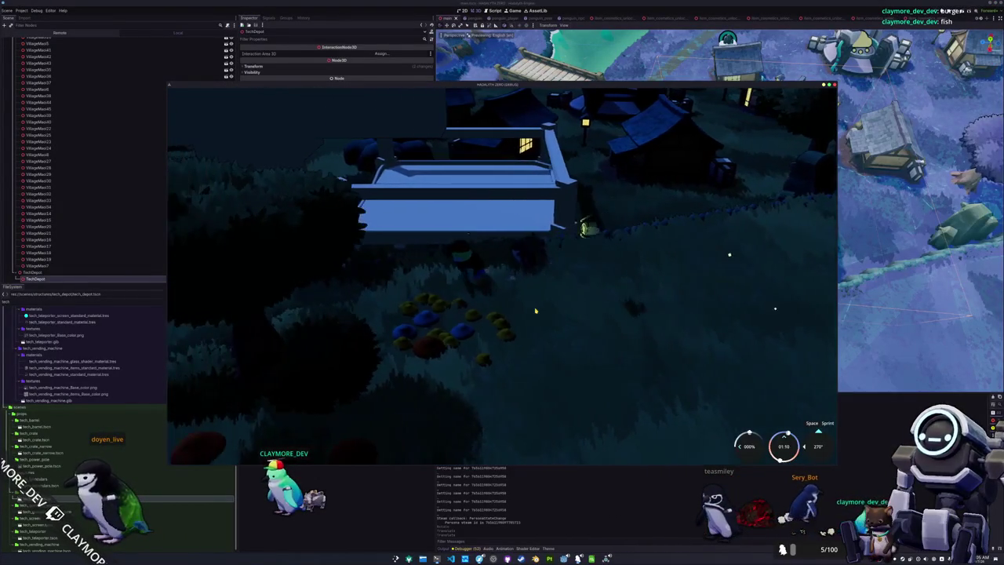
{"action": "key", "text": "a"}
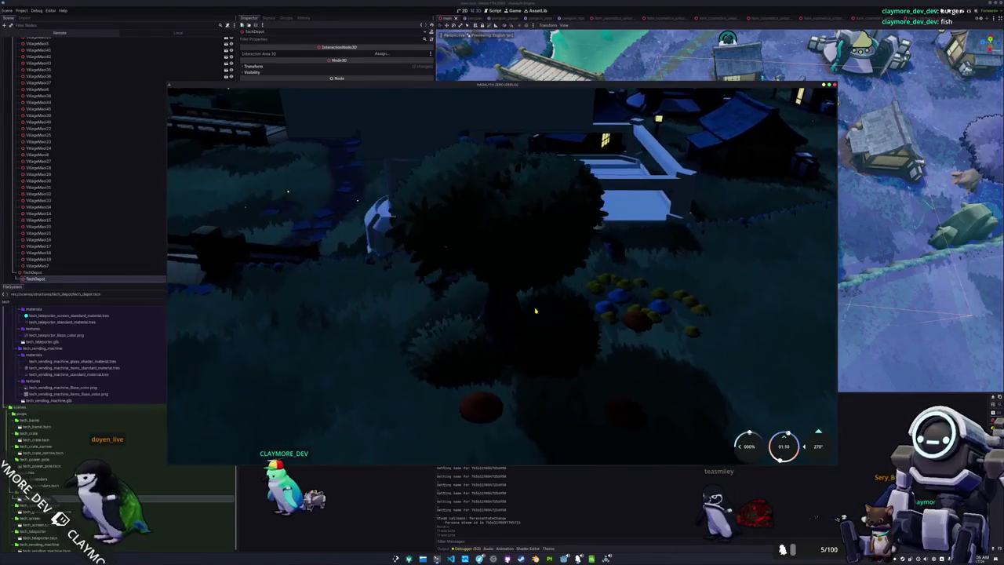
{"action": "key", "text": "a"}
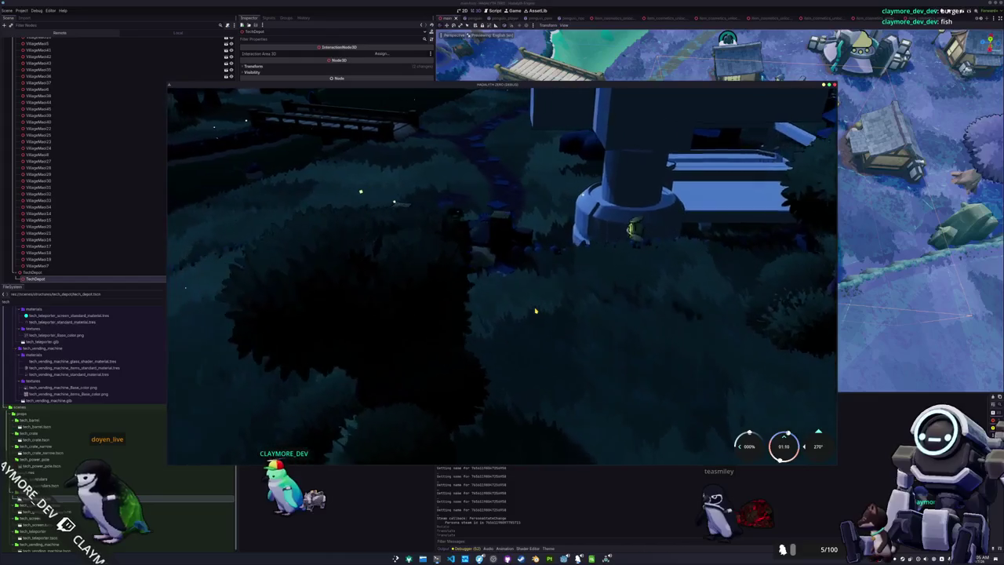
{"action": "key", "text": "a"}
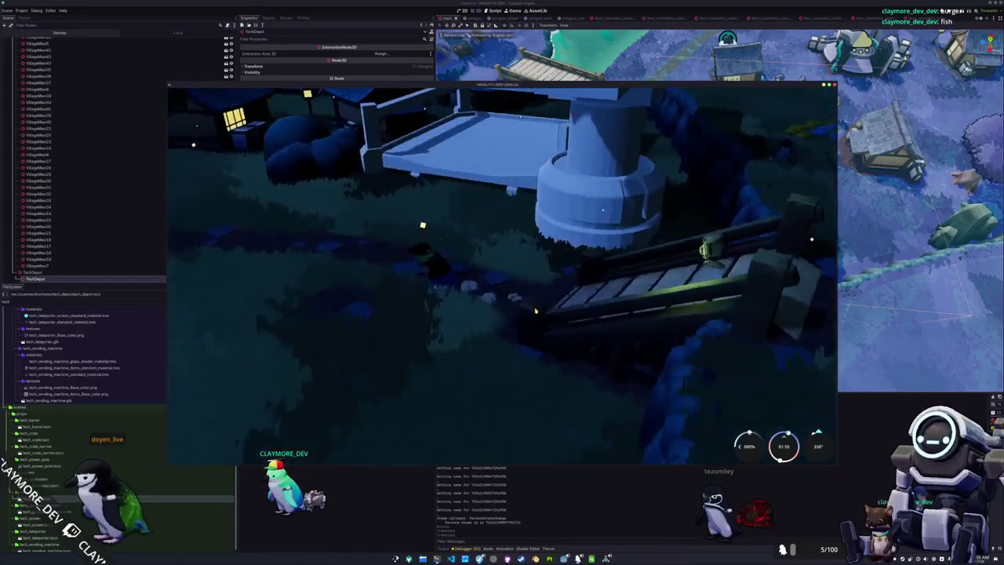
{"action": "key", "text": "a"}
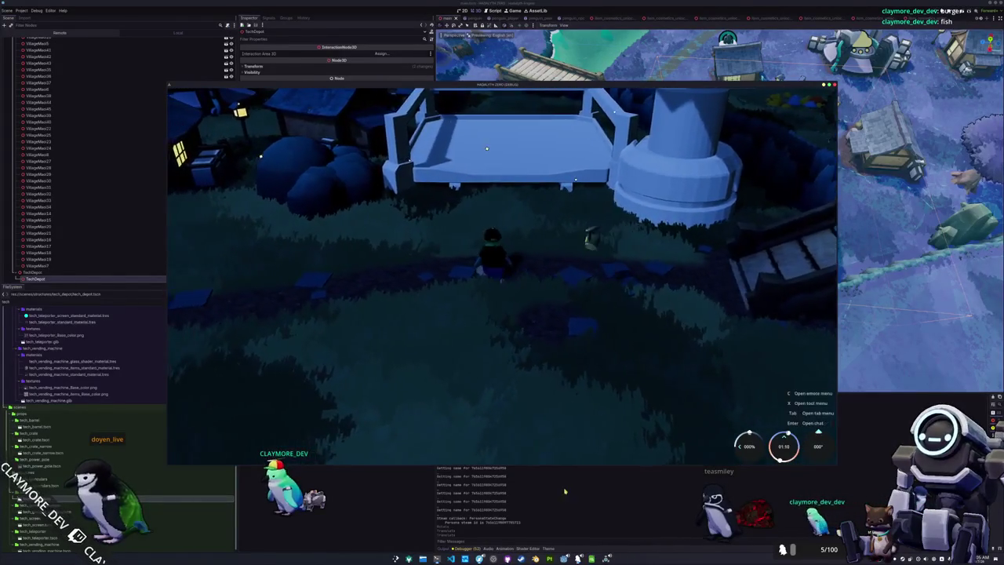
Step: Close the game, relaunch it with F5, and switch to Blender
{"action": "key", "text": "F8"}
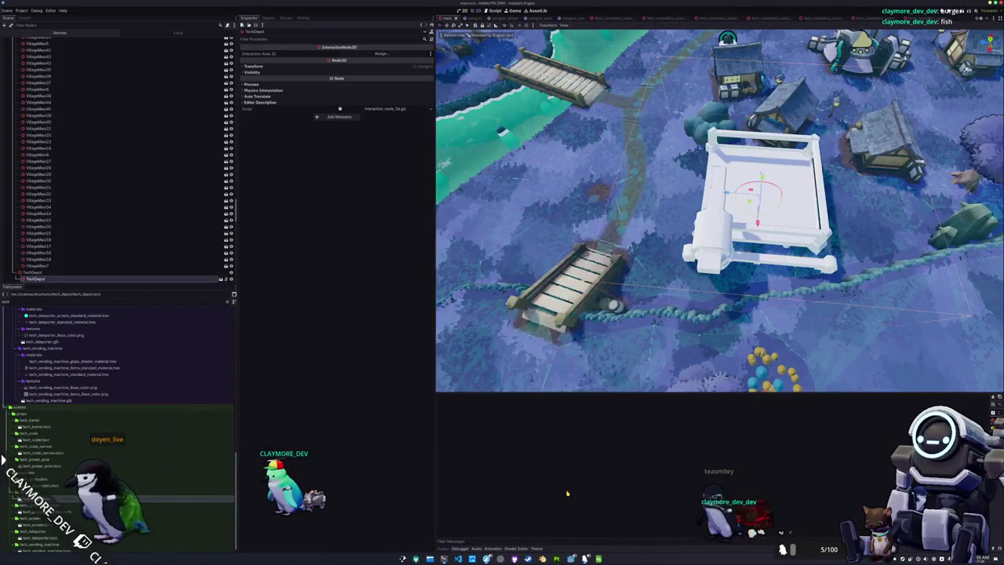
{"action": "key", "text": "F5"}
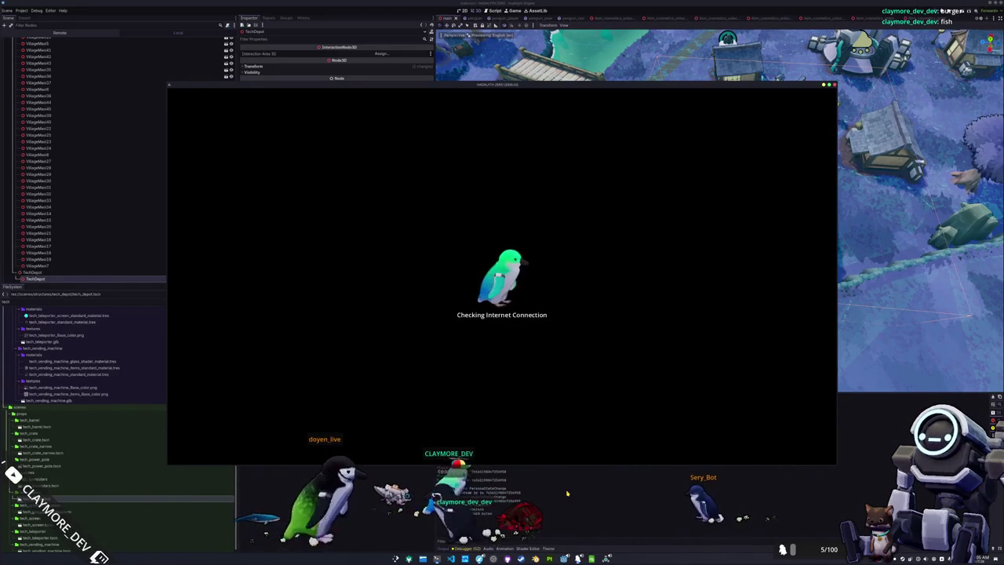
{"action": "key", "text": "alt+Tab"}
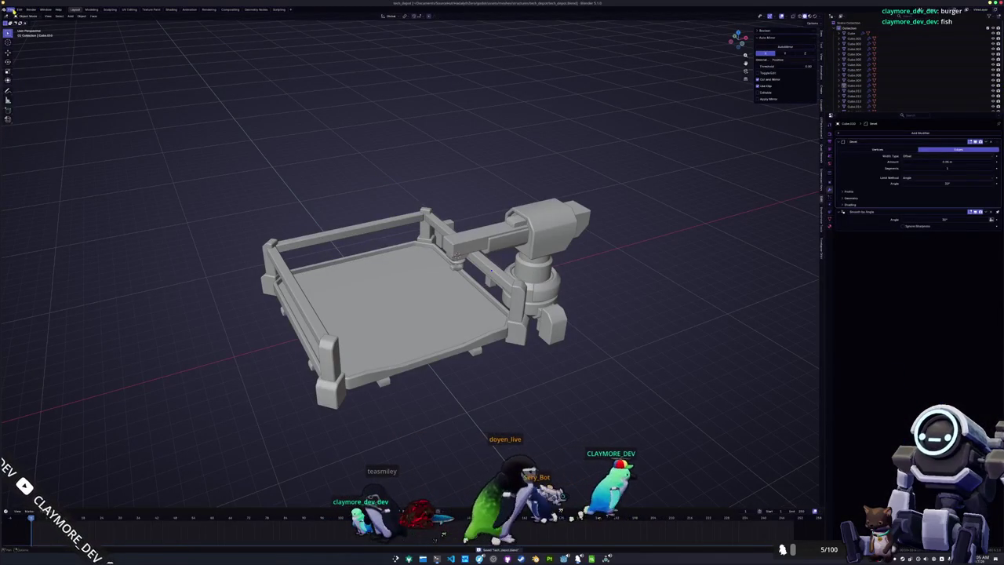
Step: Load penguin.blend from Blender's recent files list
{"action": "left_click", "coordinate": [10, 9]}
{"action": "mouse_move", "coordinate": [35, 31]}
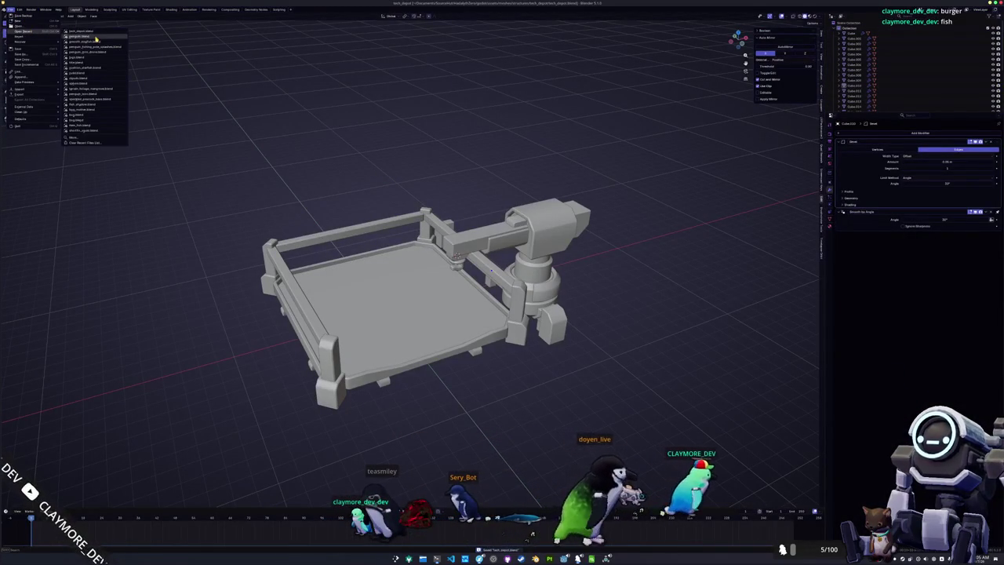
{"action": "left_click", "coordinate": [96, 38]}
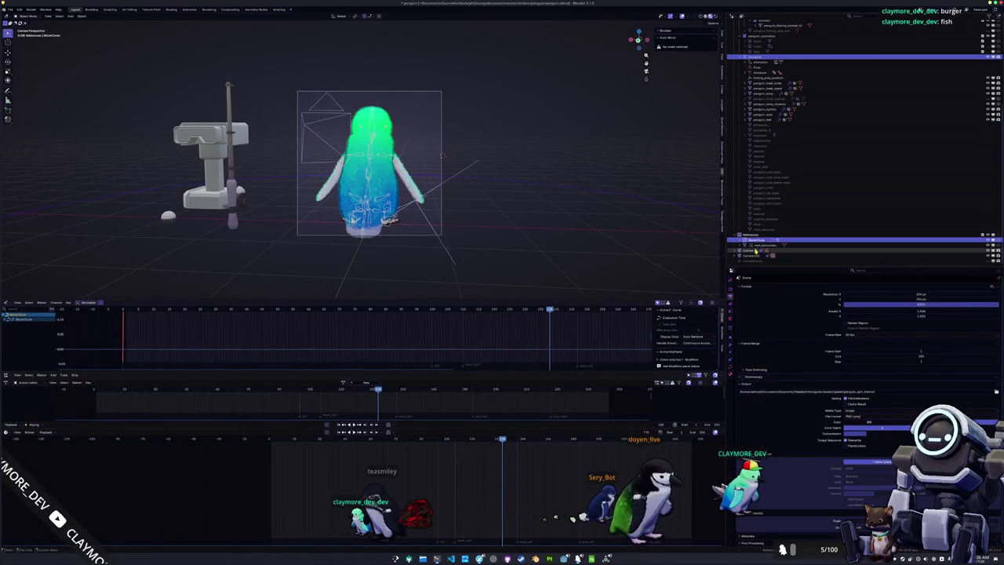
Step: Select Camera.001, render the penguin animation, and switch back to Godot
{"action": "left_click", "coordinate": [750, 257]}
{"action": "left_click", "coordinate": [734, 356]}
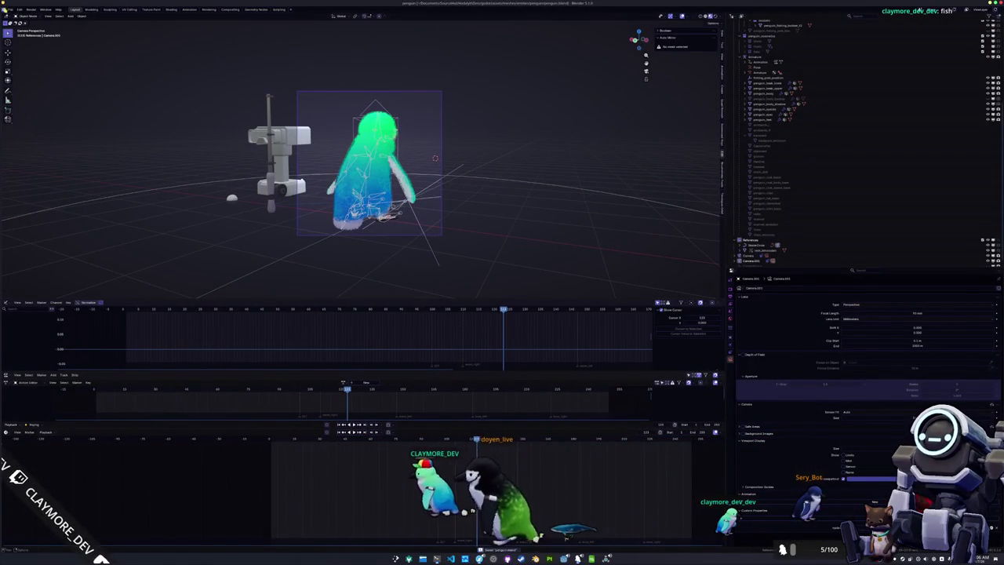
{"action": "left_click", "coordinate": [11, 8]}
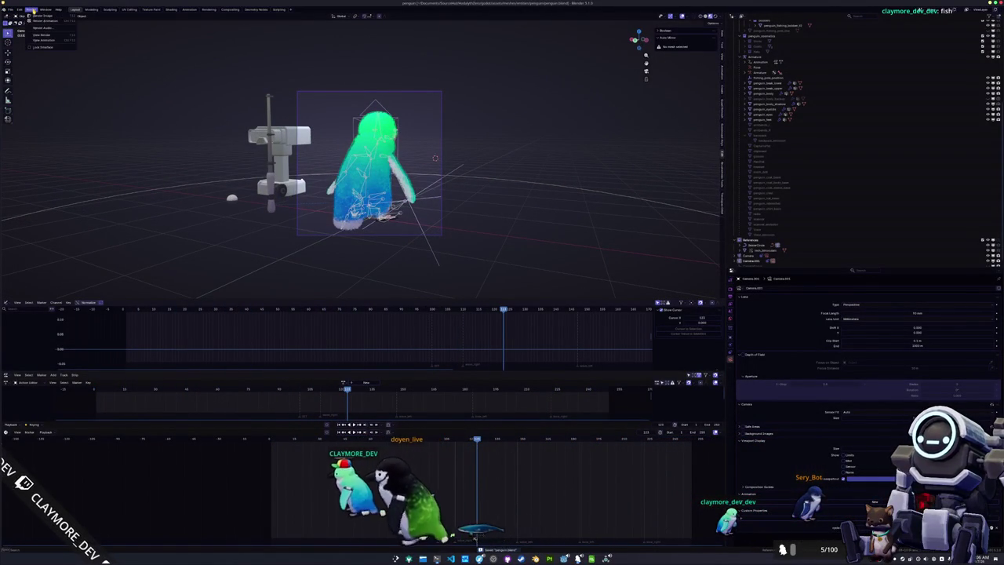
{"action": "left_click", "coordinate": [41, 23]}
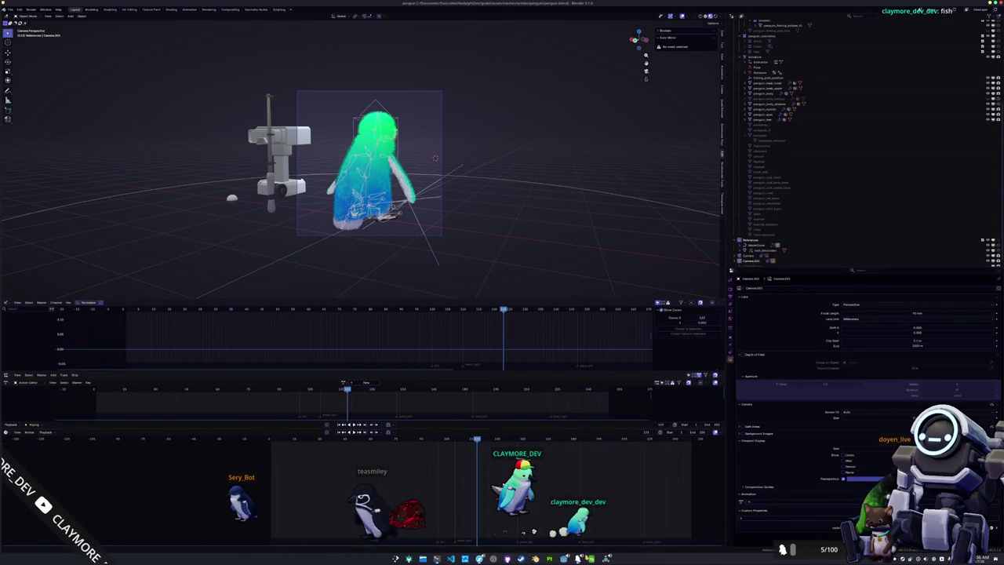
{"action": "key", "text": "alt+Tab"}
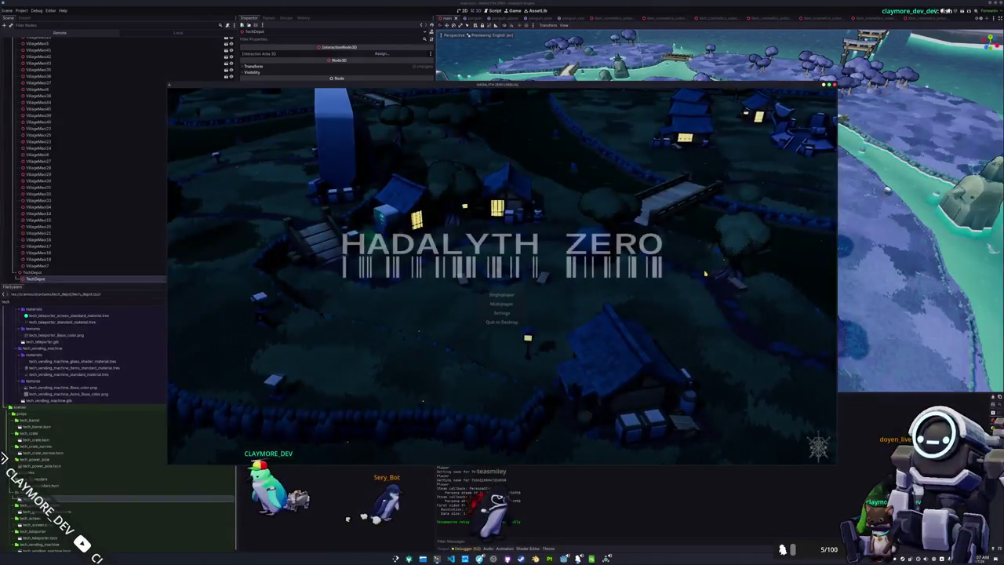
Step: Play a Singleplayer session to view the depot, close it, and open the tech_depot scene
{"action": "left_click", "coordinate": [509, 299]}
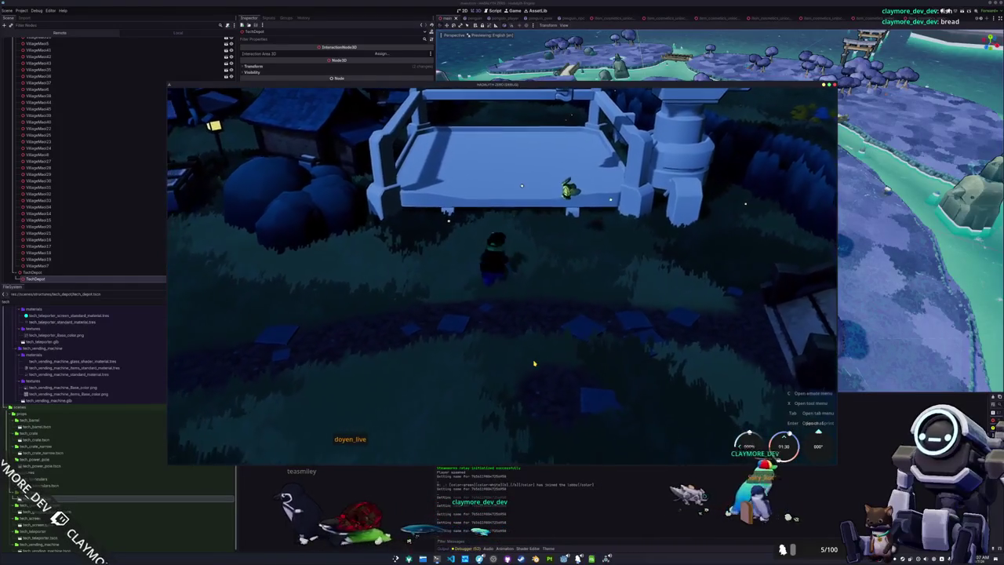
{"action": "left_click", "coordinate": [569, 497]}
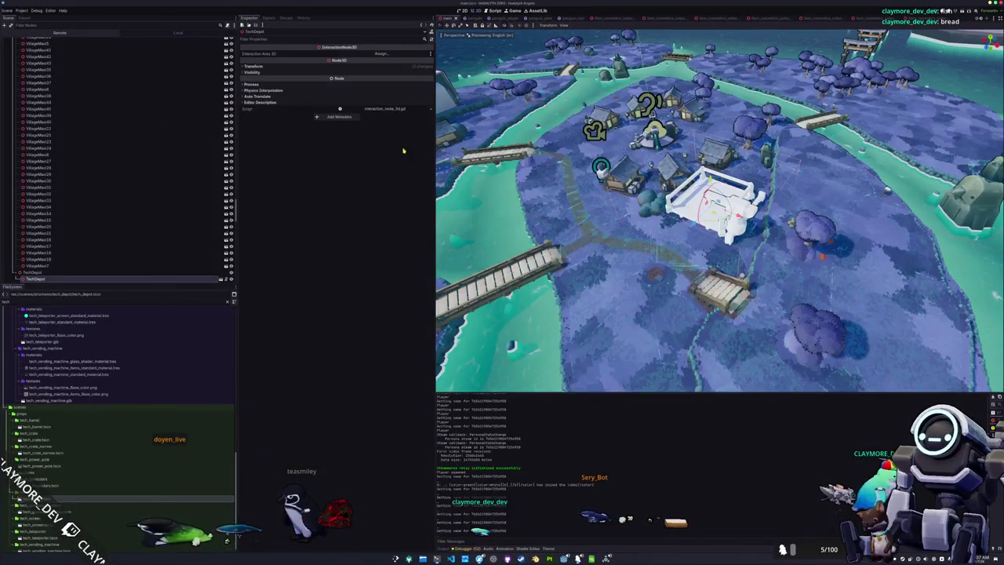
{"action": "left_click", "coordinate": [221, 280]}
Step: Change the TechDepot root's type to Node3D
{"action": "right_click", "coordinate": [102, 41]}
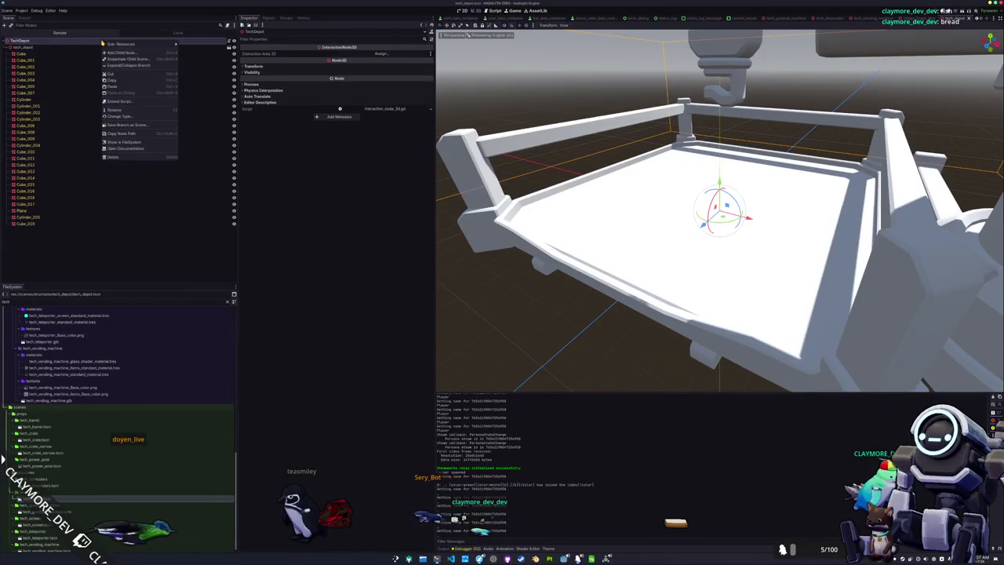
{"action": "left_click", "coordinate": [127, 118]}
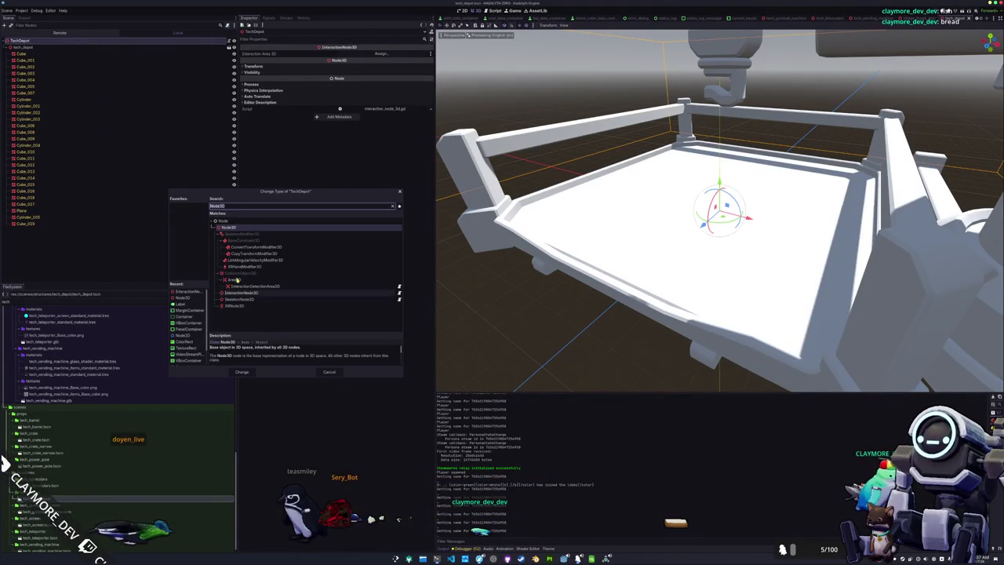
{"action": "left_click", "coordinate": [243, 372]}
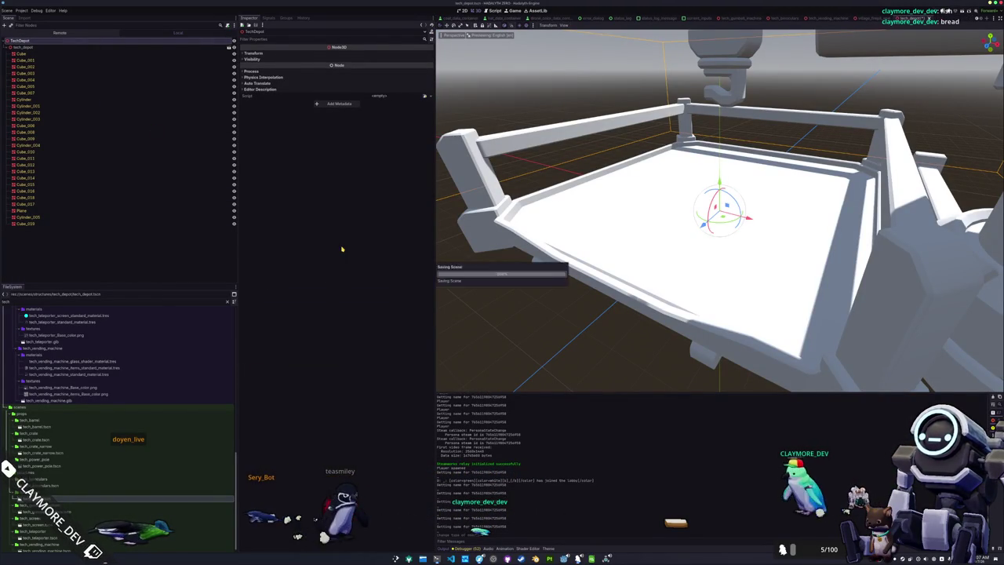
Step: Add a CollisionShape3D child node under TechDepot
{"action": "left_click", "coordinate": [32, 47]}
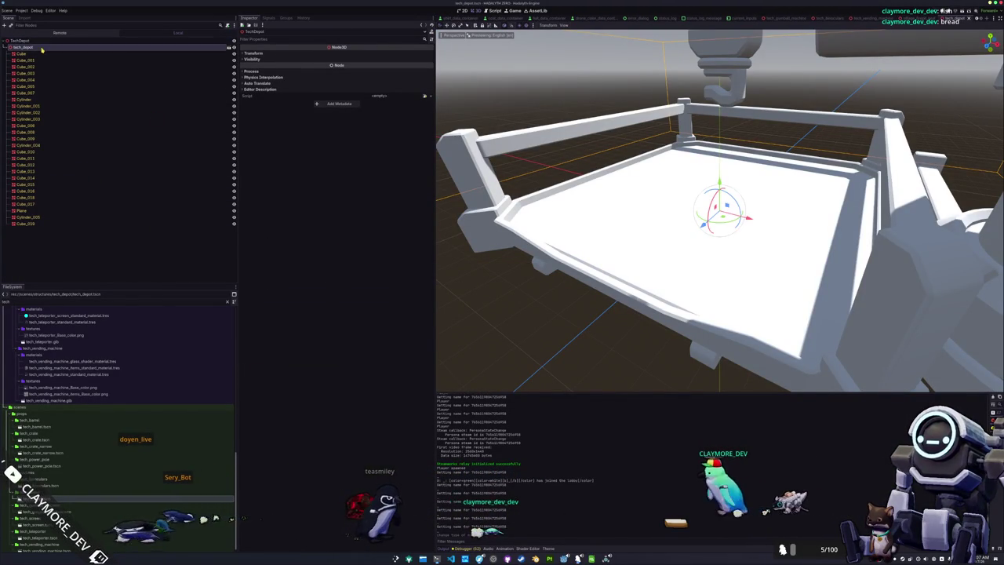
{"action": "left_click", "coordinate": [23, 40]}
{"action": "right_click", "coordinate": [27, 41]}
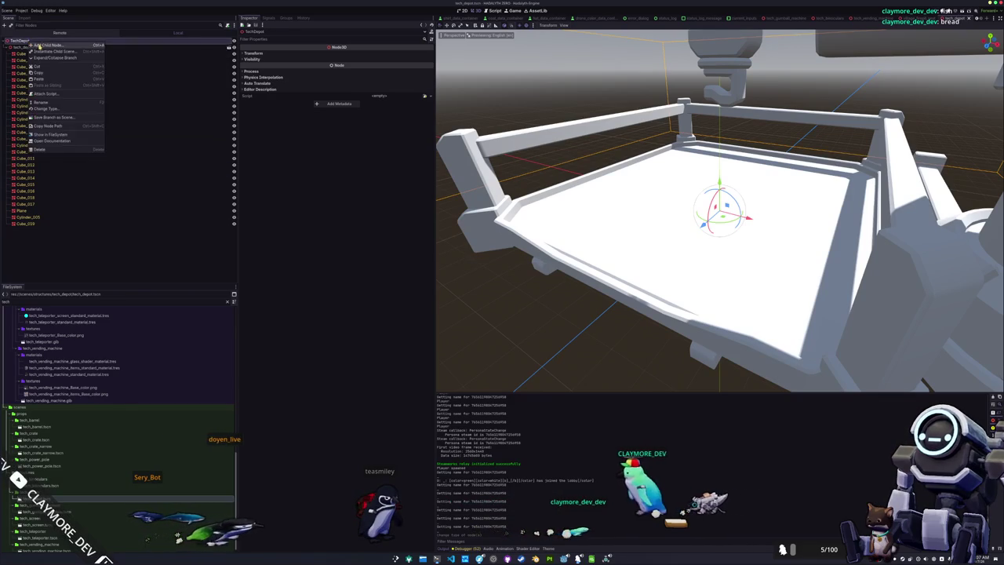
{"action": "left_click", "coordinate": [54, 48]}
{"action": "type", "text": "collision"}
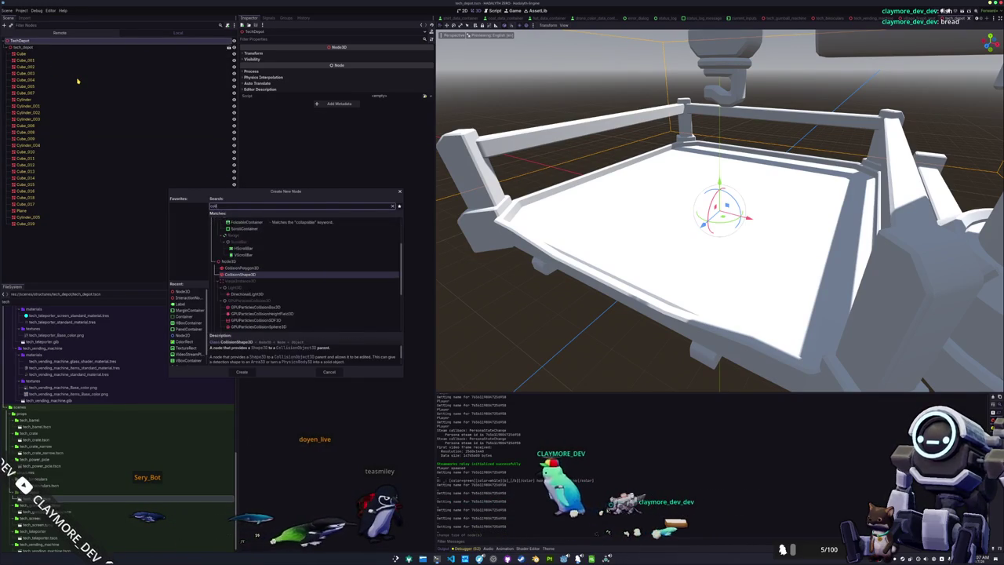
{"action": "key", "text": "Return"}
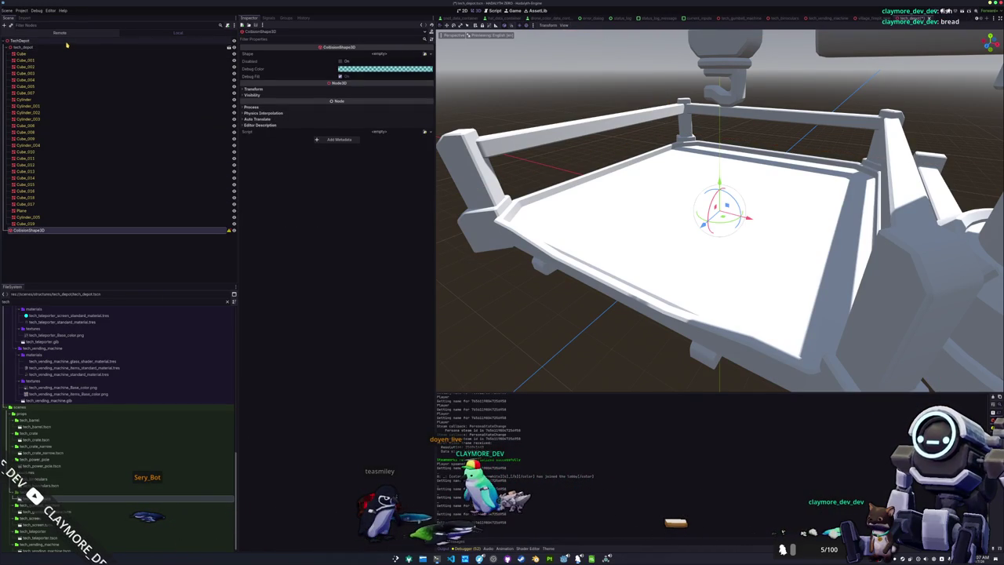
Step: Add a StaticBody3D to TechDepot and nest the CollisionShape3D inside it
{"action": "right_click", "coordinate": [67, 44]}
{"action": "left_click", "coordinate": [84, 50]}
{"action": "type", "text": "staticbody"}
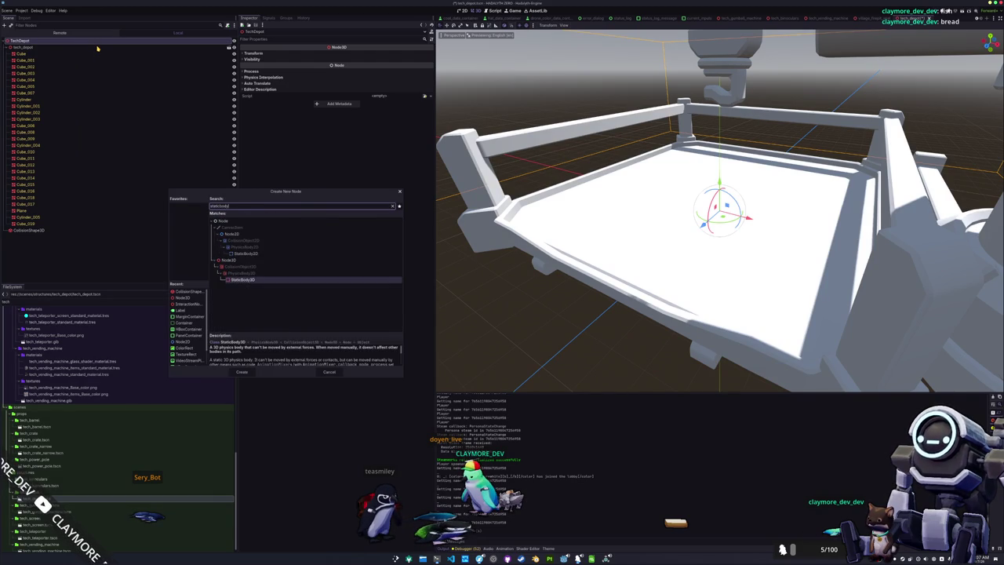
{"action": "key", "text": "Return"}
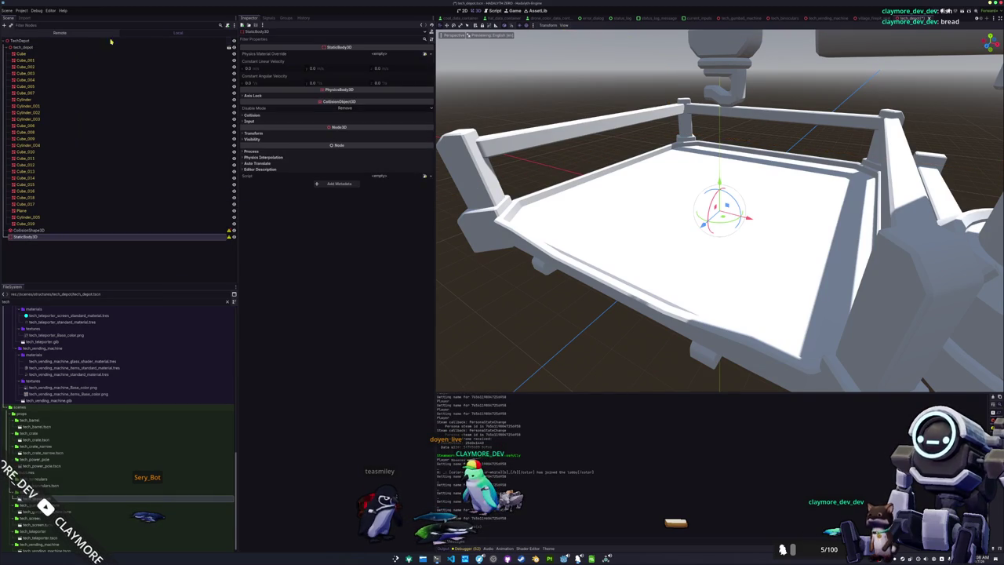
{"action": "left_click", "coordinate": [31, 231]}
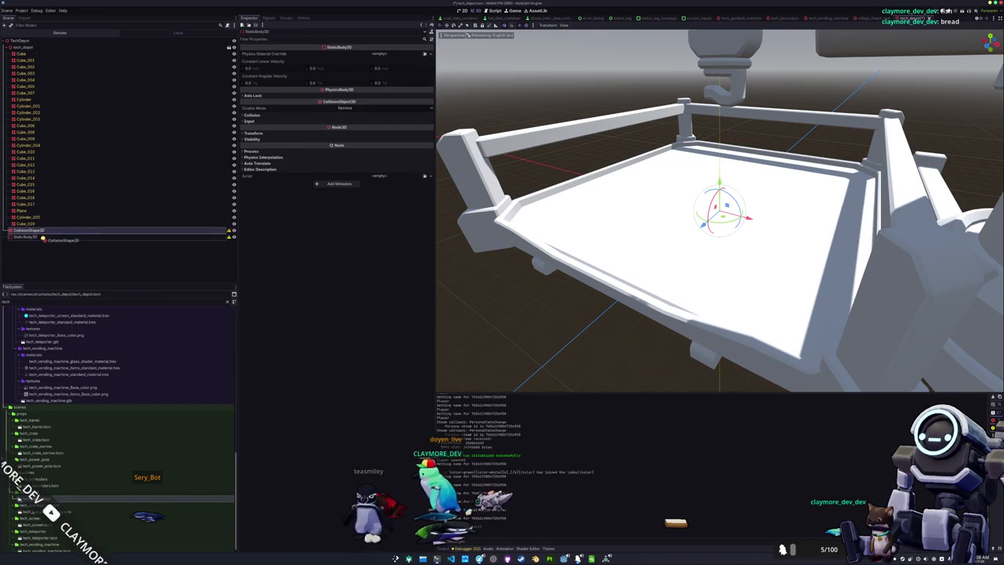
{"action": "left_click_drag", "start_coordinate": [43, 238], "coordinate": [43, 237]}
{"action": "left_click", "coordinate": [265, 116]}
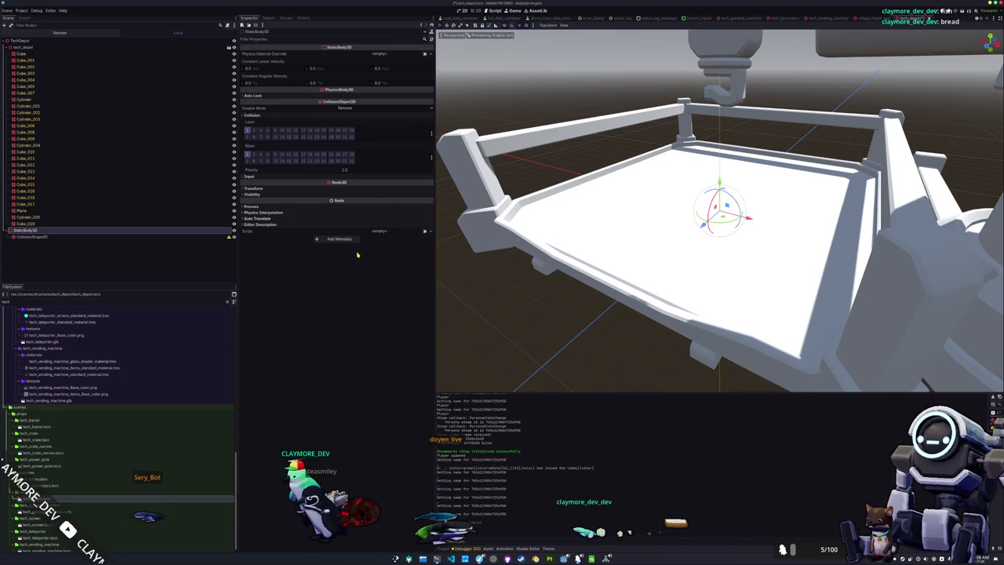
Step: Give the collision shape a 13.5 × 2.0 × 13.5 BoxShape3D, save the scene, and duplicate the shape
{"action": "left_click", "coordinate": [94, 237]}
{"action": "left_click", "coordinate": [429, 55]}
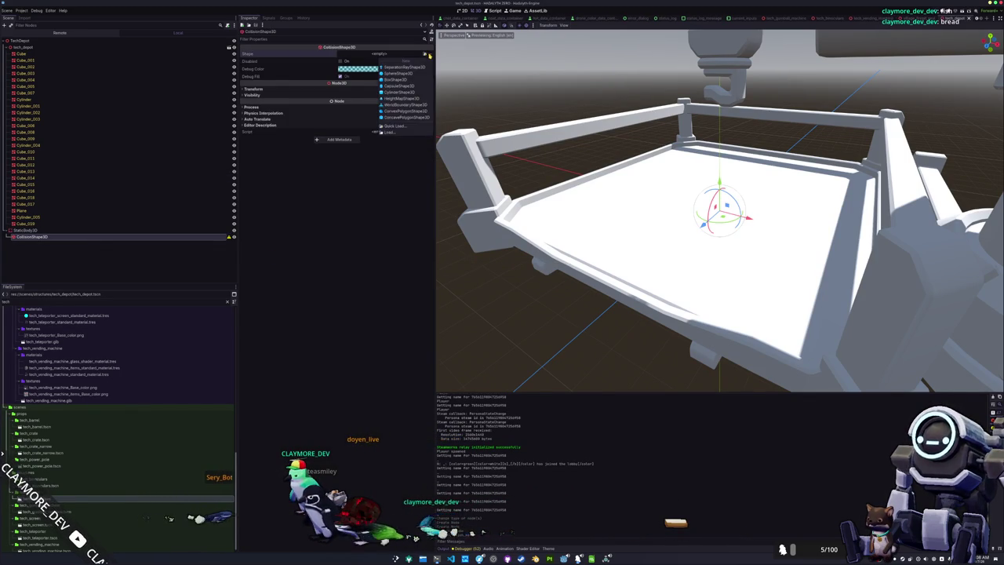
{"action": "left_click", "coordinate": [396, 80]}
{"action": "scroll", "coordinate": [719, 208], "scroll_direction": "down", "scroll_amount": 5}
{"action": "key", "text": "KP_7"}
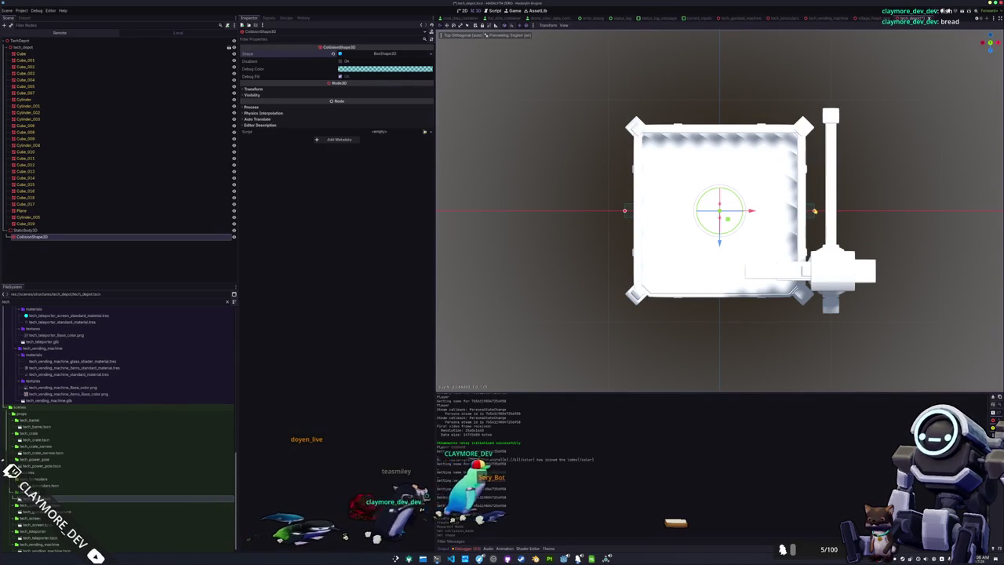
{"action": "left_click_drag", "start_coordinate": [721, 198], "coordinate": [723, 119]}
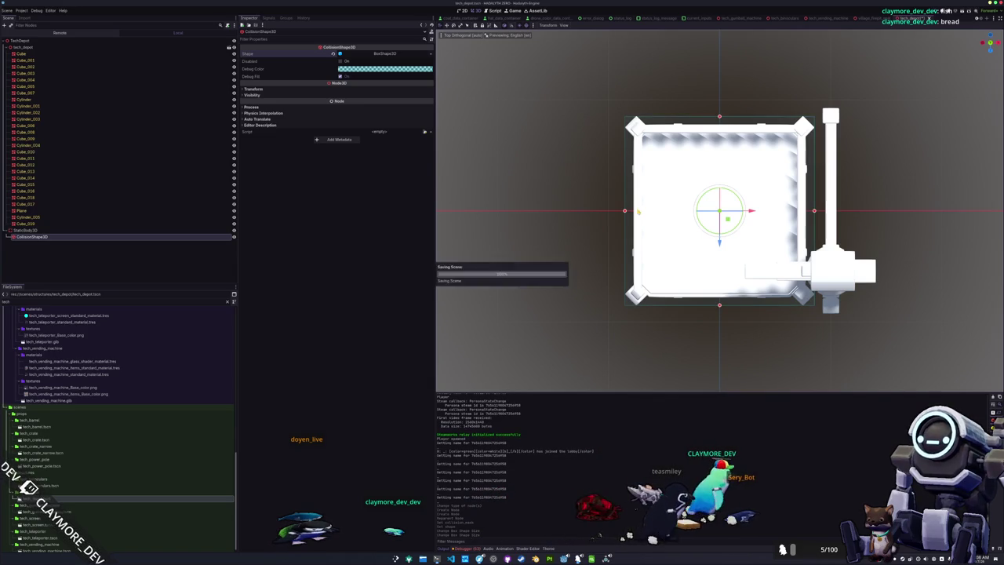
{"action": "left_click", "coordinate": [384, 54]}
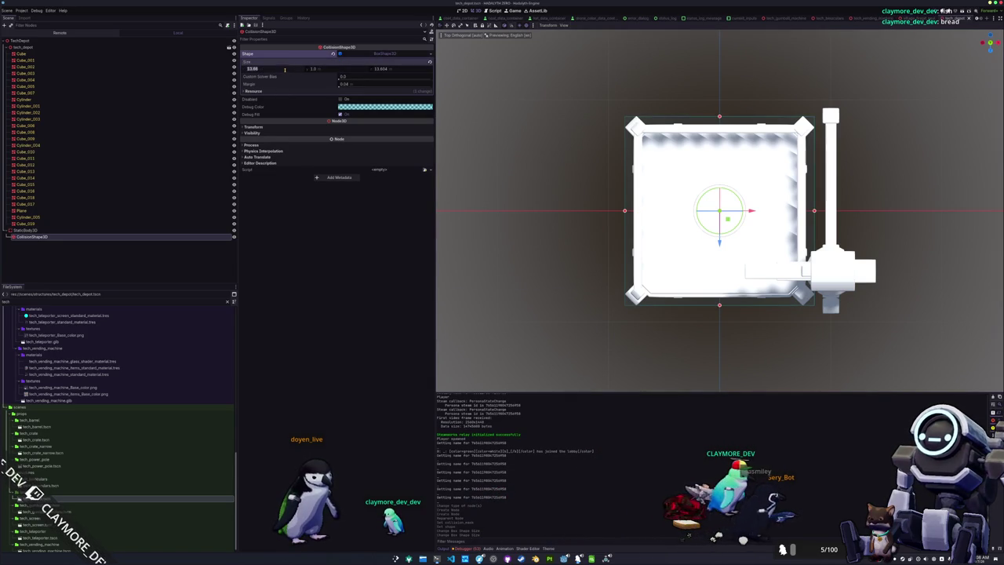
{"action": "type", "text": "13.5"}
{"action": "key", "text": "Return"}
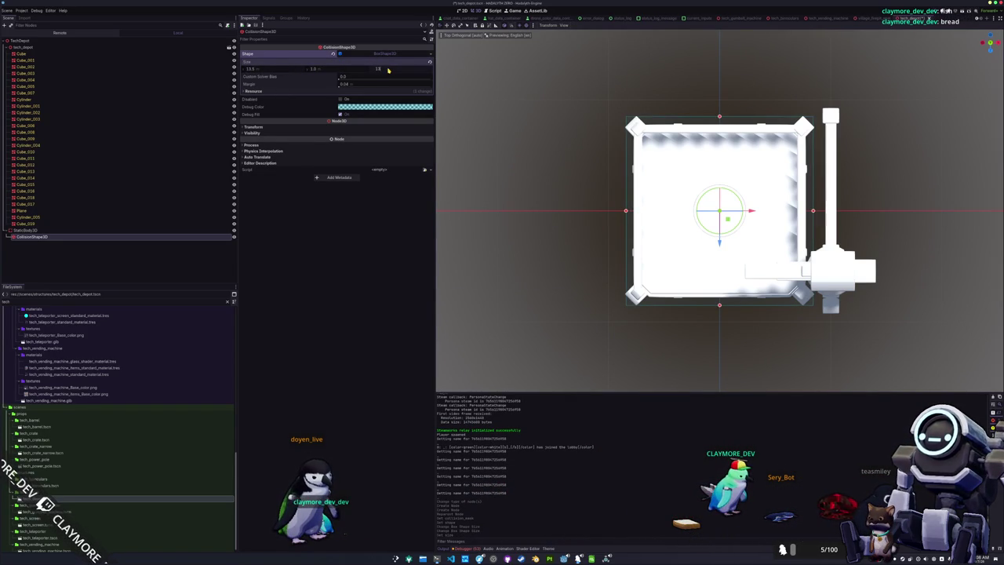
{"action": "key", "text": "ctrl+s"}
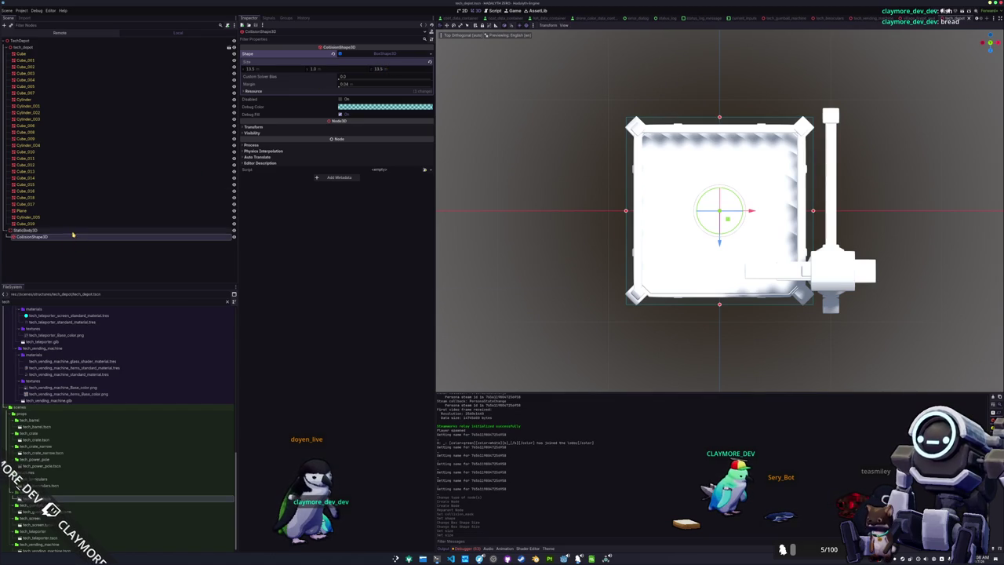
{"action": "key", "text": "ctrl+d"}
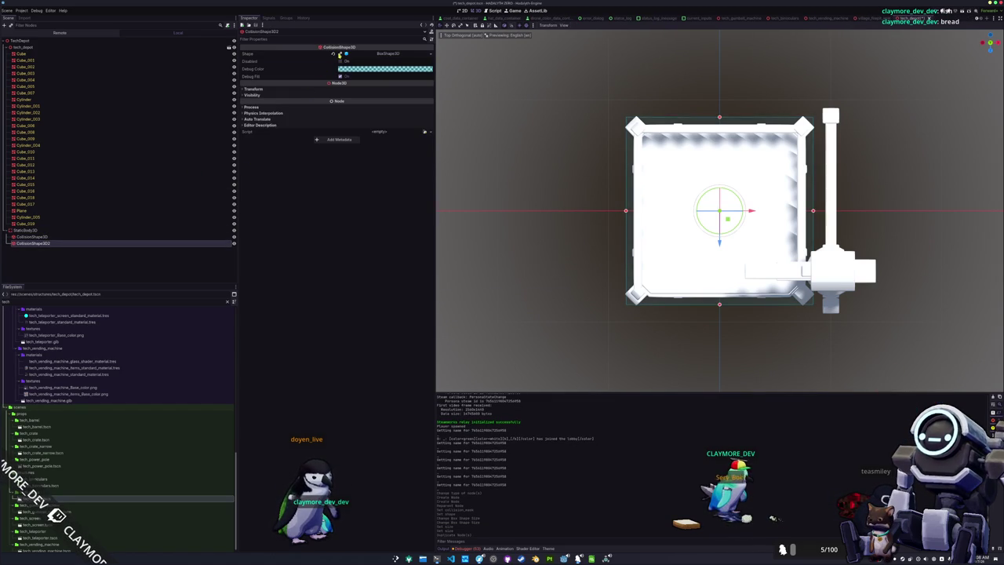
Step: Resize the duplicated box to 1.5 × 1.0 × 15.0 and duplicate it into CollisionShape3D3
{"action": "left_click", "coordinate": [340, 53]}
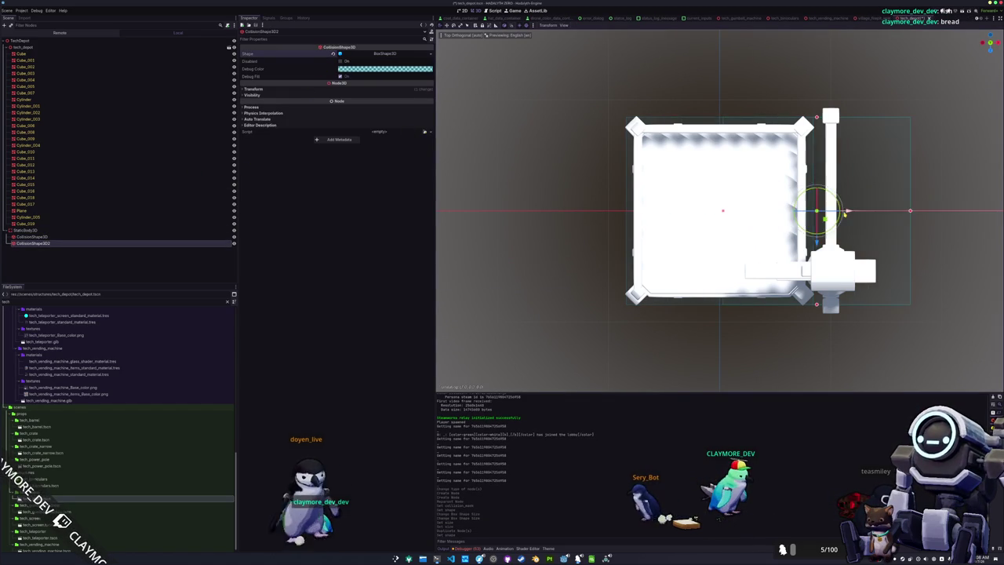
{"action": "scroll", "coordinate": [861, 212], "scroll_direction": "right", "scroll_amount": 5}
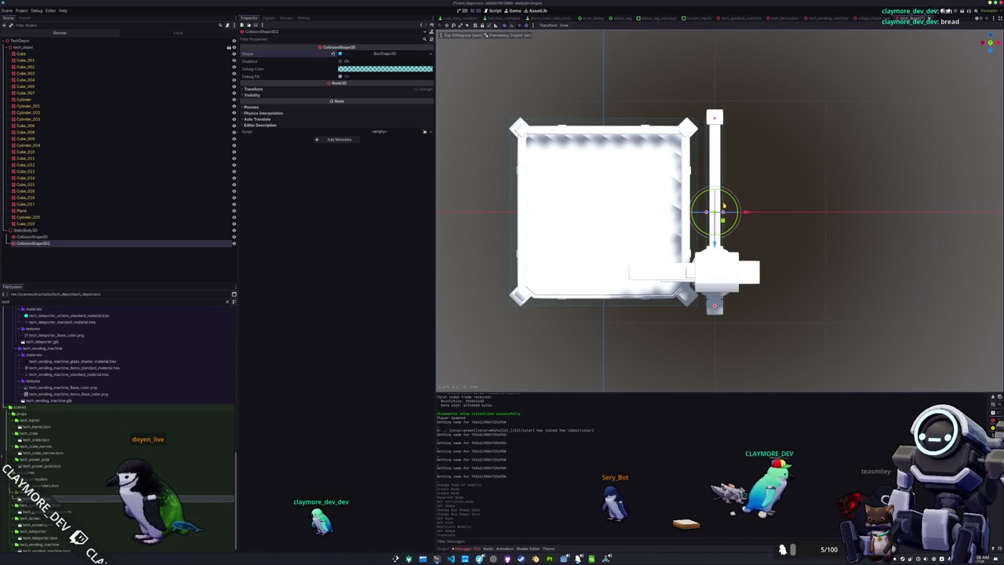
{"action": "left_click_drag", "start_coordinate": [725, 206], "coordinate": [707, 157]}
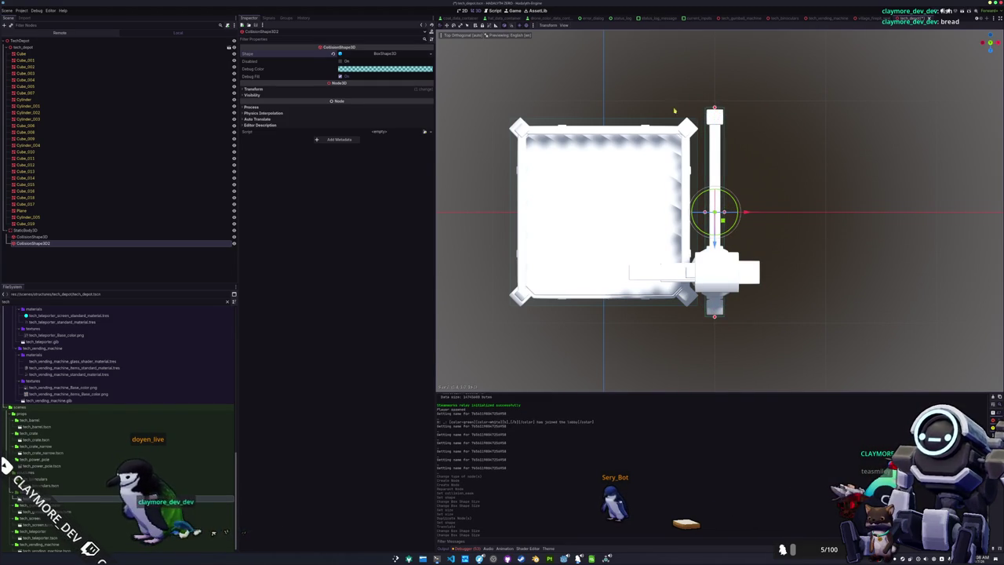
{"action": "left_click", "coordinate": [385, 53]}
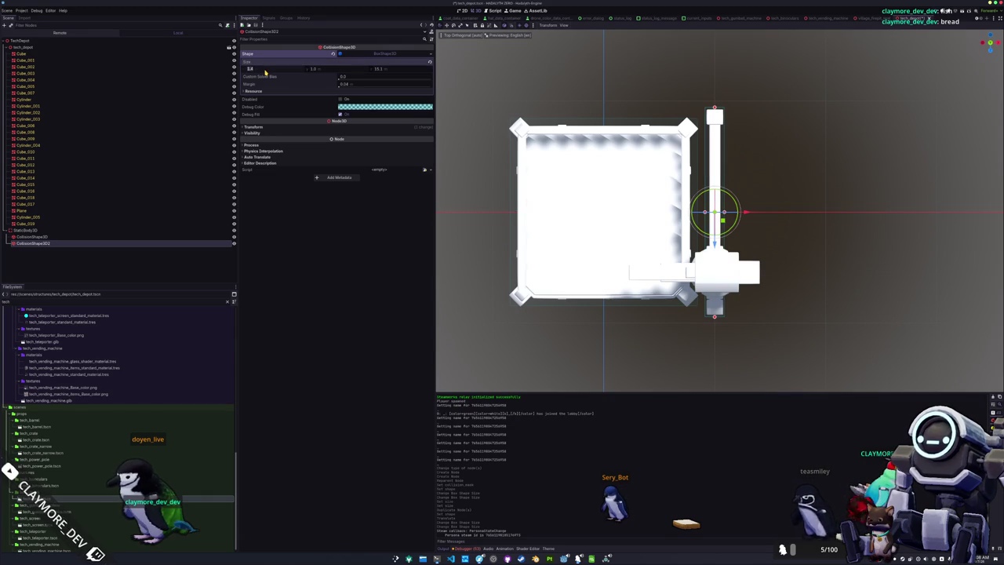
{"action": "type", "text": ".5"}
{"action": "key", "text": "Return"}
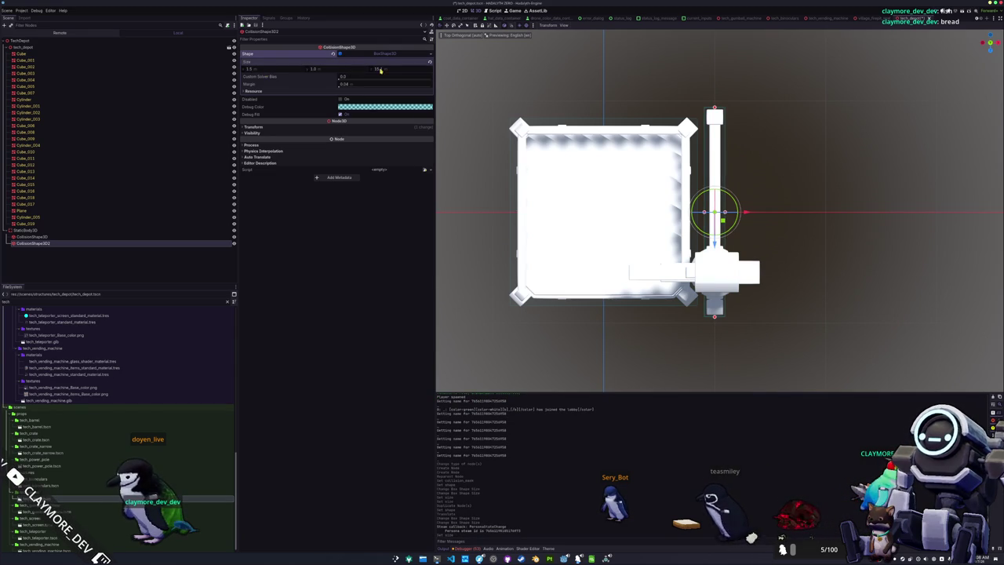
{"action": "key", "text": "Return"}
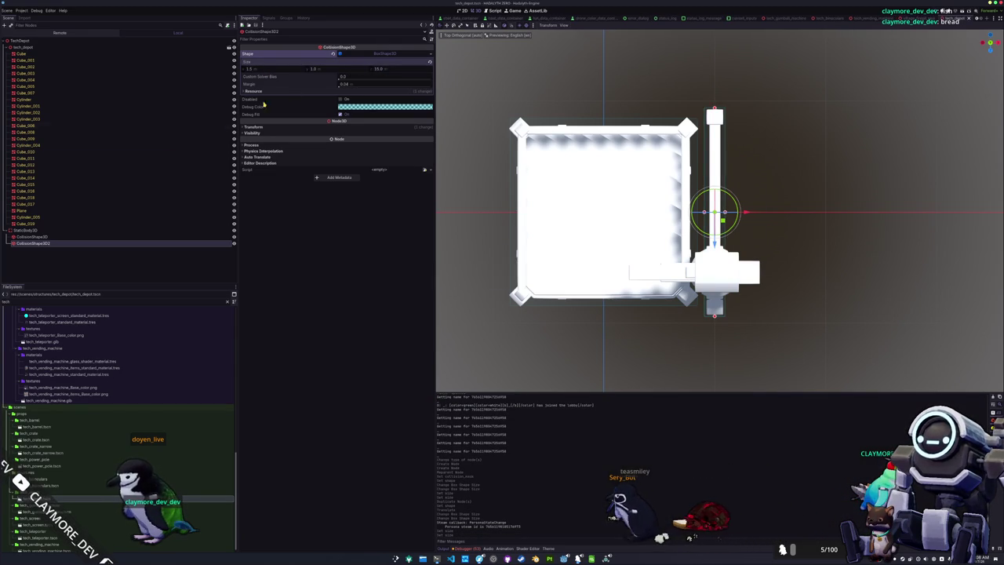
{"action": "key", "text": "ctrl+d"}
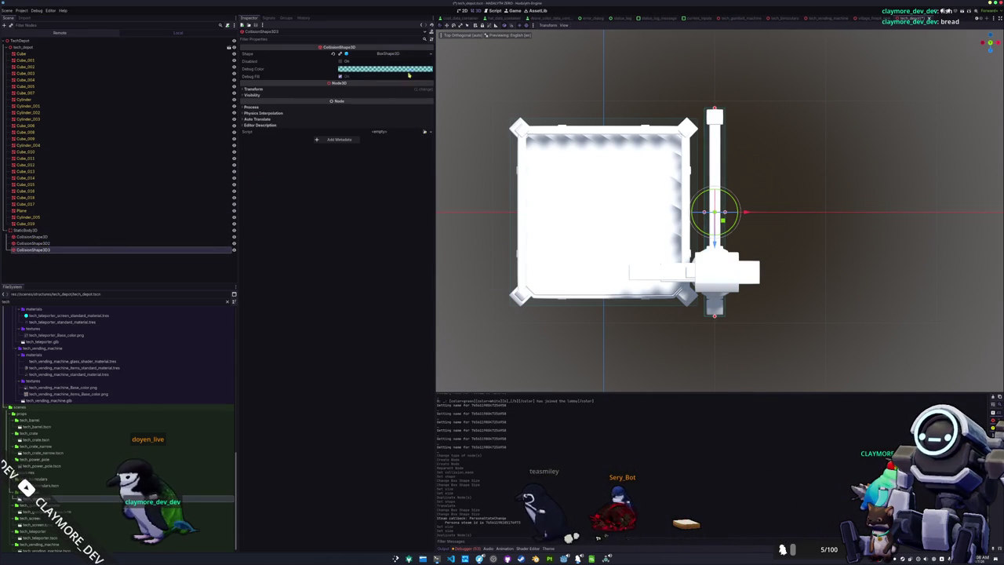
{"action": "left_click", "coordinate": [431, 55]}
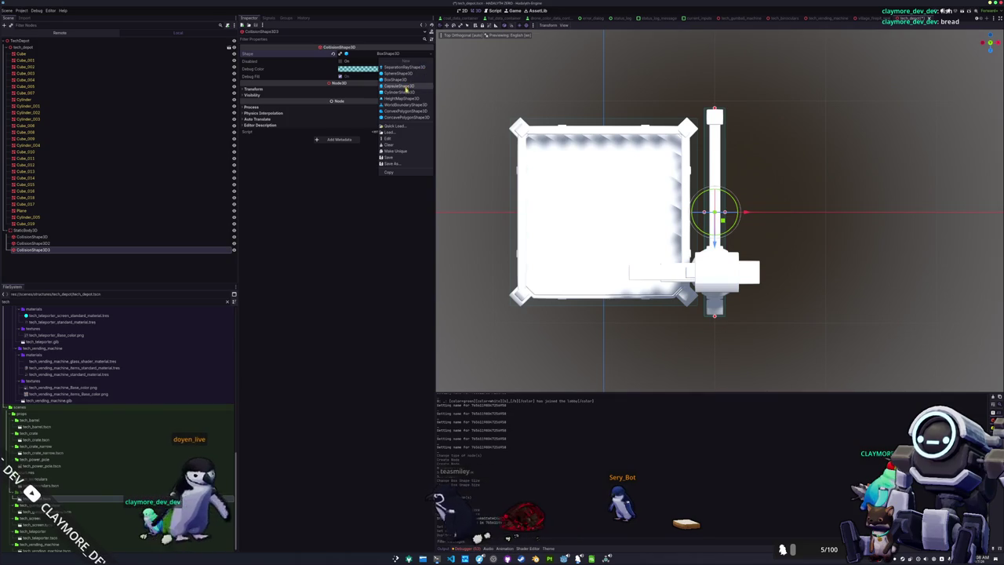
Step: Make CollisionShape3D3 a CylinderShape3D and move it to the crane arm's base
{"action": "left_click", "coordinate": [397, 92]}
{"action": "left_click_drag", "start_coordinate": [717, 214], "coordinate": [717, 273]}
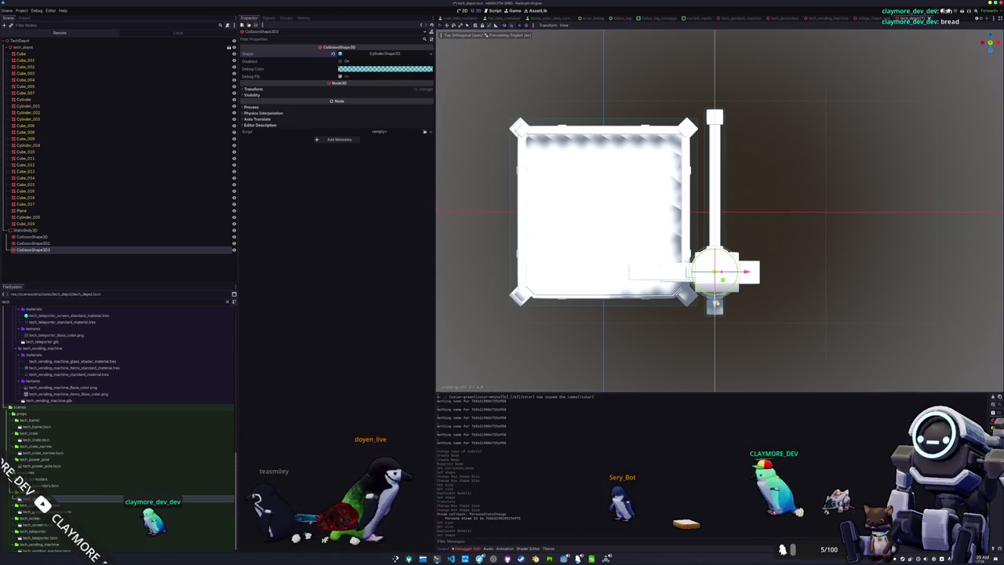
{"action": "scroll", "coordinate": [717, 272], "scroll_direction": "up", "scroll_amount": 3}
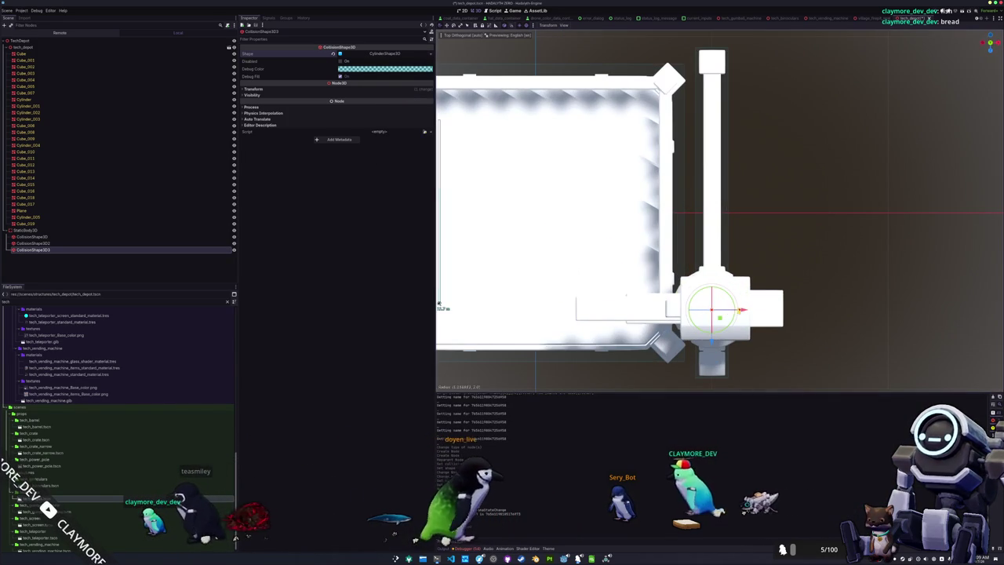
{"action": "mouse_move", "coordinate": [690, 251]}
{"action": "left_mouse_down"}
{"action": "mouse_move", "coordinate": [728, 241]}
{"action": "mouse_move", "coordinate": [707, 257]}
{"action": "mouse_move", "coordinate": [604, 226]}
{"action": "mouse_move", "coordinate": [622, 228]}
{"action": "left_mouse_up"}
{"action": "scroll", "coordinate": [675, 235], "scroll_direction": "down", "scroll_amount": 4}
Step: Check the cylinder's size and its 0.75 y position in front orthogonal view
{"action": "key", "text": "KP_1"}
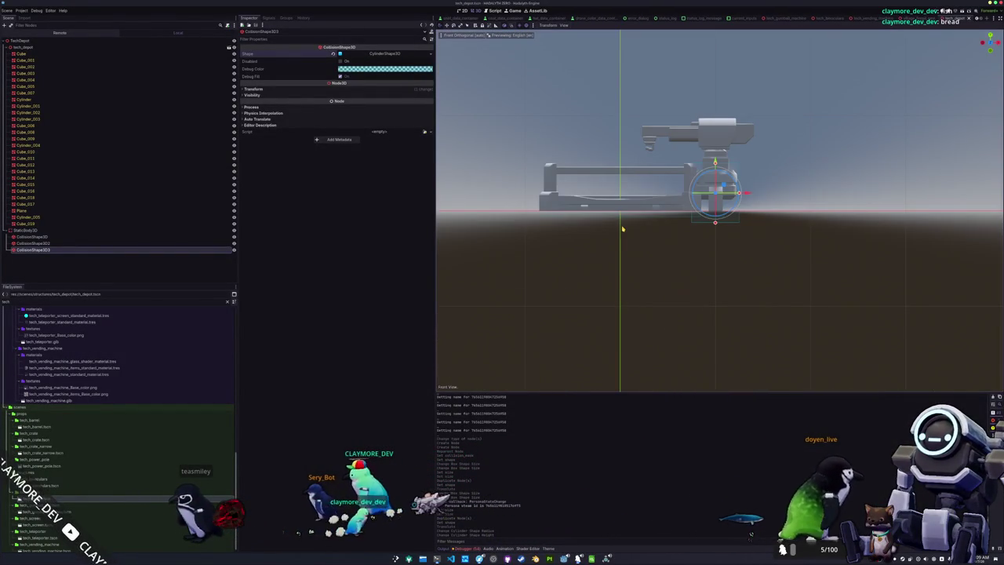
{"action": "scroll", "coordinate": [622, 229], "scroll_direction": "up", "scroll_amount": 5}
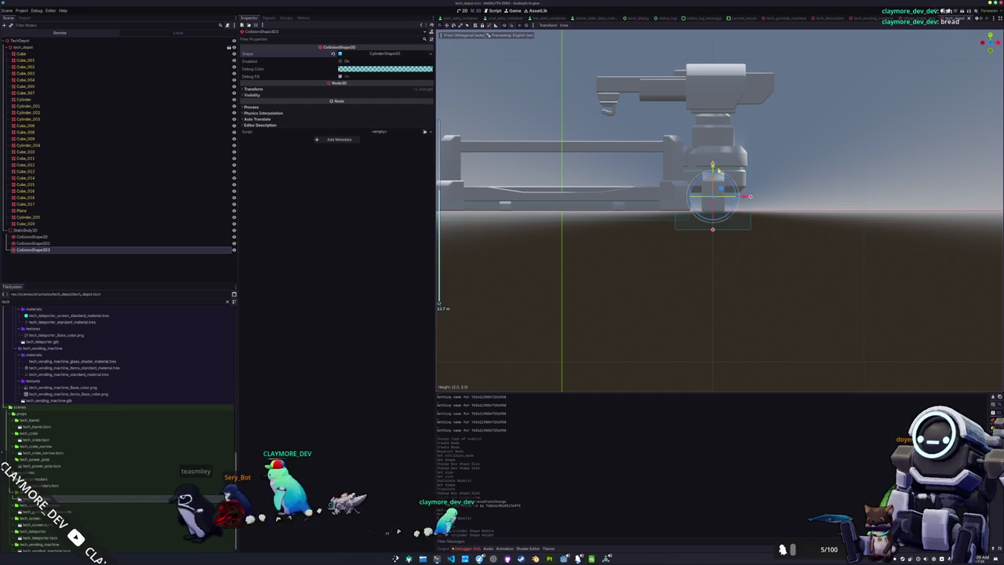
{"action": "mouse_move", "coordinate": [601, 230]}
{"action": "left_mouse_down"}
{"action": "mouse_move", "coordinate": [745, 245]}
{"action": "mouse_move", "coordinate": [766, 230]}
{"action": "left_mouse_up"}
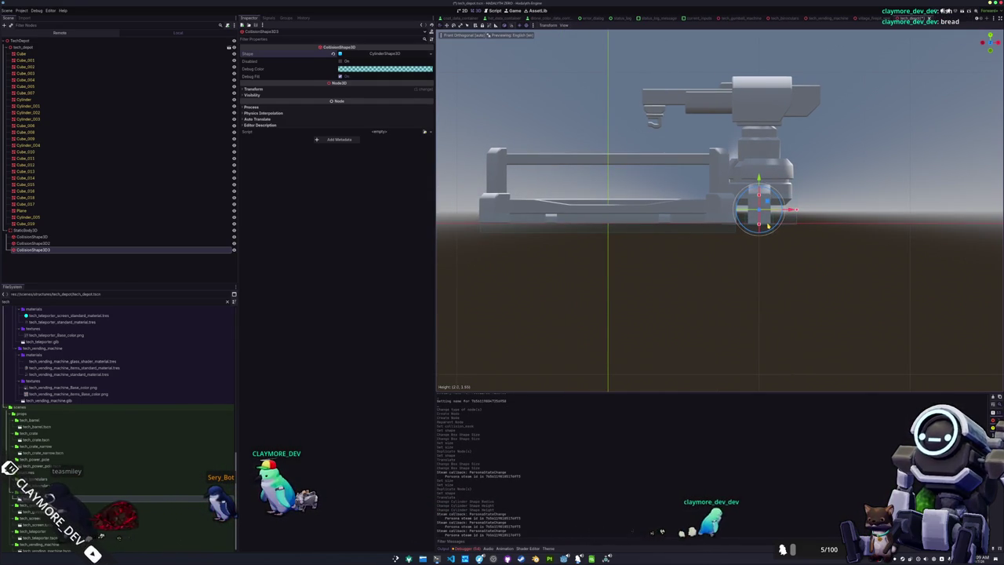
{"action": "scroll", "coordinate": [692, 261], "scroll_direction": "up", "scroll_amount": 4}
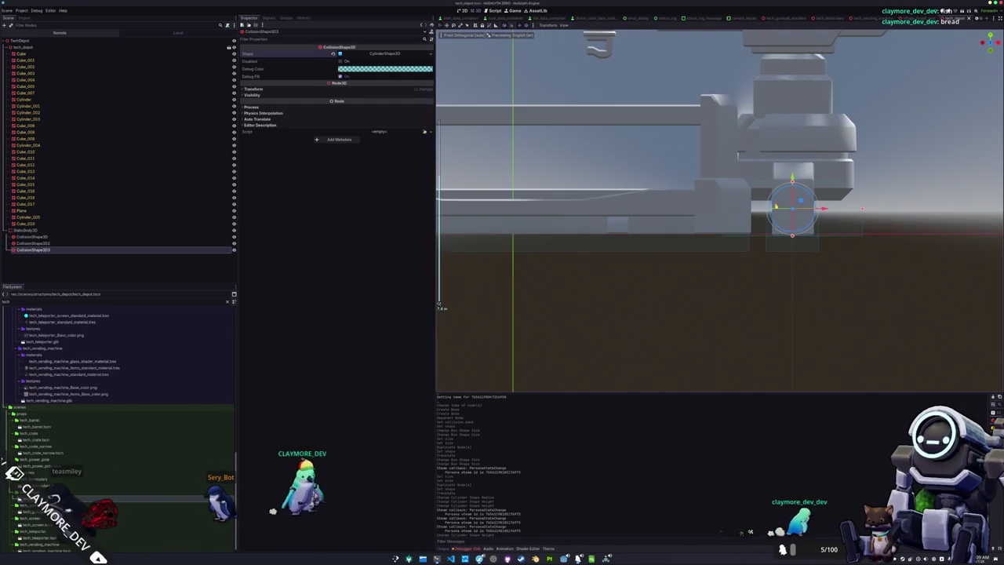
{"action": "left_click", "coordinate": [342, 53]}
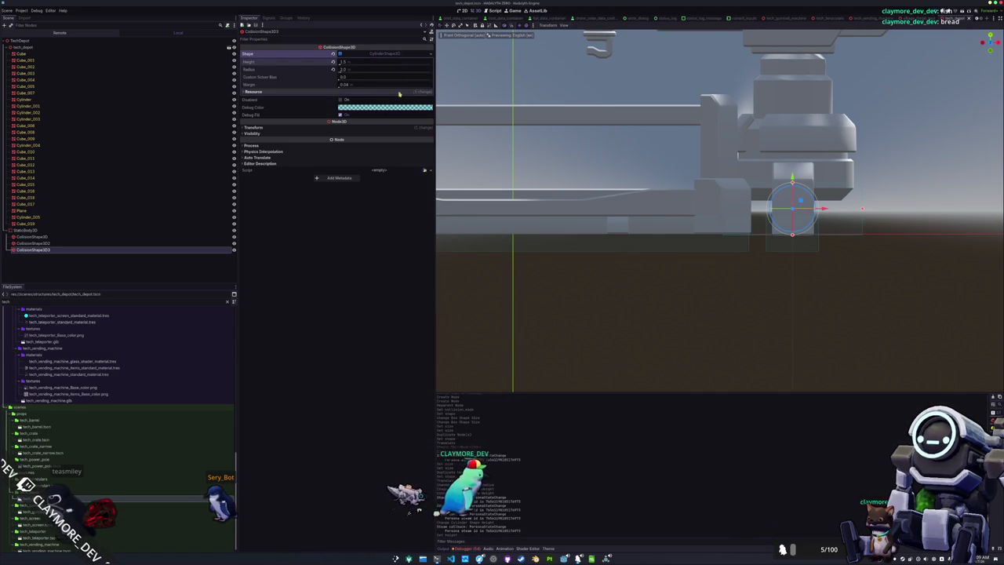
{"action": "left_click", "coordinate": [380, 128]}
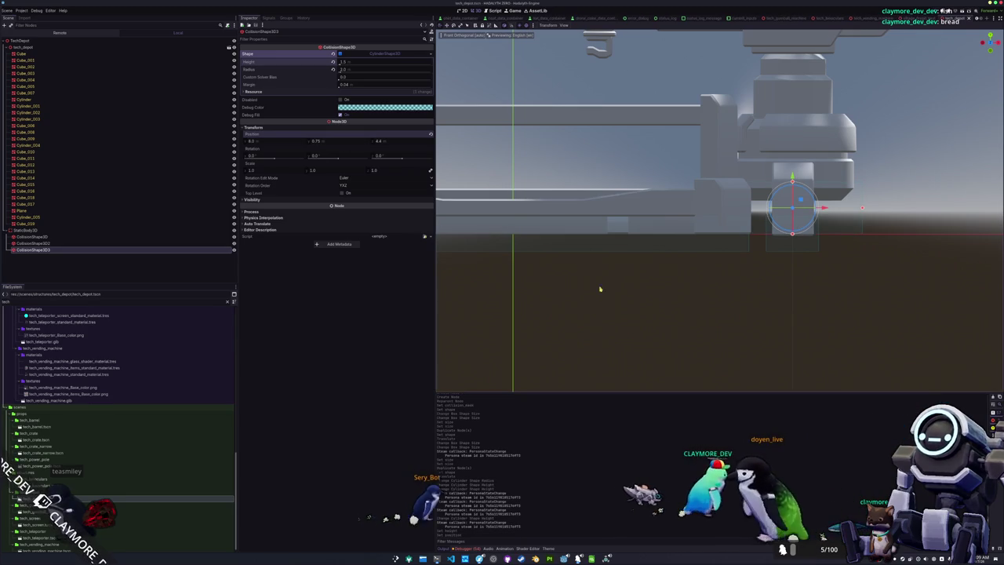
{"action": "left_click", "coordinate": [774, 251]}
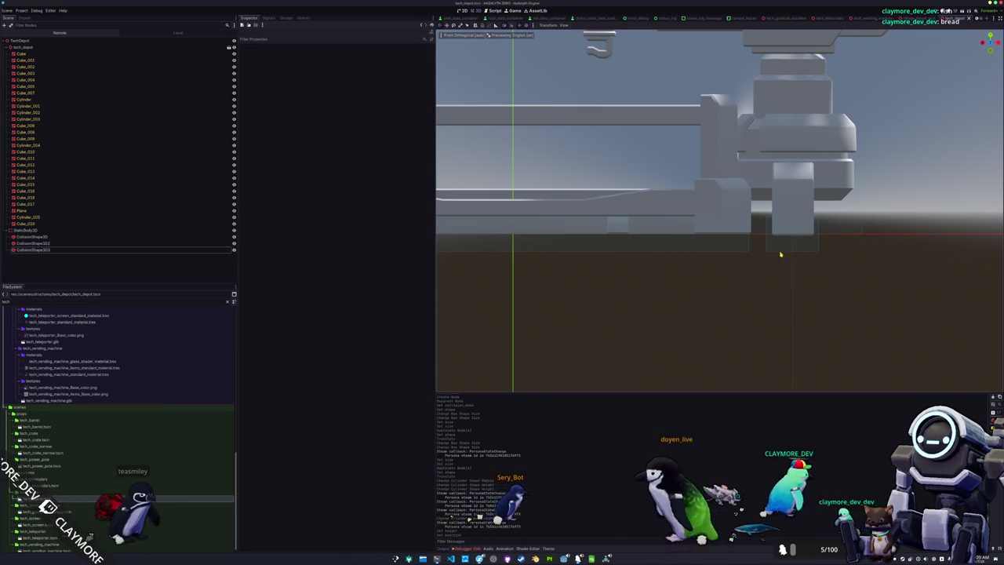
Step: Make CollisionShape3D2 2.0 tall and raise both box shapes to y 1.0
{"action": "left_click", "coordinate": [83, 243]}
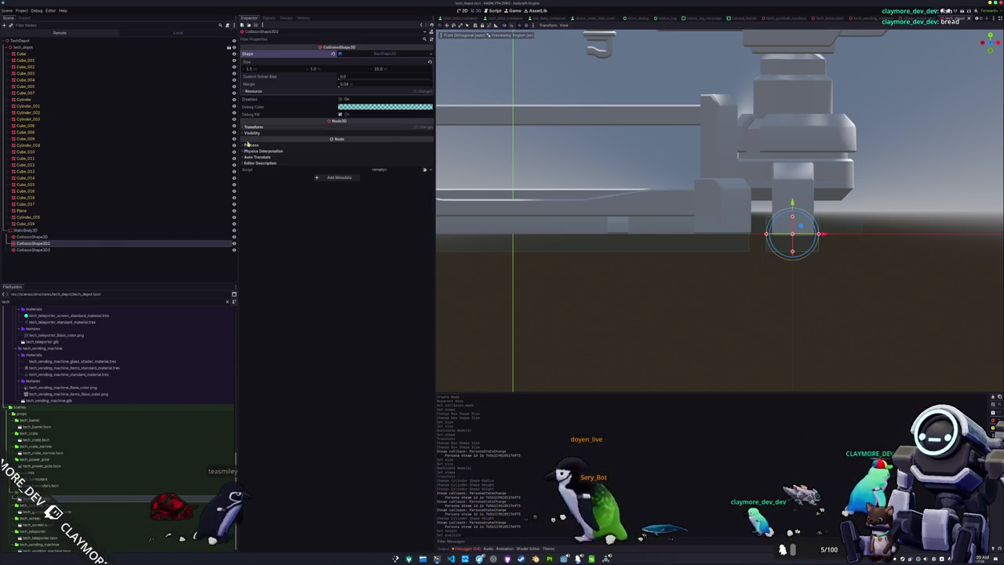
{"action": "left_click", "coordinate": [252, 127]}
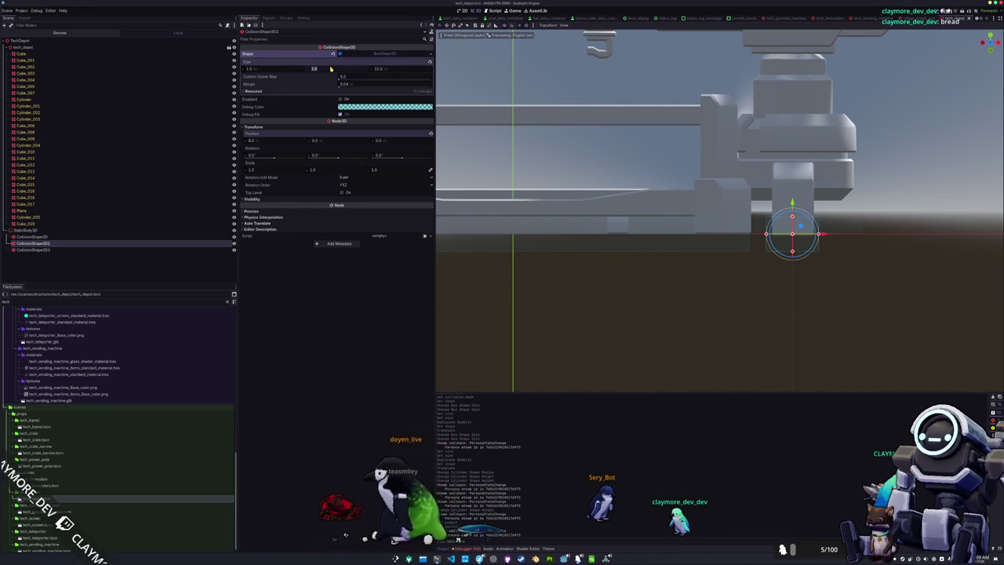
{"action": "left_click_drag", "start_coordinate": [330, 69], "coordinate": [314, 69]}
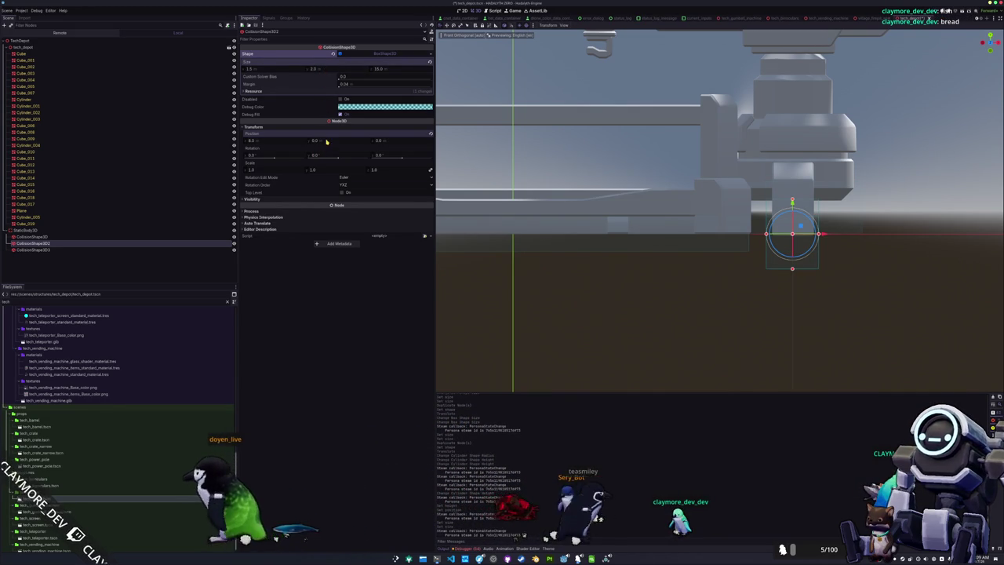
{"action": "left_click_drag", "start_coordinate": [327, 141], "coordinate": [334, 141]}
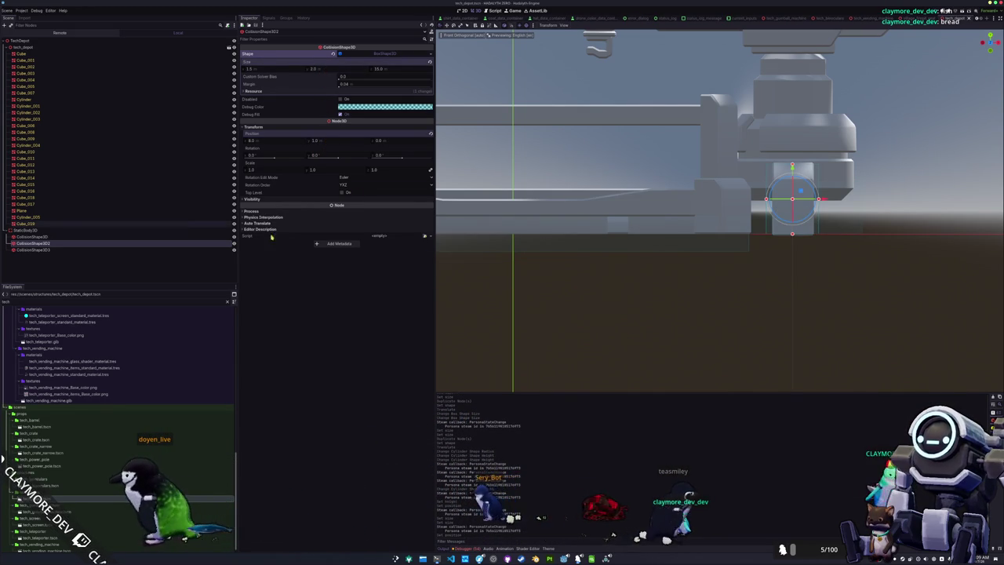
{"action": "left_click", "coordinate": [37, 237]}
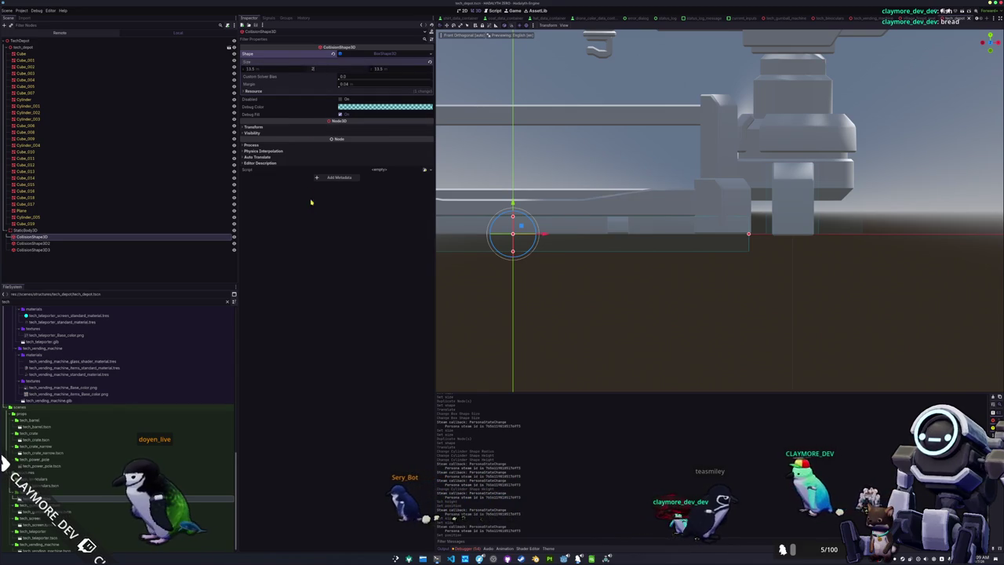
{"action": "left_click", "coordinate": [252, 127]}
{"action": "type", "text": "1"}
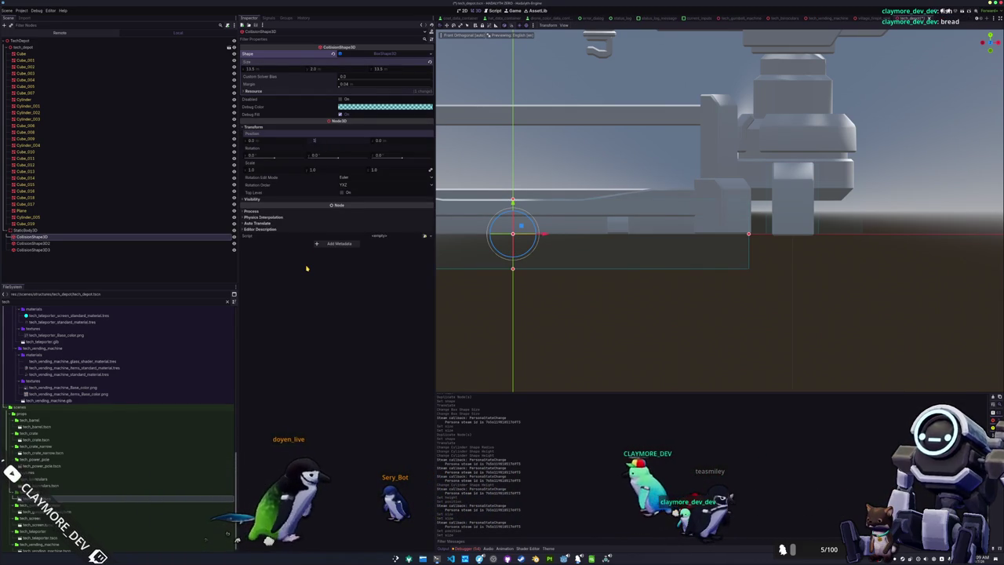
{"action": "mouse_move", "coordinate": [565, 271]}
{"action": "left_mouse_down"}
{"action": "mouse_move", "coordinate": [601, 274]}
{"action": "mouse_move", "coordinate": [599, 299]}
{"action": "mouse_move", "coordinate": [533, 291]}
{"action": "mouse_move", "coordinate": [502, 214]}
{"action": "left_mouse_up"}
Step: Quick-open main.tscn and frame the tech depot in the viewport
{"action": "key", "text": "shift+alt+o"}
{"action": "type", "text": "main"}
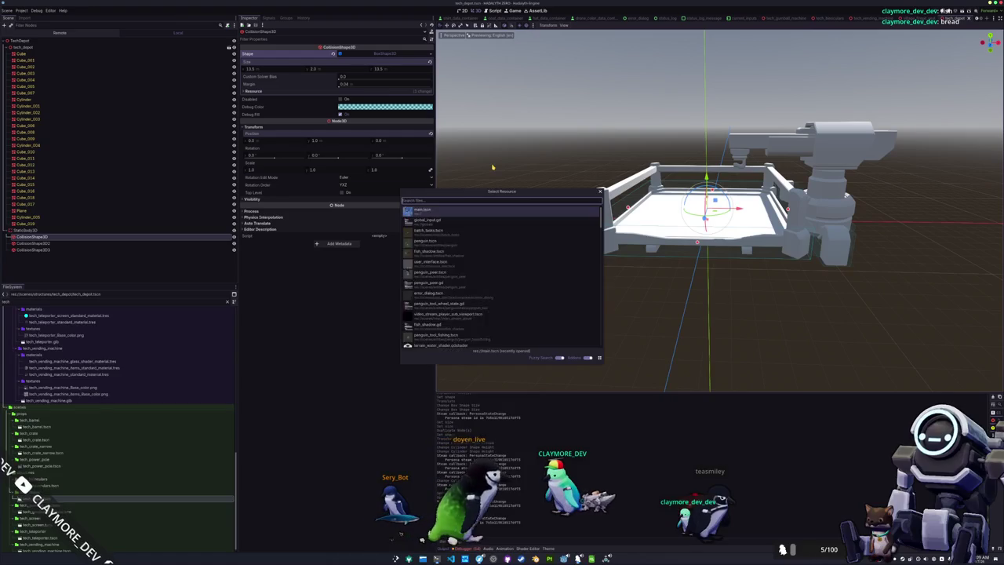
{"action": "key", "text": "Return"}
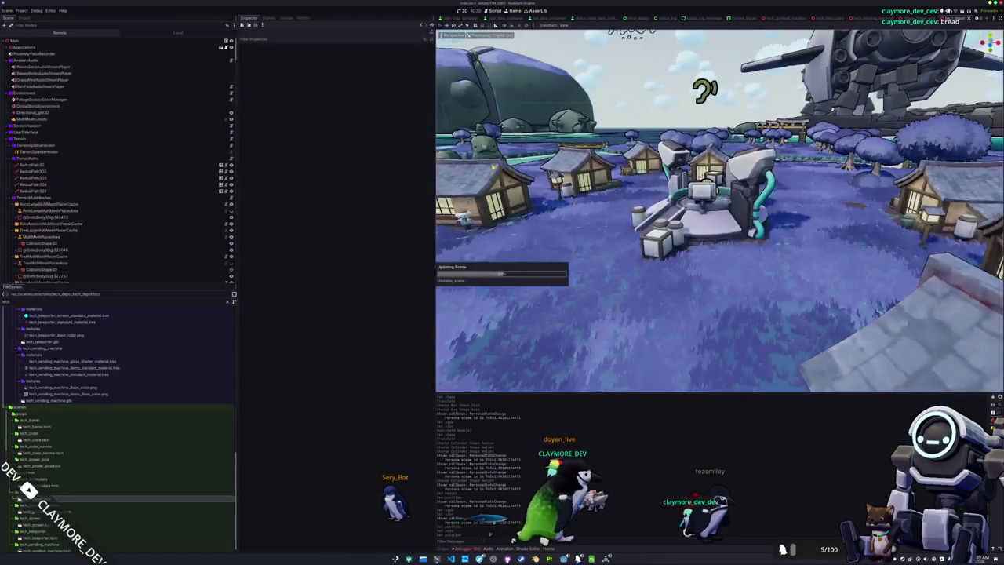
{"action": "key", "text": "f"}
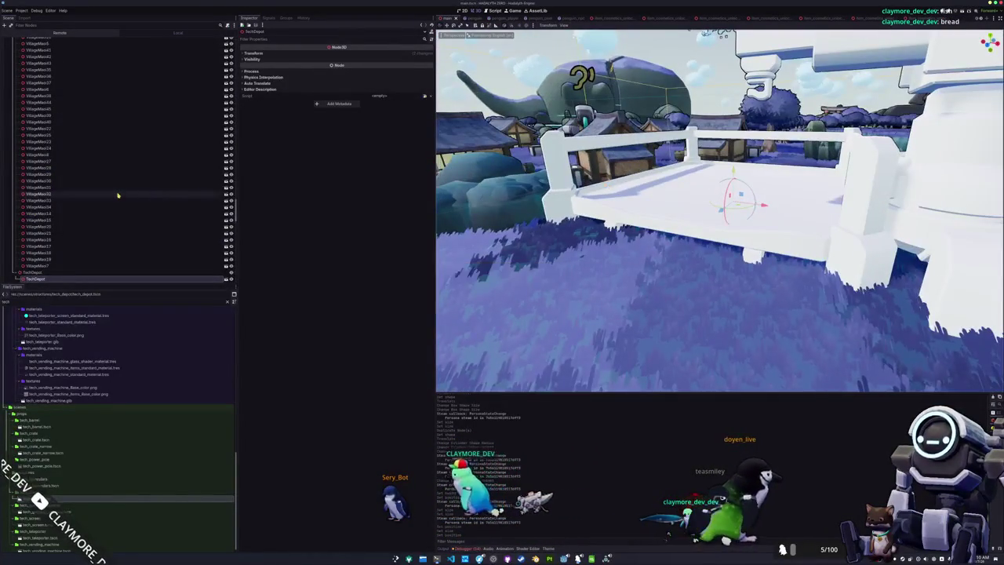
{"action": "scroll", "coordinate": [109, 202], "scroll_direction": "down", "scroll_amount": 5}
Step: Add the TechDepot node to the TerrainSplatSourceGroup group
{"action": "left_click", "coordinate": [31, 181]}
{"action": "left_click", "coordinate": [285, 17]}
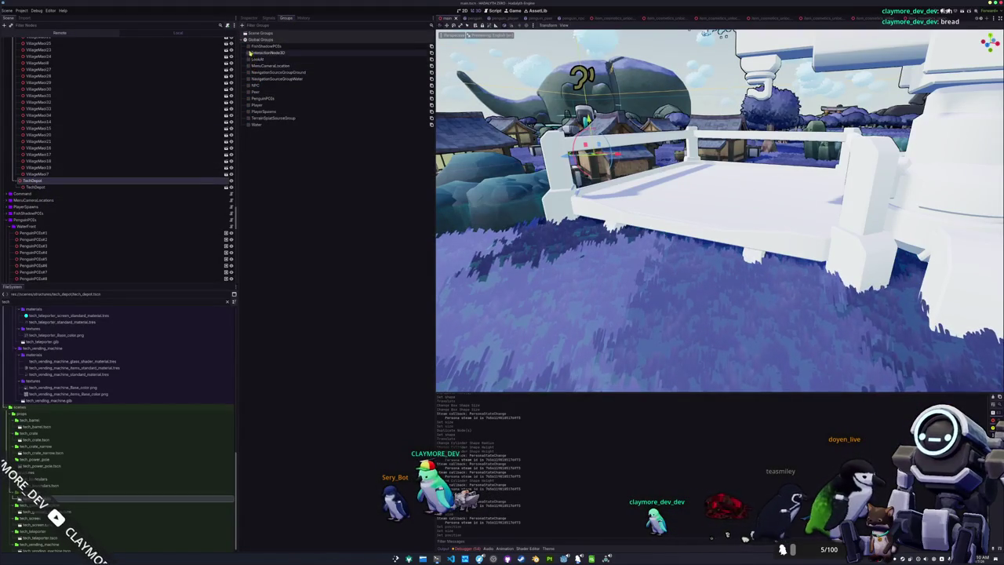
{"action": "left_click", "coordinate": [250, 119]}
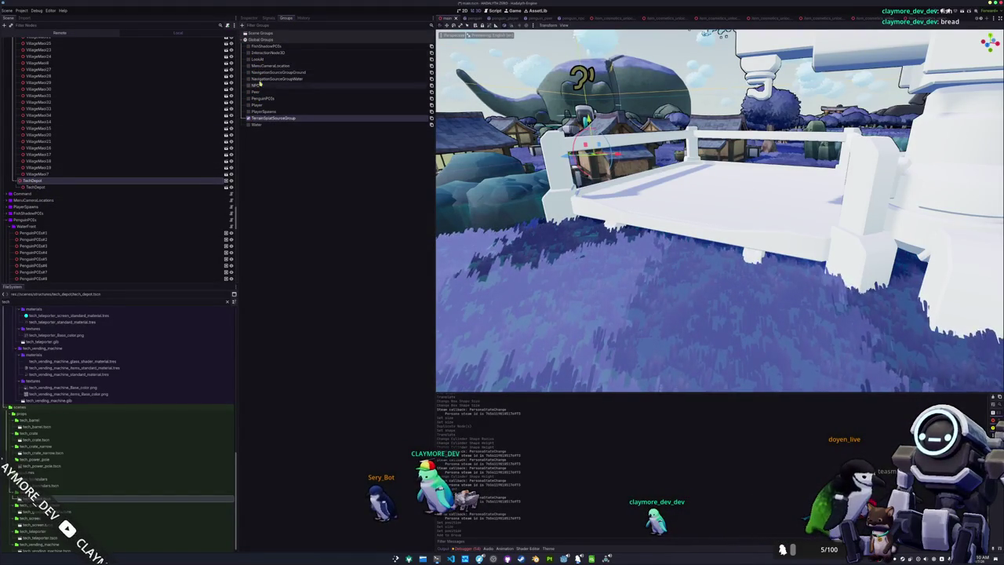
Step: Collapse the village node list and select Main and the node beneath it
{"action": "scroll", "coordinate": [36, 181], "scroll_direction": "up", "scroll_amount": 10}
{"action": "left_click", "coordinate": [16, 179]}
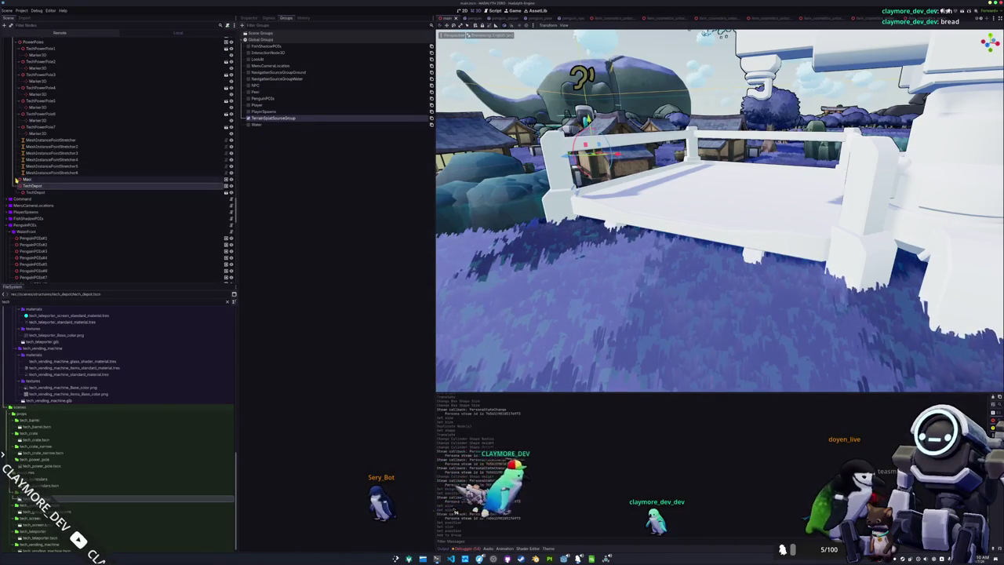
{"action": "left_click", "coordinate": [43, 180]}
{"action": "left_click", "coordinate": [37, 187]}
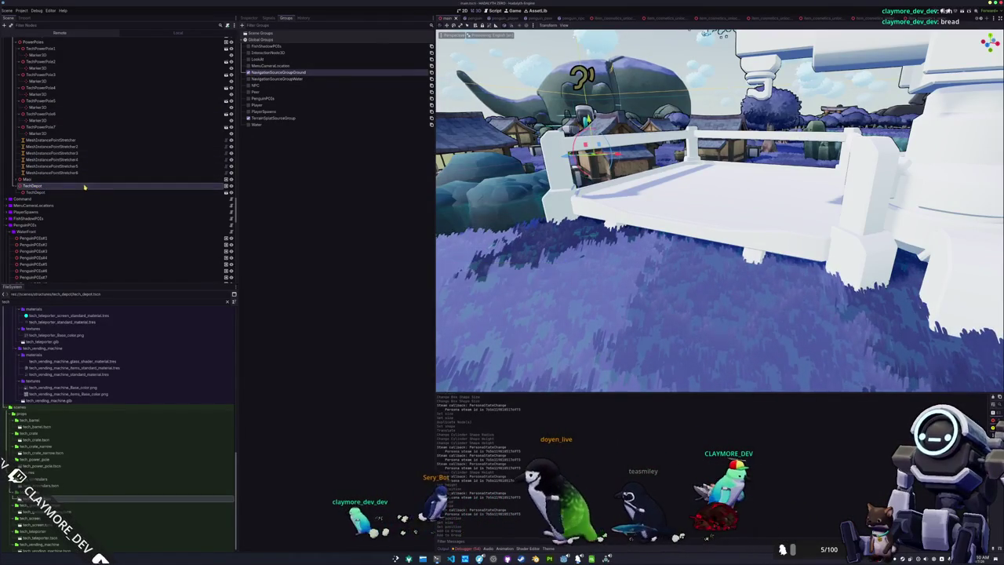
{"action": "scroll", "coordinate": [81, 193], "scroll_direction": "down", "scroll_amount": 3}
{"action": "scroll", "coordinate": [80, 194], "scroll_direction": "down", "scroll_amount": 6}
Step: Bake the ground navigation region's navigation mesh and save the village scene
{"action": "left_click", "coordinate": [45, 259]}
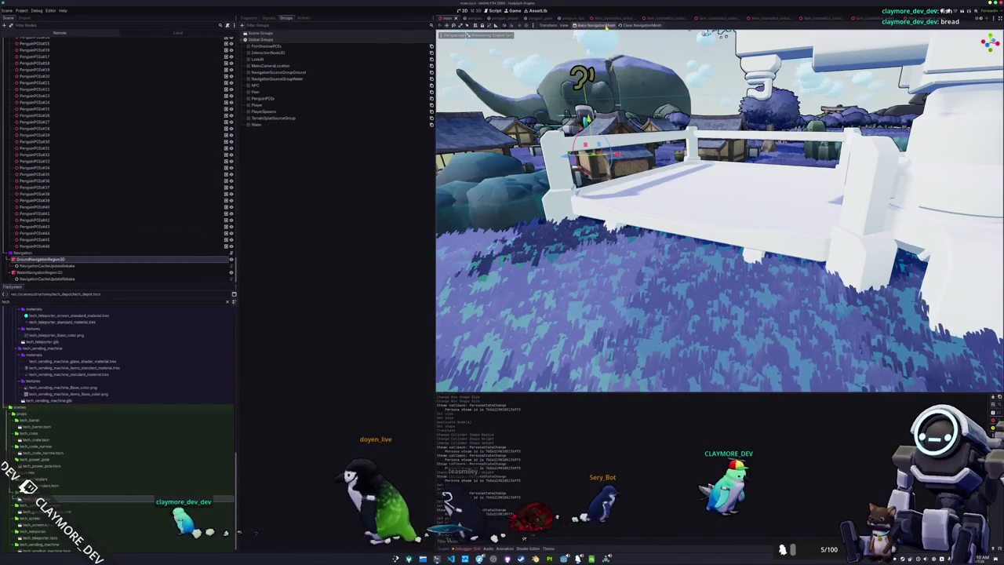
{"action": "left_click", "coordinate": [607, 26]}
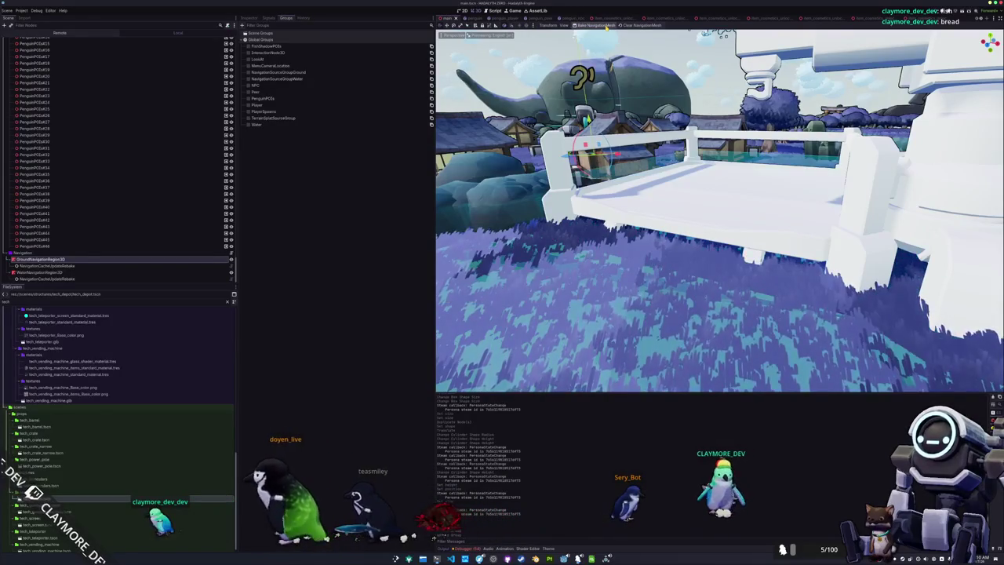
{"action": "scroll", "coordinate": [719, 210], "scroll_direction": "down", "scroll_amount": 5}
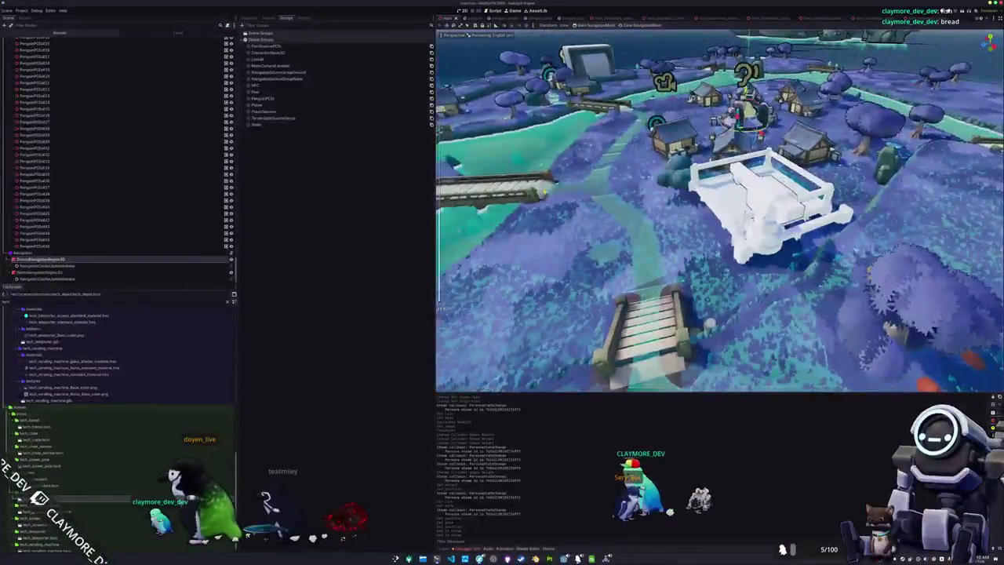
{"action": "scroll", "coordinate": [719, 210], "scroll_direction": "up", "scroll_amount": 5}
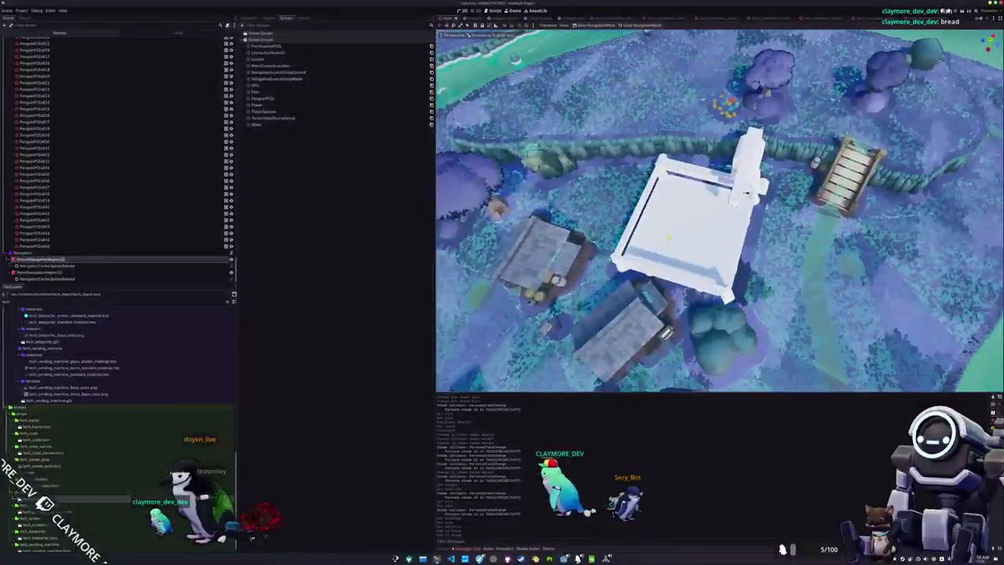
{"action": "scroll", "coordinate": [718, 210], "scroll_direction": "down", "scroll_amount": 3}
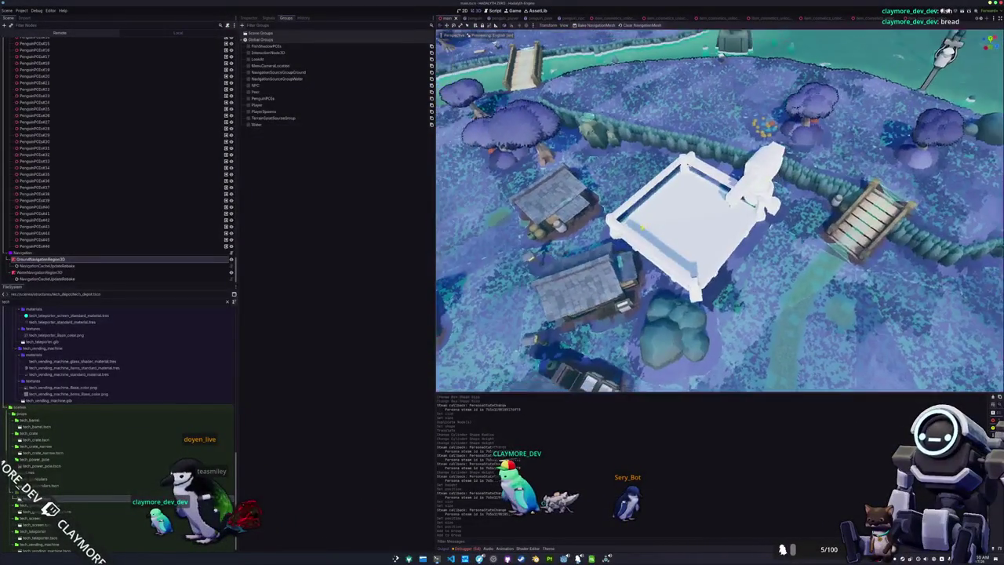
{"action": "key", "text": "ctrl+s"}
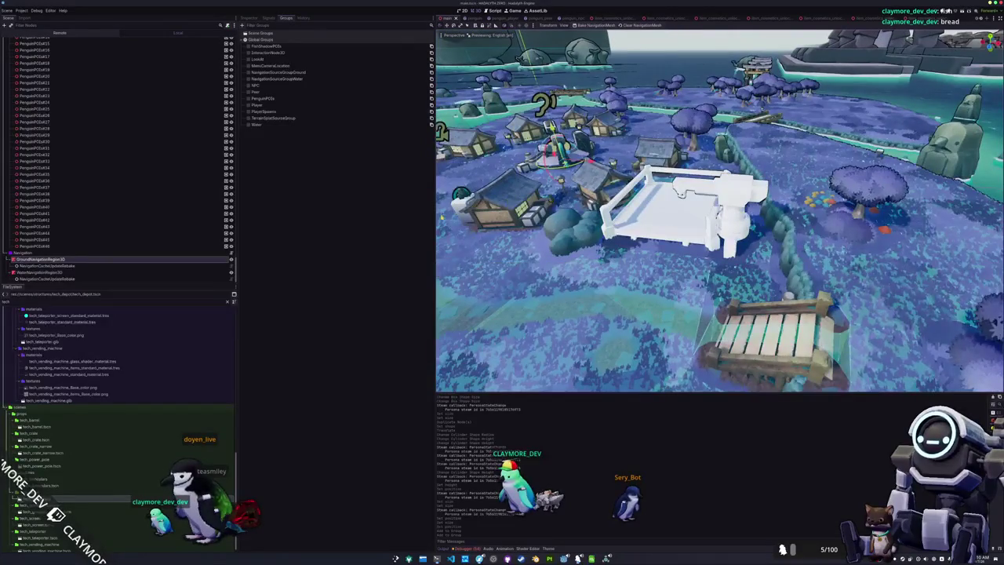
Step: Select the water navigation region, then select the GrassMultiMeshPlacerCache node in the Scene dock
{"action": "left_click", "coordinate": [227, 272]}
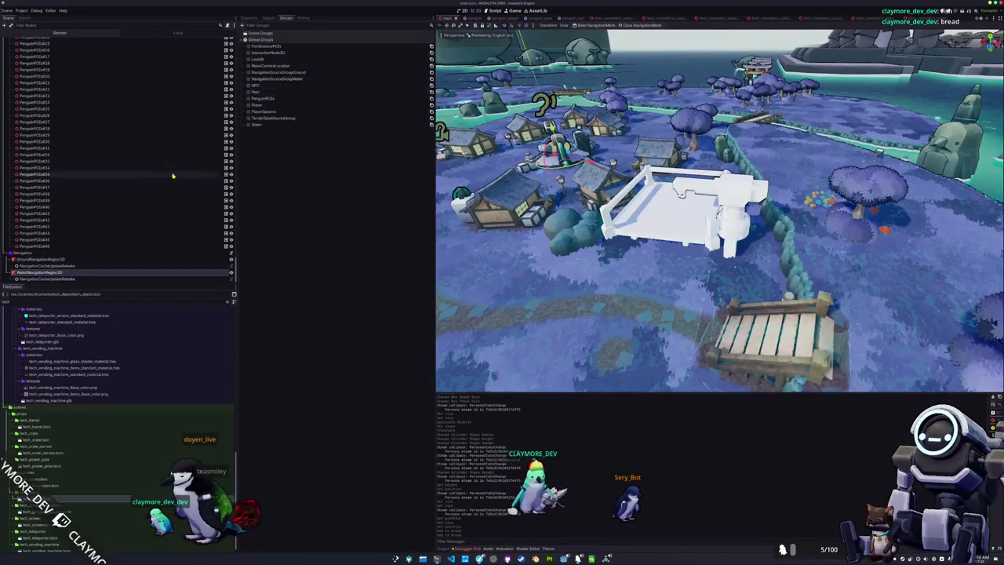
{"action": "scroll", "coordinate": [157, 173], "scroll_direction": "up", "scroll_amount": 10}
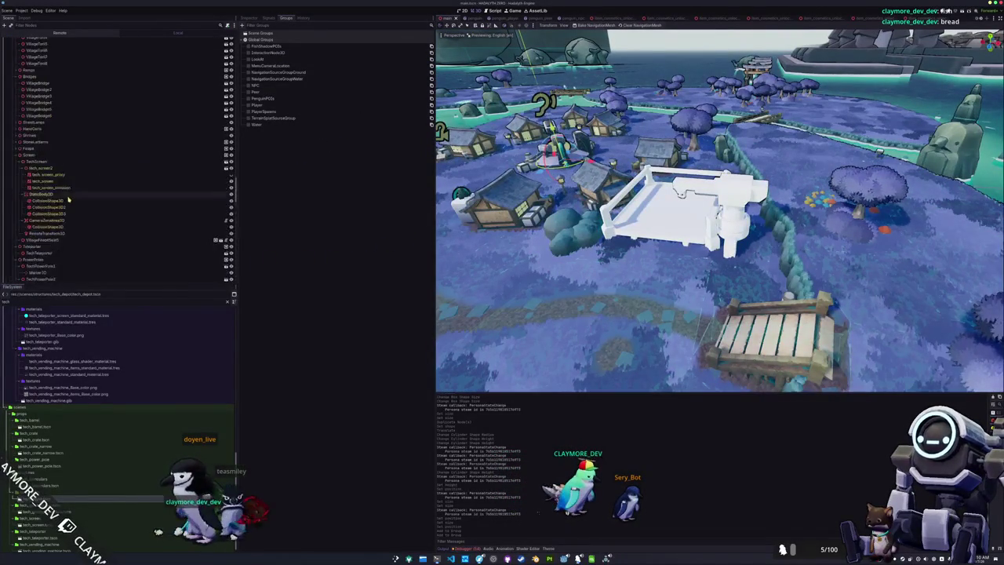
{"action": "scroll", "coordinate": [63, 196], "scroll_direction": "up", "scroll_amount": 5}
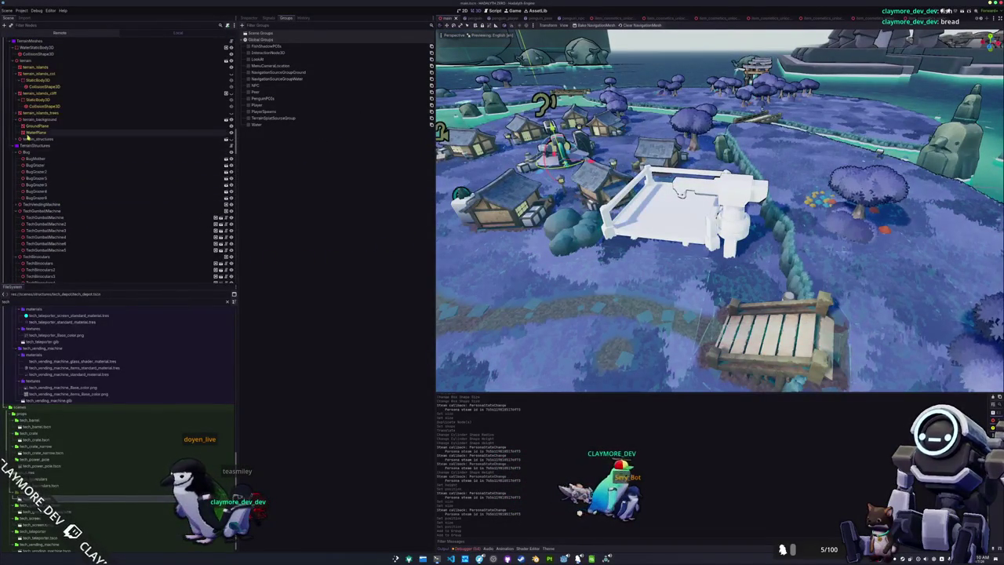
{"action": "scroll", "coordinate": [34, 120], "scroll_direction": "up", "scroll_amount": 5}
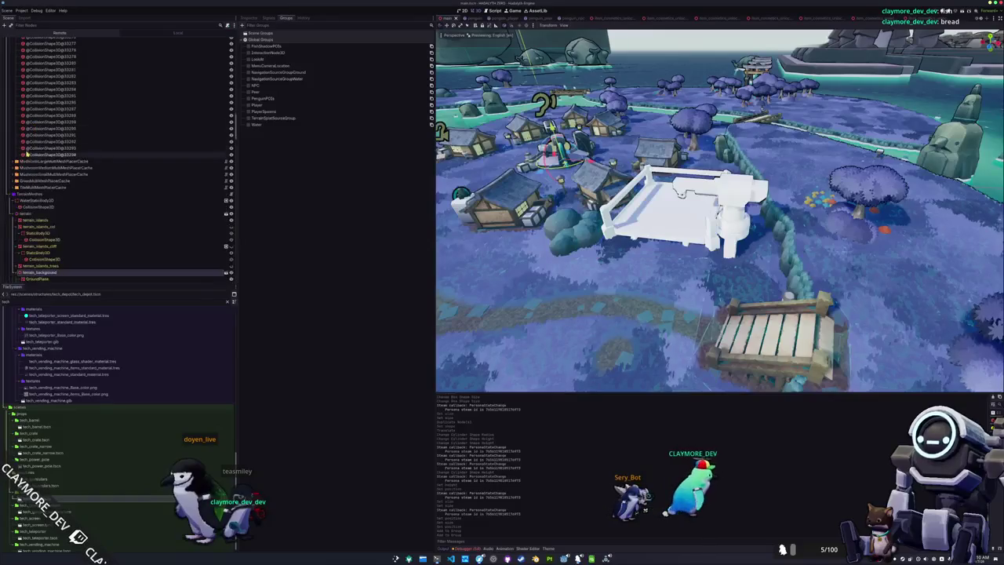
{"action": "left_click", "coordinate": [34, 182]}
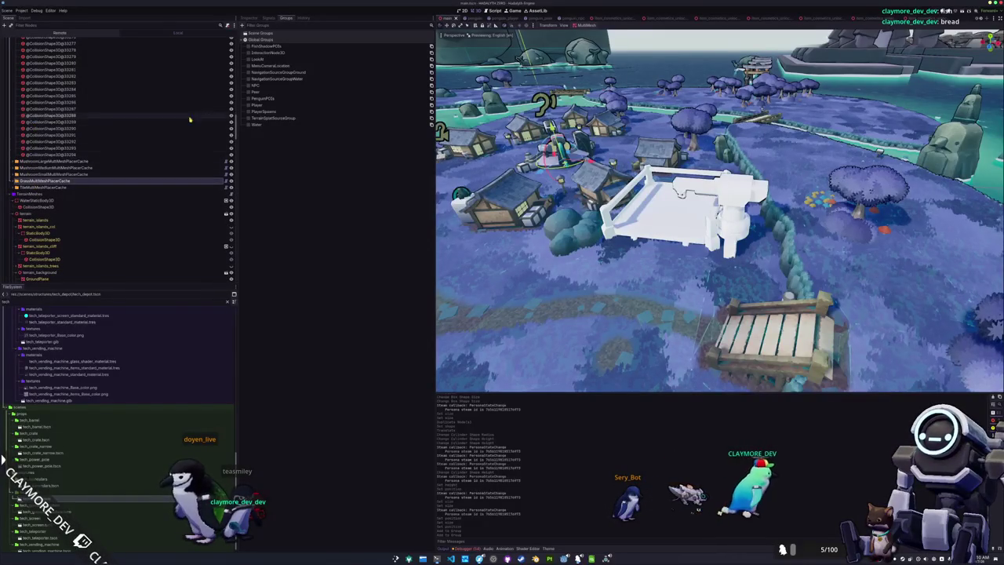
Step: Clear GrassMultiMeshPlacerCache's generated grass instances and zoom toward the platform
{"action": "left_click", "coordinate": [250, 17]}
{"action": "left_click", "coordinate": [323, 55]}
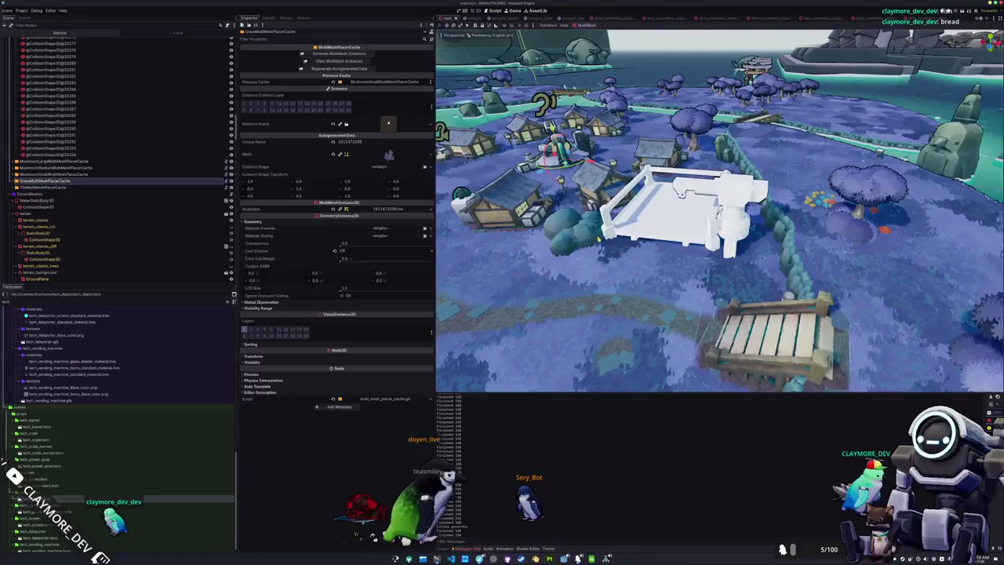
{"action": "scroll", "coordinate": [719, 211], "scroll_direction": "up", "scroll_amount": 5}
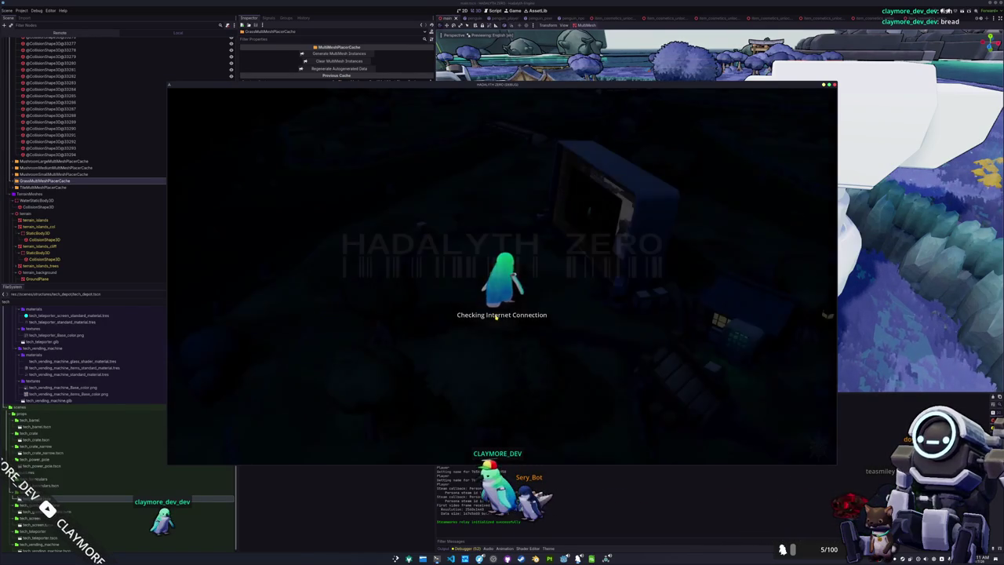
Step: Start a singleplayer game and walk the character around the crane platform
{"action": "left_click", "coordinate": [502, 296]}
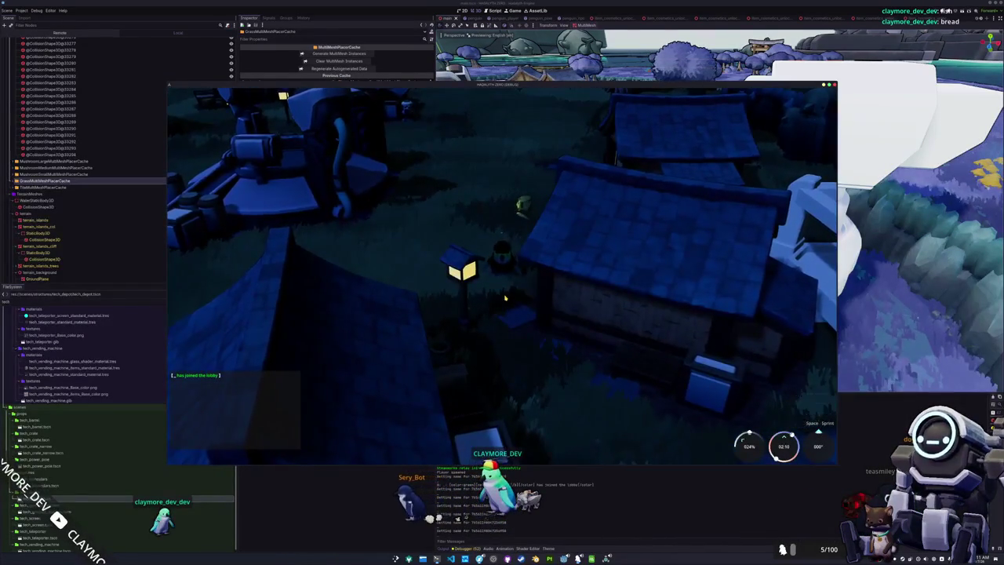
{"action": "key", "text": "s"}
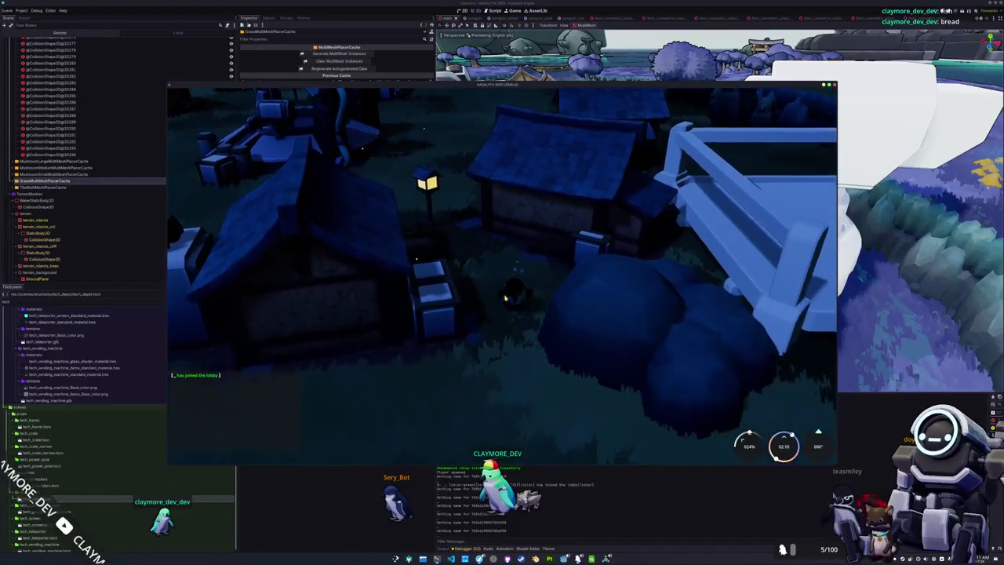
{"action": "key", "text": "s"}
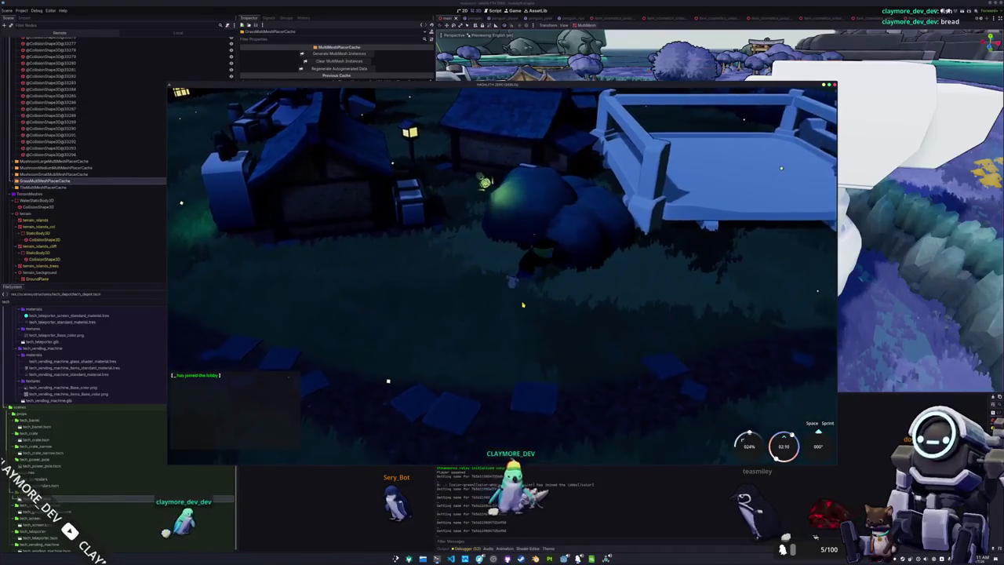
{"action": "key", "text": "d"}
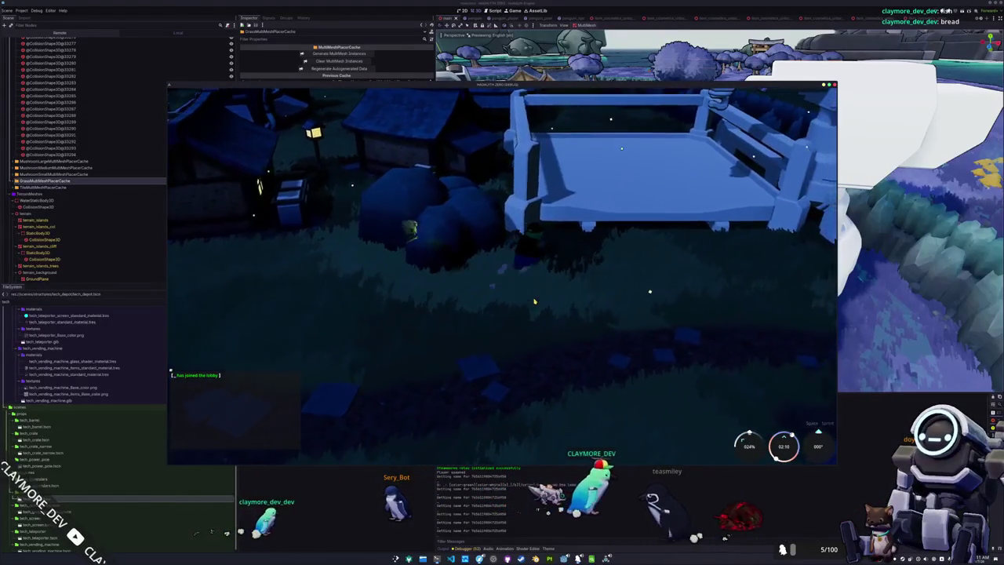
{"action": "key", "text": "d"}
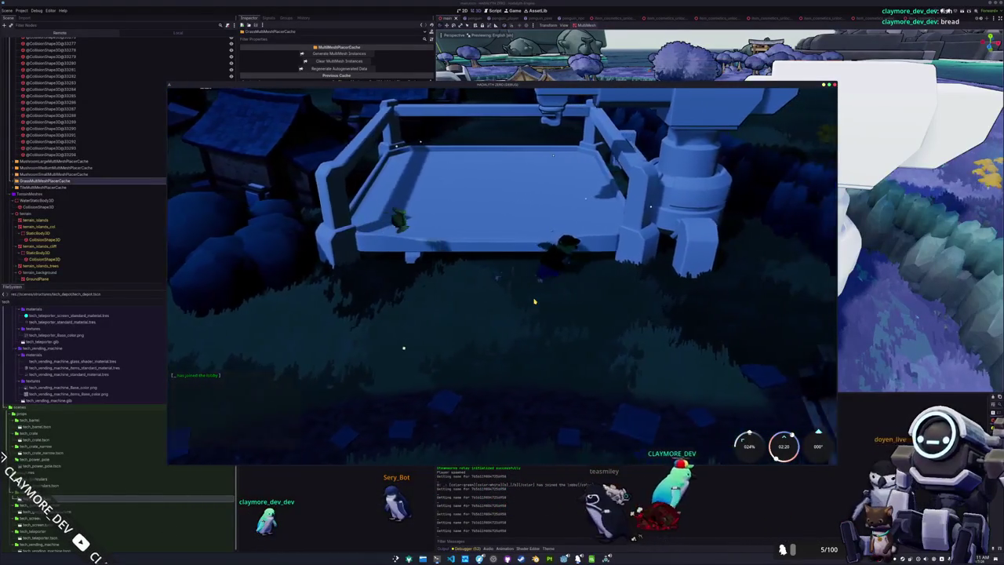
{"action": "key", "text": "d"}
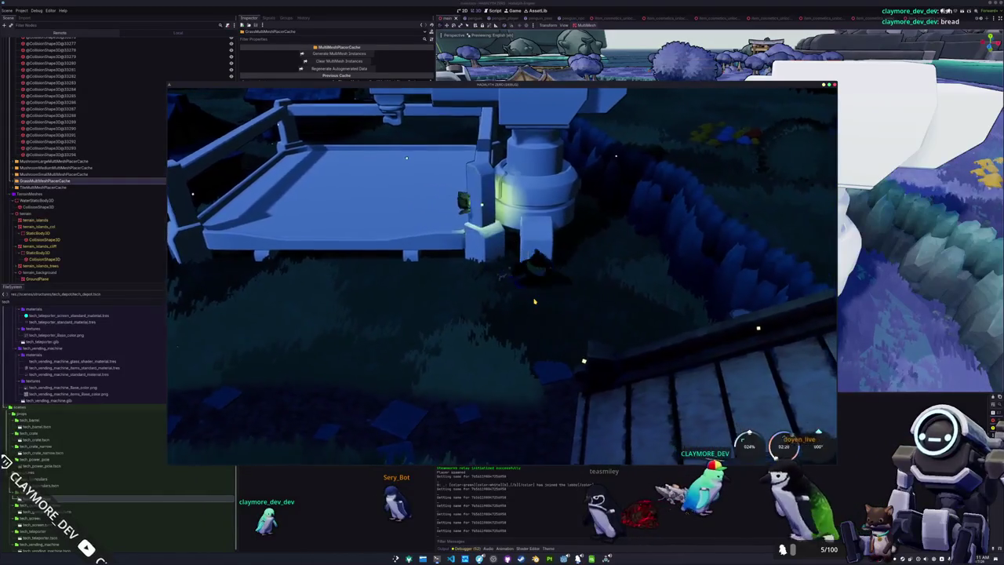
{"action": "key", "text": "a"}
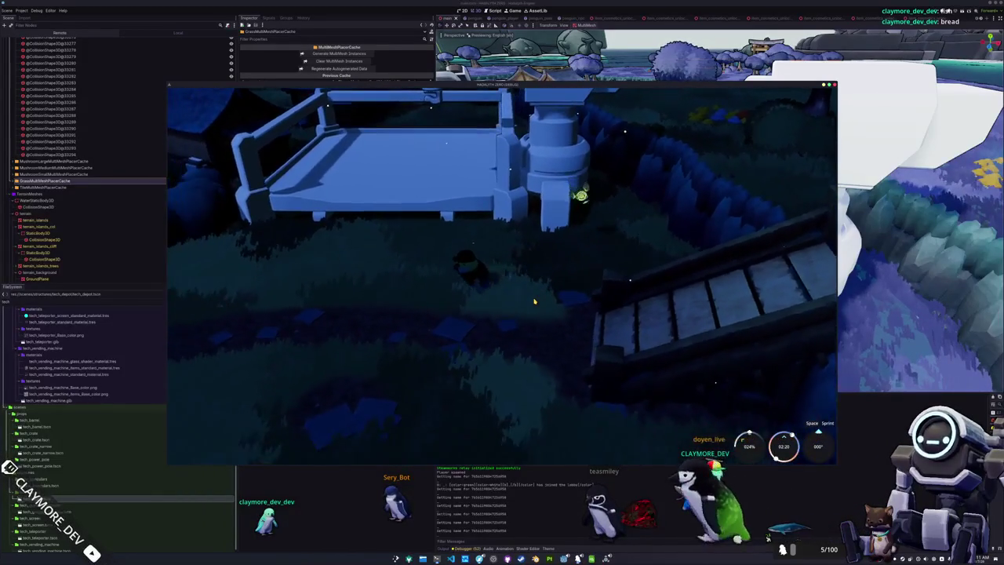
{"action": "key", "text": "a"}
Step: Equip the fishing tool from the tools wheel, walk near the platform, then quit the game
{"action": "key", "text": "w"}
{"action": "key", "text": "a"}
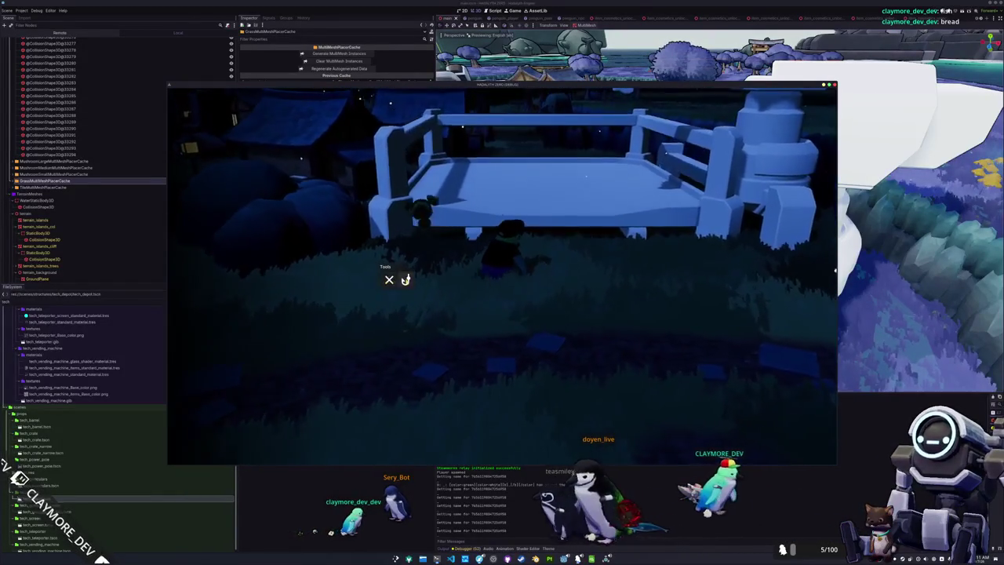
{"action": "left_click", "coordinate": [406, 281]}
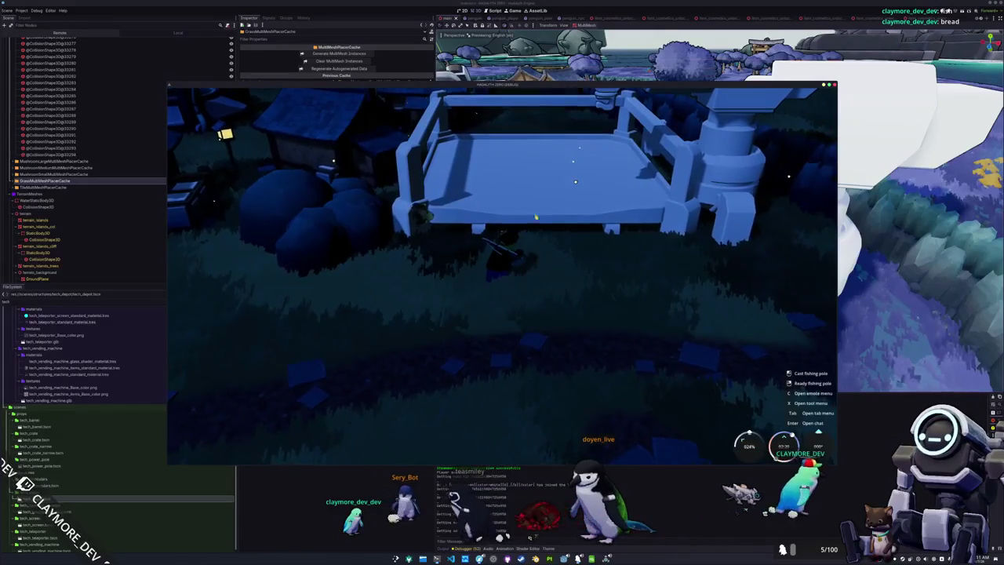
{"action": "key", "text": "s"}
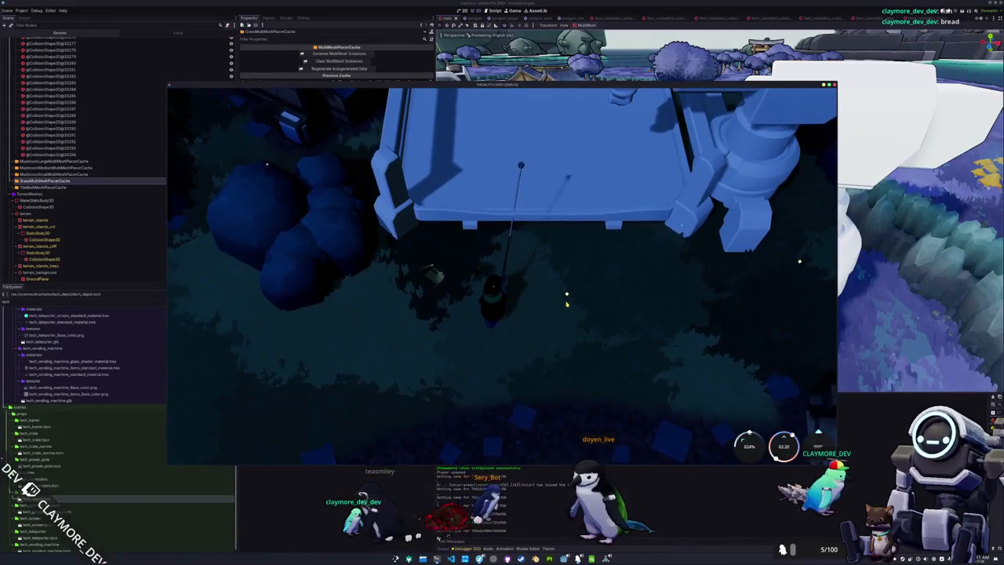
{"action": "key", "text": "w"}
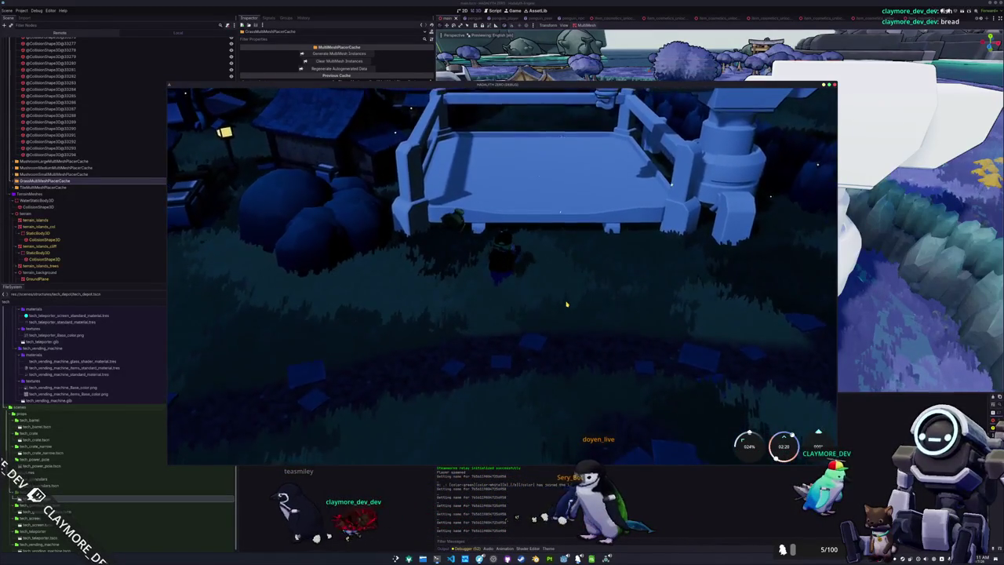
{"action": "key", "text": "s"}
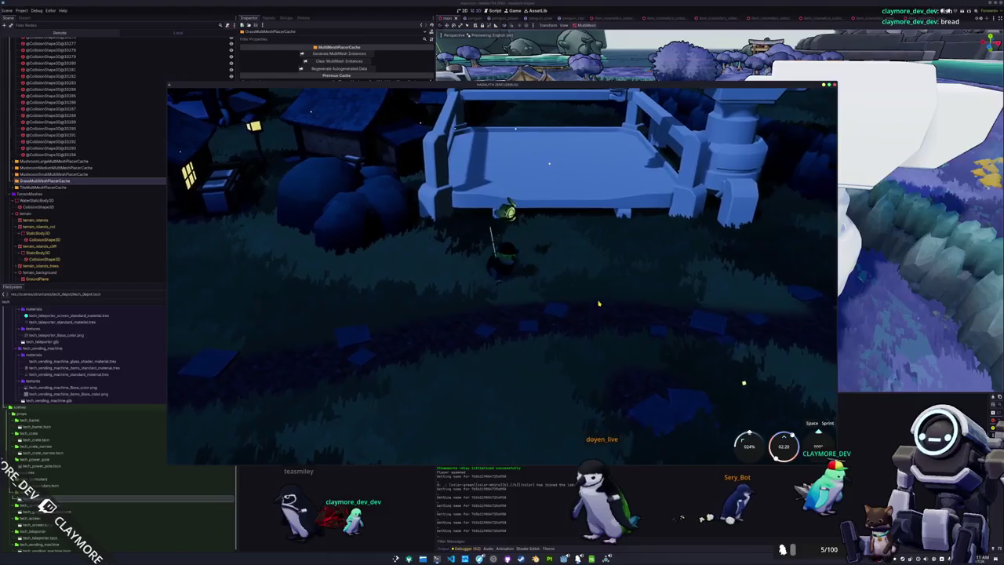
{"action": "key", "text": "d"}
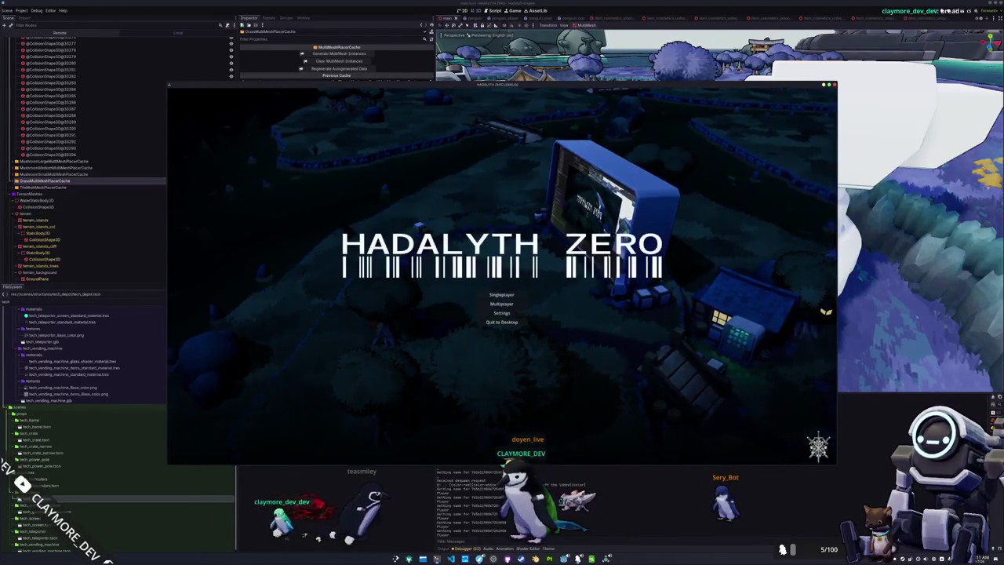
{"action": "key", "text": "F8"}
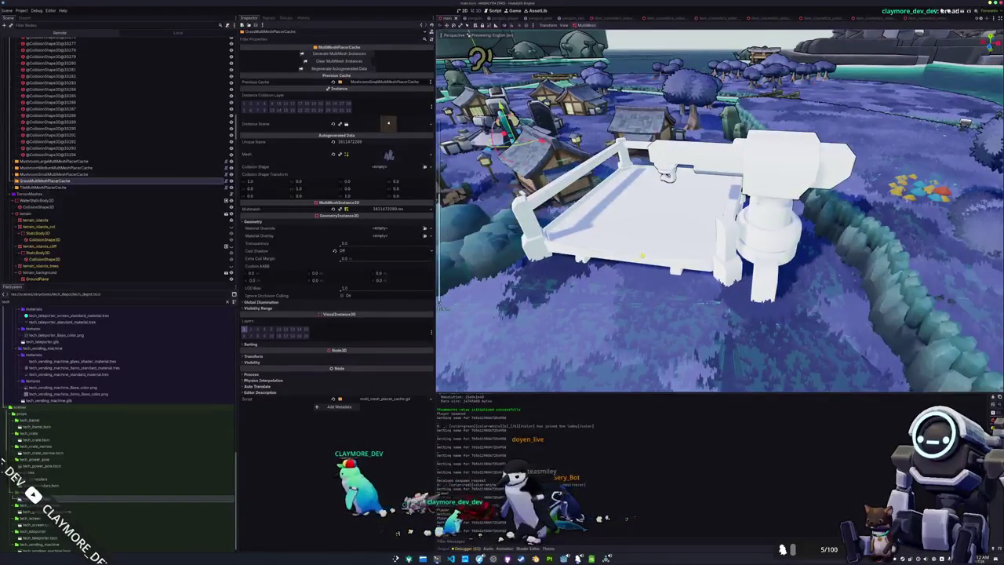
{"action": "key", "text": "alt+Tab"}
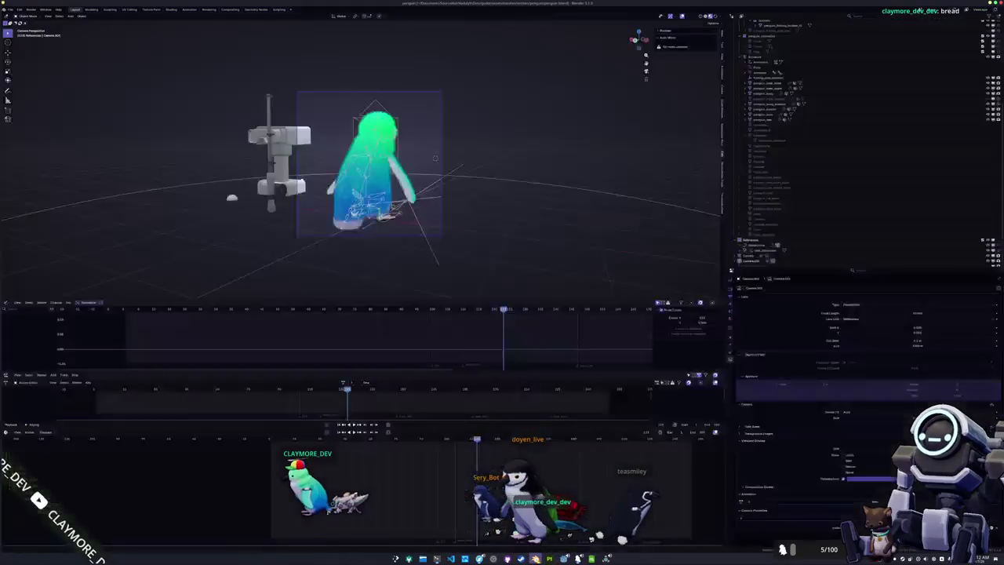
Step: Open the tech depot project from recent files, select all objects and preview their materials
{"action": "left_click", "coordinate": [10, 8]}
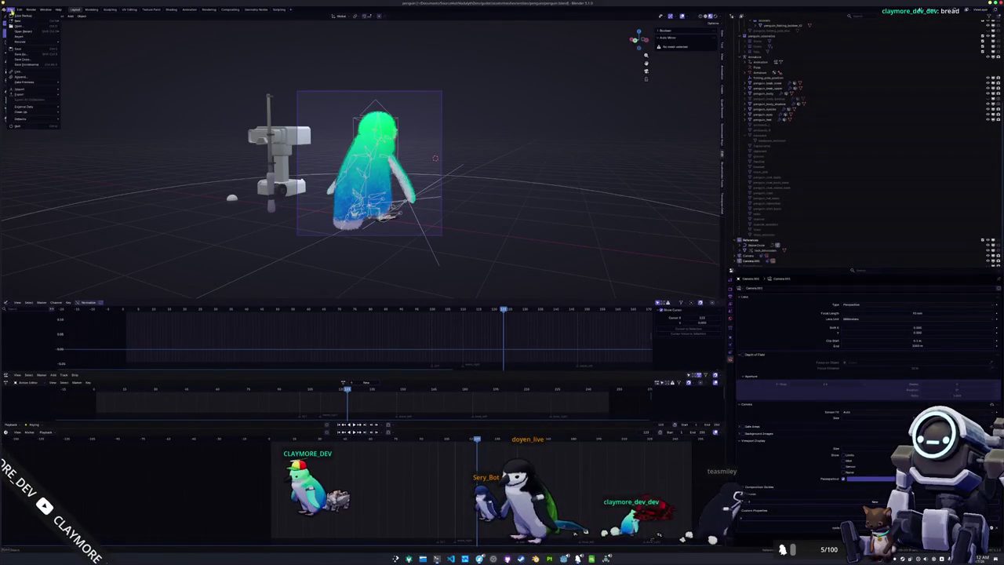
{"action": "mouse_move", "coordinate": [25, 31]}
{"action": "left_click", "coordinate": [83, 33]}
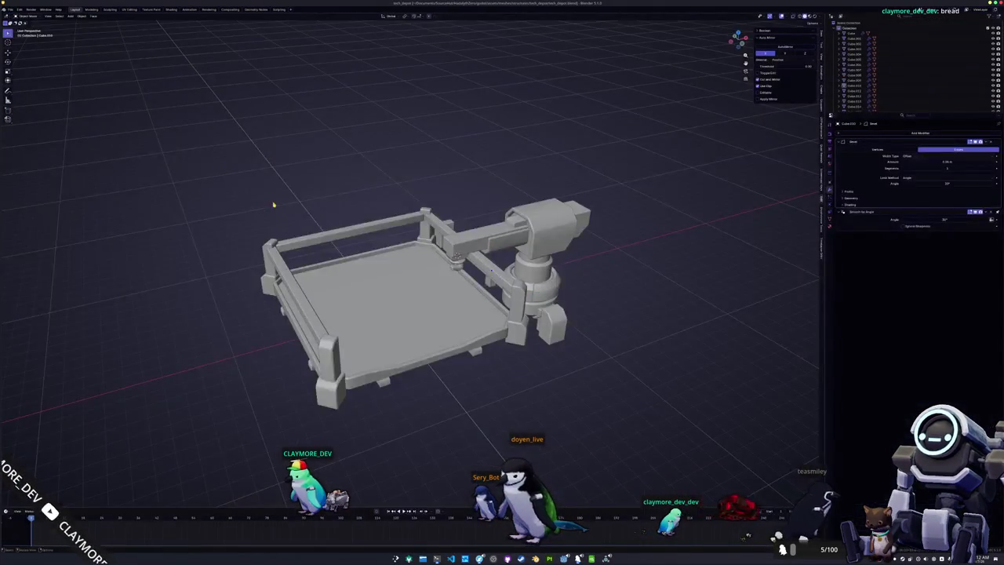
{"action": "key", "text": "a"}
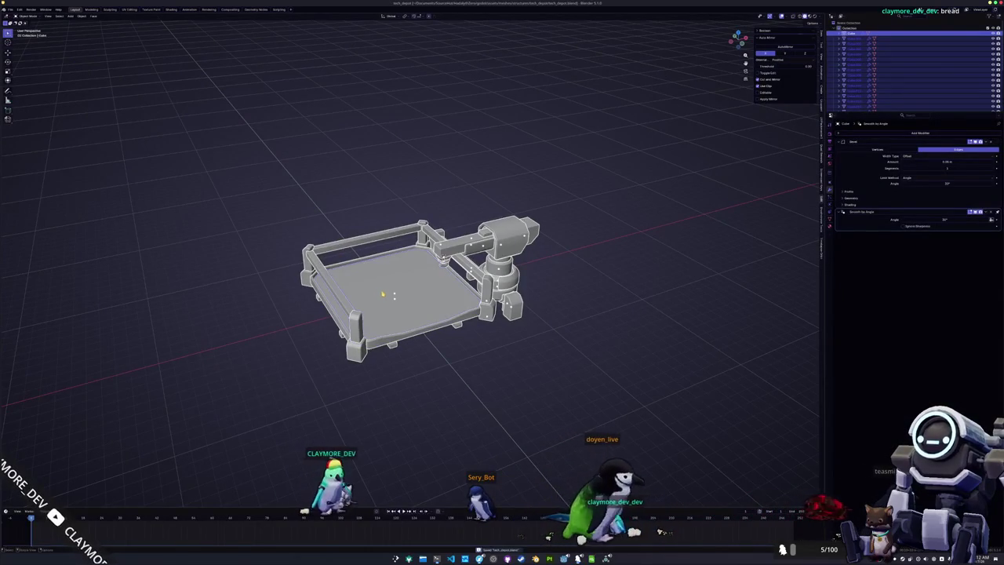
{"action": "scroll", "coordinate": [414, 252], "scroll_direction": "up", "scroll_amount": 3}
{"action": "left_click_drag", "start_coordinate": [414, 252], "coordinate": [397, 223]}
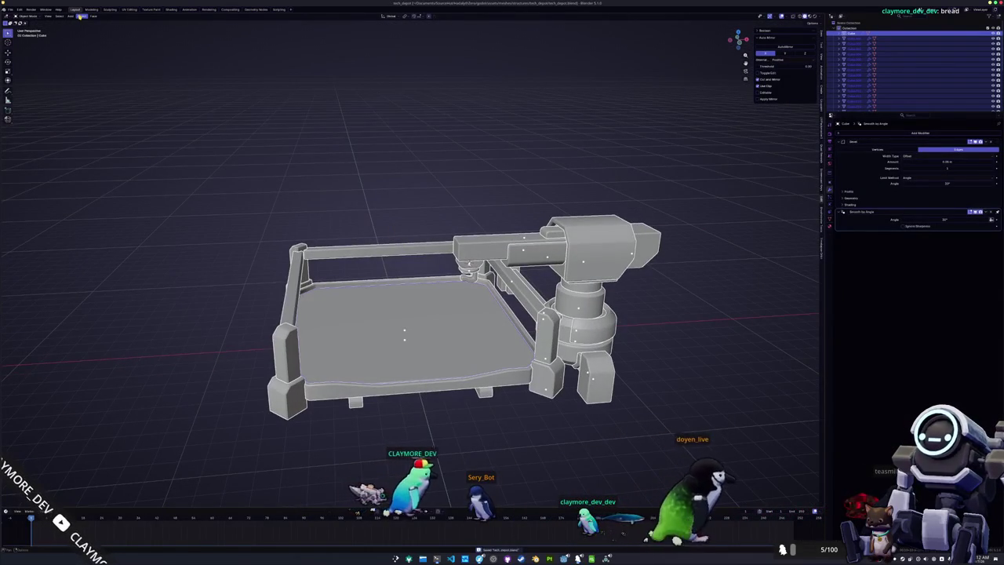
{"action": "left_click", "coordinate": [171, 10]}
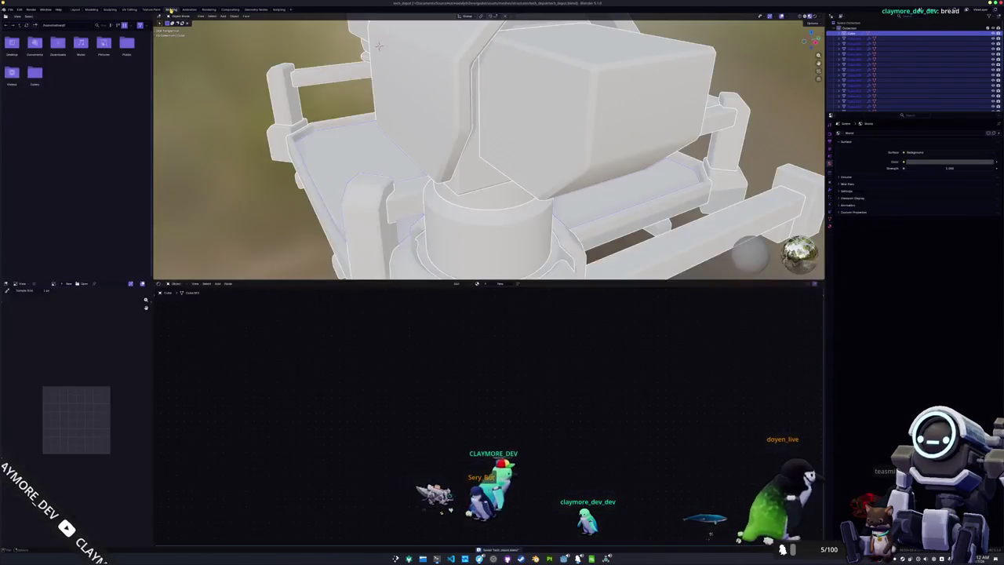
{"action": "left_click", "coordinate": [131, 10]}
{"action": "left_click", "coordinate": [74, 9]}
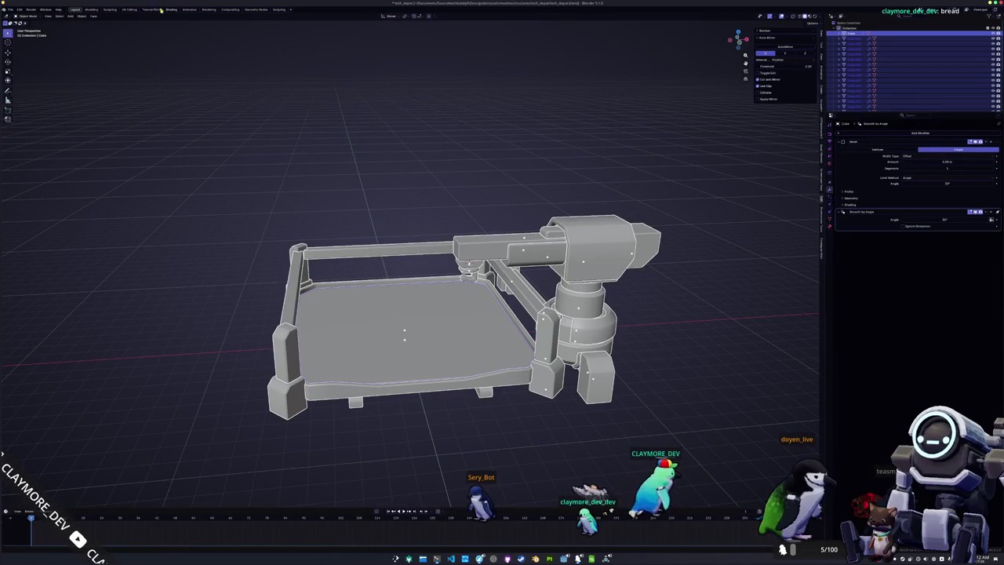
Step: Convert the depot parts to mesh and apply all transforms
{"action": "right_click", "coordinate": [249, 127]}
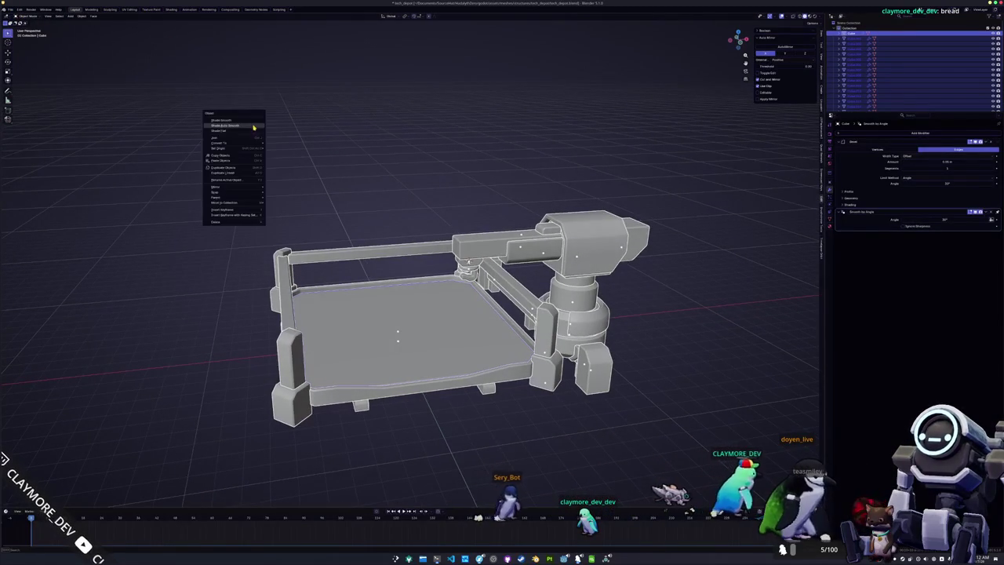
{"action": "mouse_move", "coordinate": [246, 146]}
{"action": "left_click", "coordinate": [278, 143]}
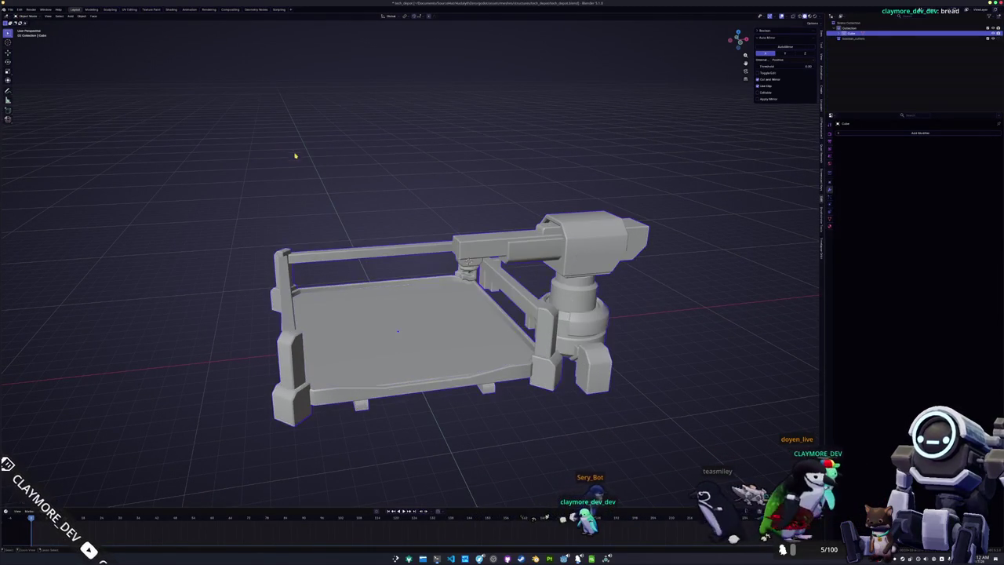
{"action": "key", "text": "ctrl+a"}
{"action": "left_click", "coordinate": [315, 190]}
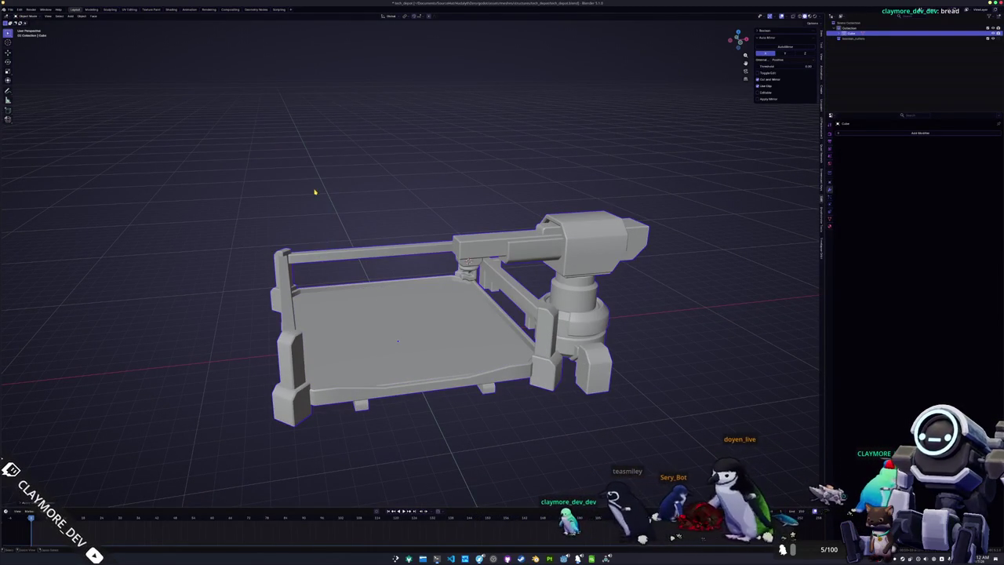
{"action": "left_click", "coordinate": [130, 9]}
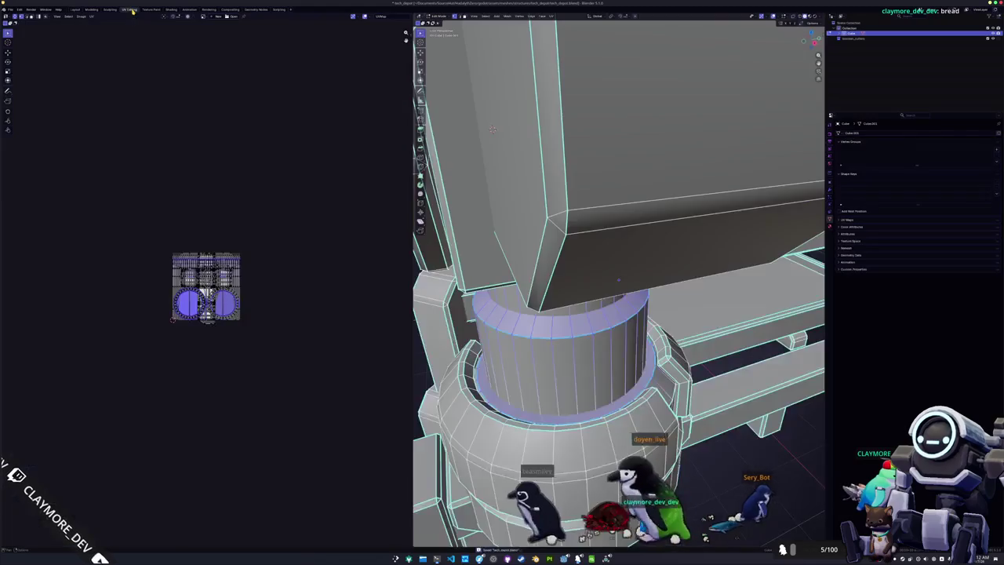
Step: Unwrap every face of the depot mesh with Smart UV Project
{"action": "key", "text": "a"}
{"action": "left_click", "coordinate": [551, 17]}
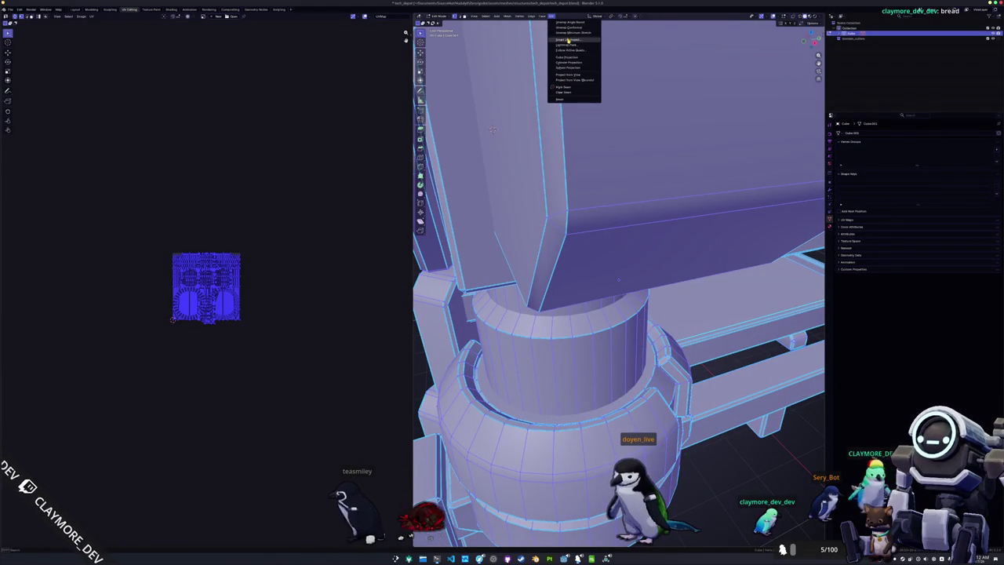
{"action": "left_click", "coordinate": [567, 39]}
{"action": "key", "text": "Return"}
{"action": "scroll", "coordinate": [206, 265], "scroll_direction": "up", "scroll_amount": 5}
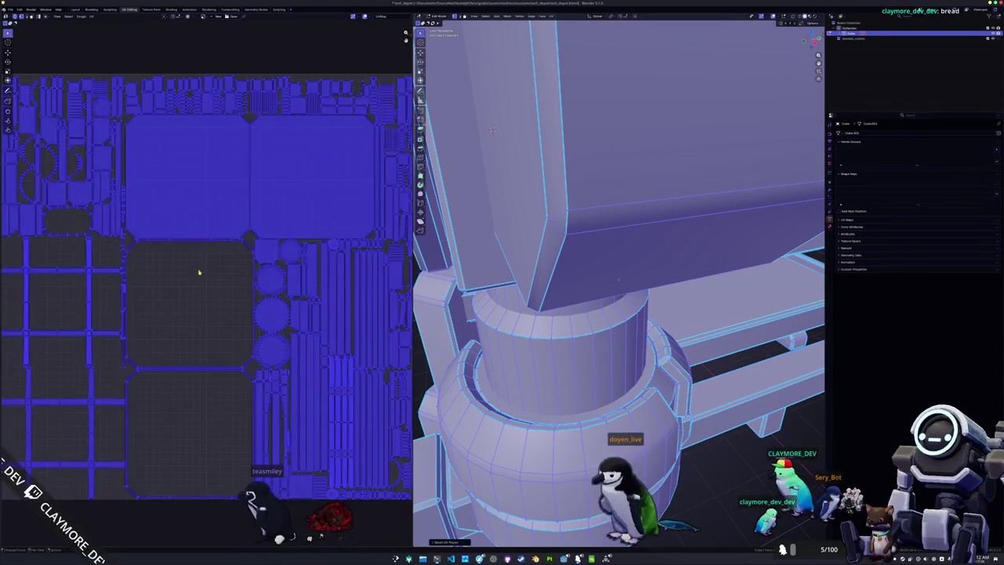
{"action": "scroll", "coordinate": [207, 265], "scroll_direction": "down", "scroll_amount": 4}
Step: Pack the UV islands tightly with UVPackmaster3 in the N sidebar, packing twice
{"action": "key", "text": "n"}
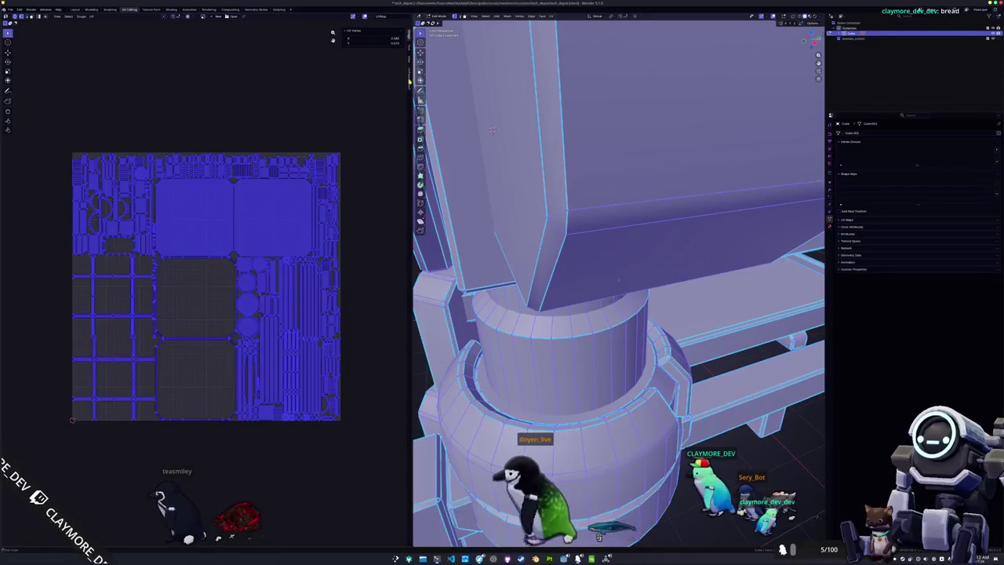
{"action": "left_click", "coordinate": [408, 80]}
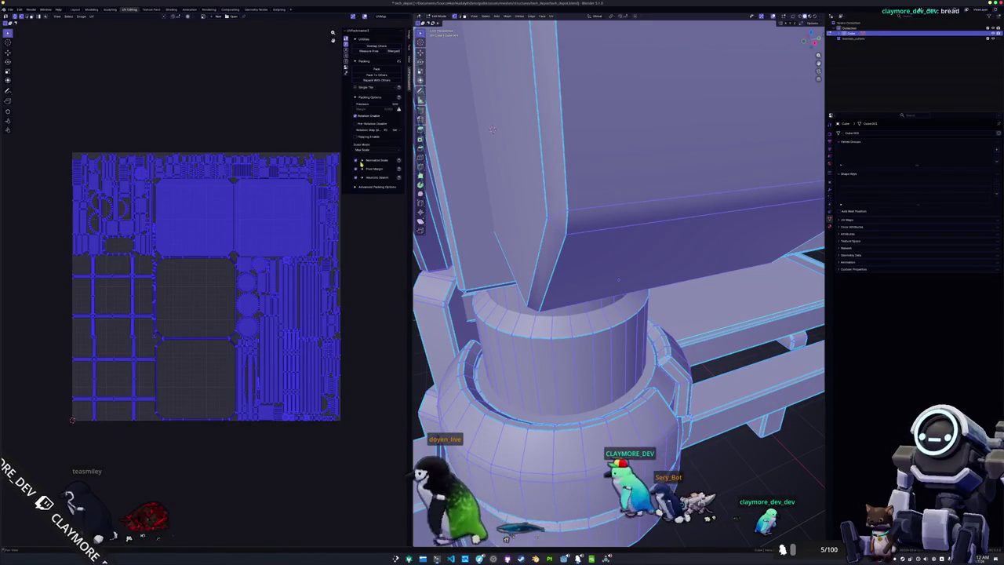
{"action": "left_click", "coordinate": [375, 69]}
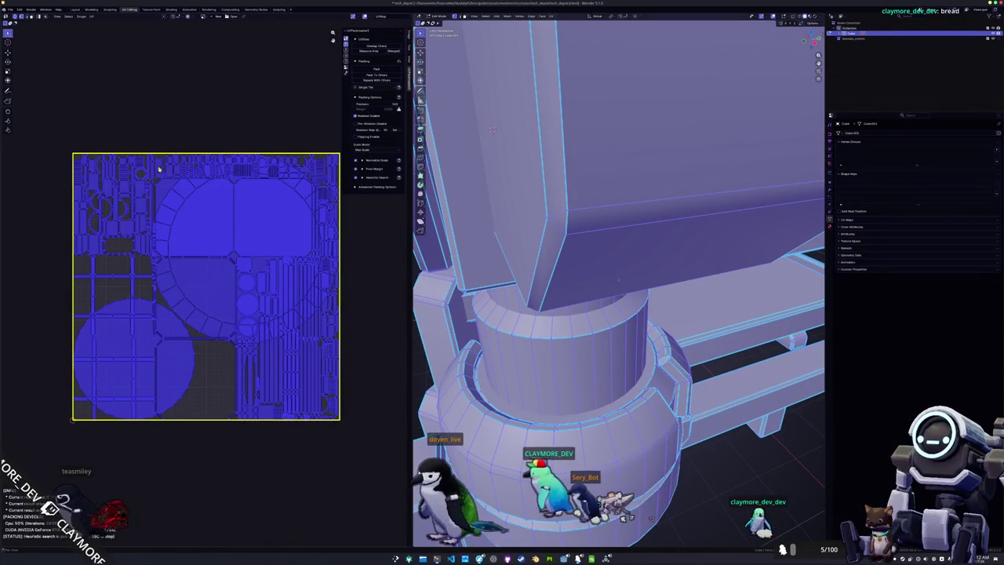
{"action": "left_click", "coordinate": [377, 69]}
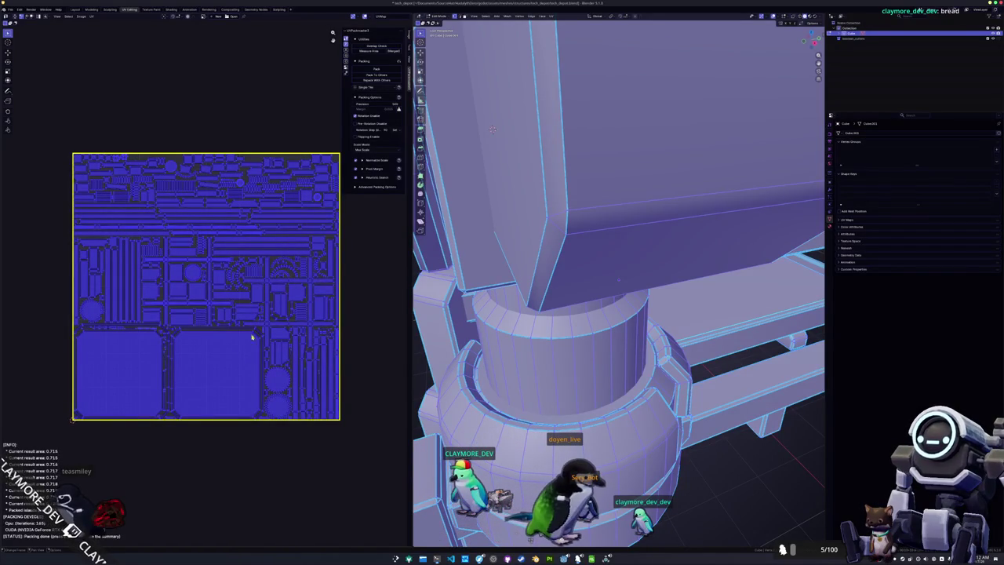
{"action": "mouse_move", "coordinate": [492, 129]}
{"action": "left_mouse_down"}
{"action": "mouse_move", "coordinate": [538, 306]}
{"action": "mouse_move", "coordinate": [593, 259]}
{"action": "mouse_move", "coordinate": [594, 168]}
{"action": "left_mouse_up"}
{"action": "left_click", "coordinate": [600, 263]}
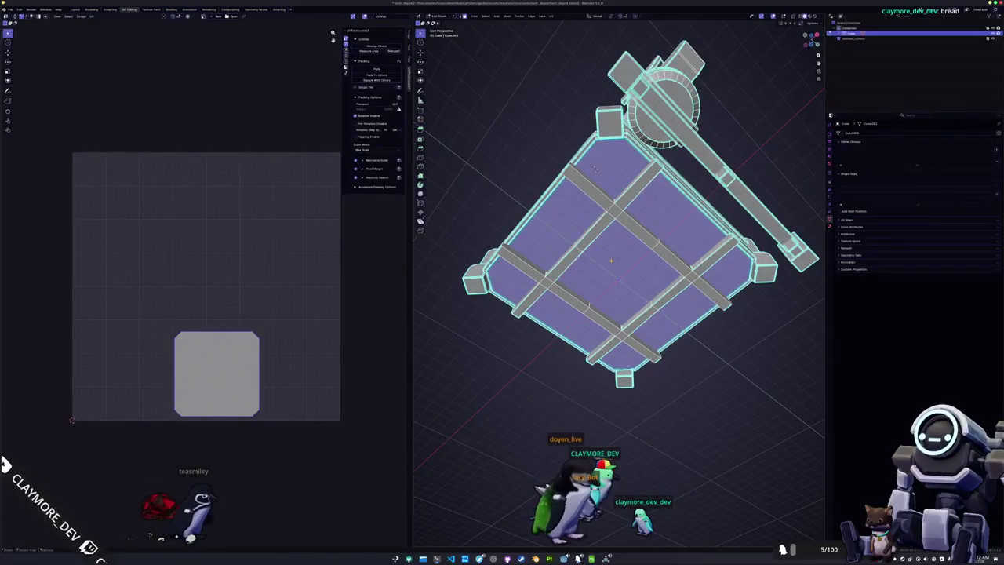
Step: Delete the bottom plate faces and the underside face strips of the platform
{"action": "key", "text": "x"}
{"action": "left_click", "coordinate": [609, 262]}
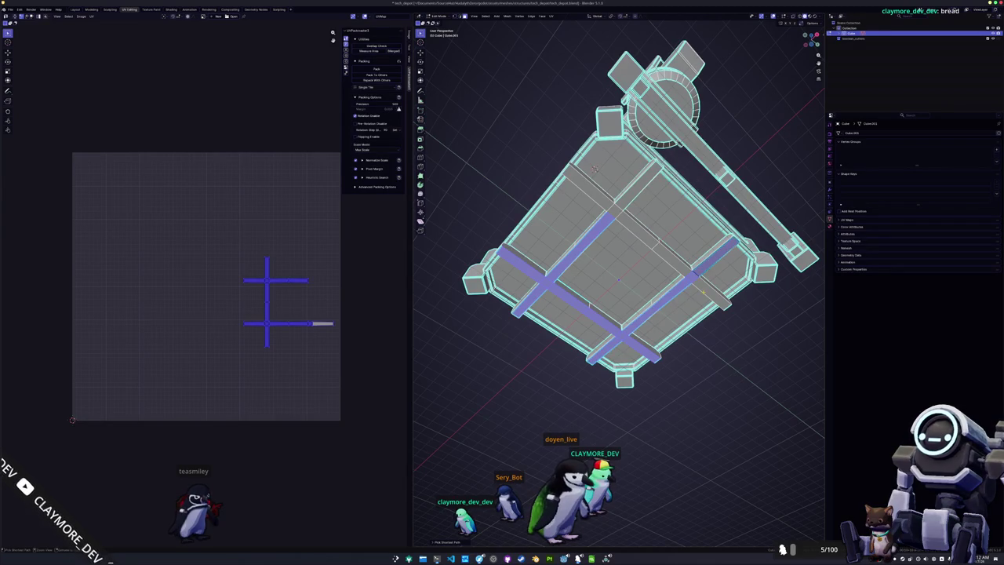
{"action": "left_click", "coordinate": [595, 199], "text": "shift"}
{"action": "mouse_move", "coordinate": [595, 168]}
{"action": "left_mouse_down"}
{"action": "mouse_move", "coordinate": [577, 308]}
{"action": "mouse_move", "coordinate": [561, 323]}
{"action": "mouse_move", "coordinate": [661, 287]}
{"action": "left_mouse_up"}
{"action": "key", "text": "x"}
{"action": "left_click", "coordinate": [576, 308]}
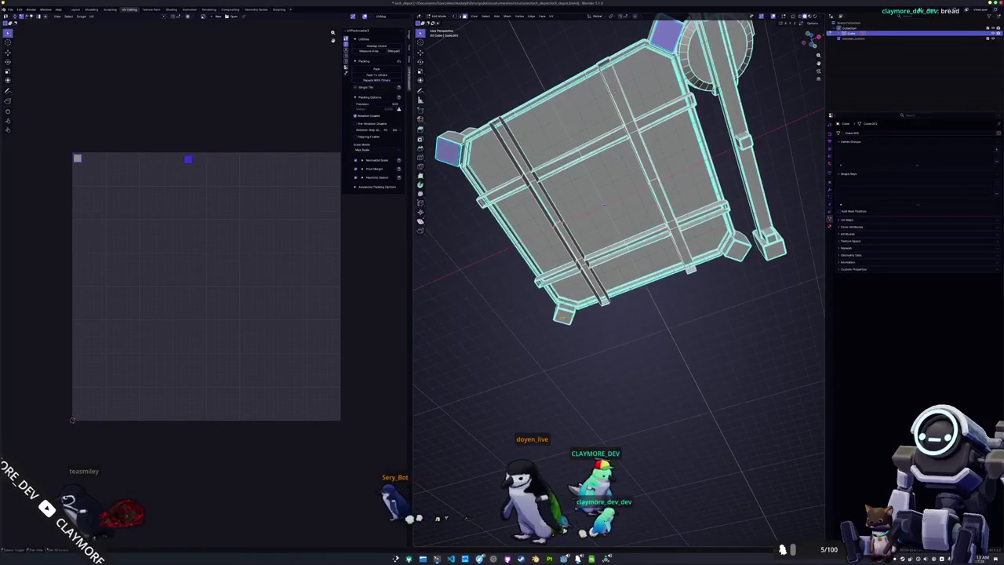
Step: Select further hidden underside faces, then select the whole remaining mesh
{"action": "left_click", "coordinate": [772, 247], "text": "shift"}
{"action": "left_click", "coordinate": [744, 143], "text": "shift"}
{"action": "left_click_drag", "start_coordinate": [744, 142], "coordinate": [746, 212]}
{"action": "key", "text": "x"}
{"action": "key", "text": "Escape"}
{"action": "key", "text": "a"}
{"action": "scroll", "coordinate": [692, 164], "scroll_direction": "down", "scroll_amount": 2}
{"action": "left_click", "coordinate": [551, 16]}
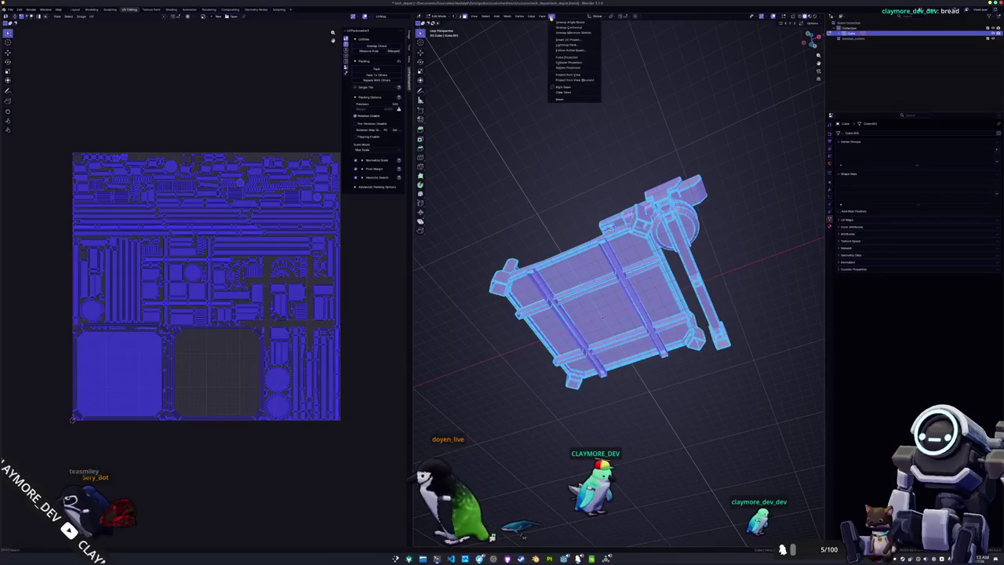
Step: Unwrap the trimmed mesh with Smart UV Project, redoing the unwrap once
{"action": "left_click", "coordinate": [571, 32]}
{"action": "left_click", "coordinate": [551, 16]}
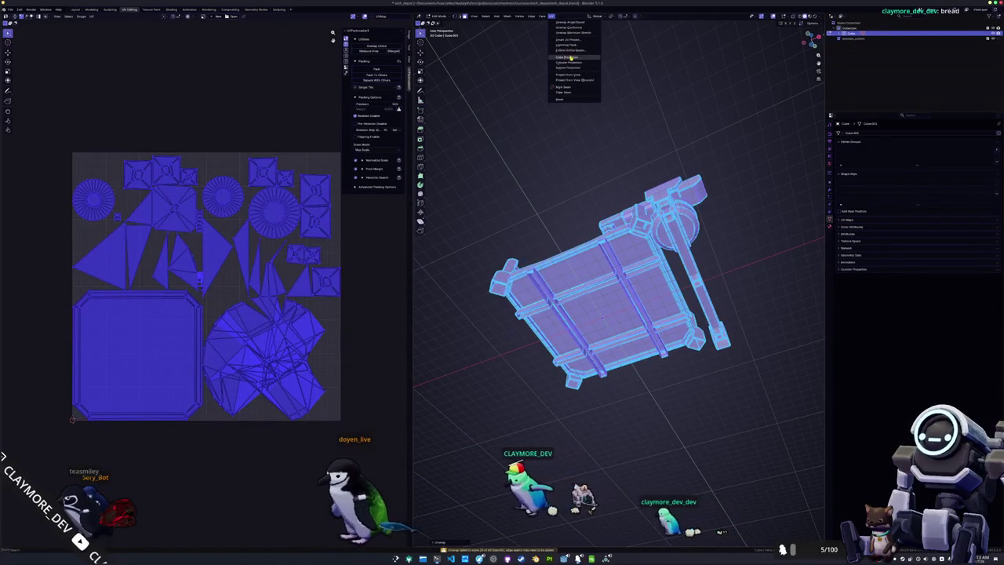
{"action": "left_click", "coordinate": [565, 57]}
{"action": "left_click", "coordinate": [556, 91]}
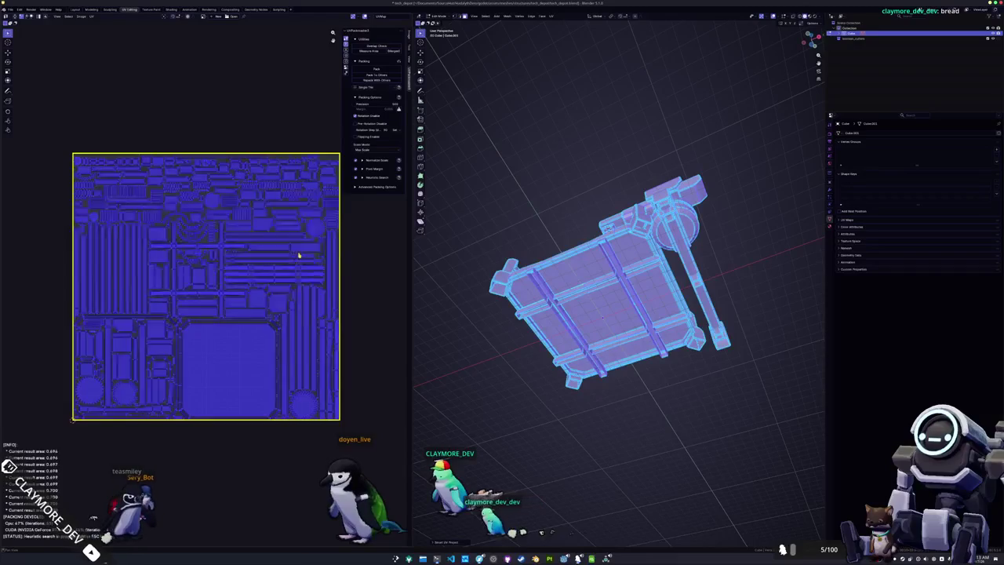
{"action": "scroll", "coordinate": [299, 255], "scroll_direction": "up", "scroll_amount": 1}
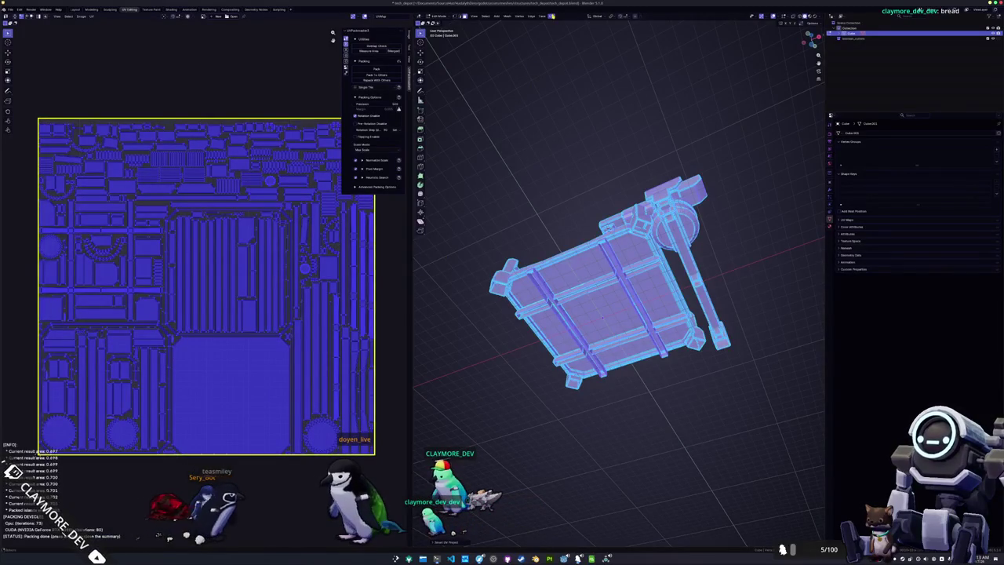
{"action": "left_click", "coordinate": [557, 16]}
{"action": "left_click", "coordinate": [562, 31]}
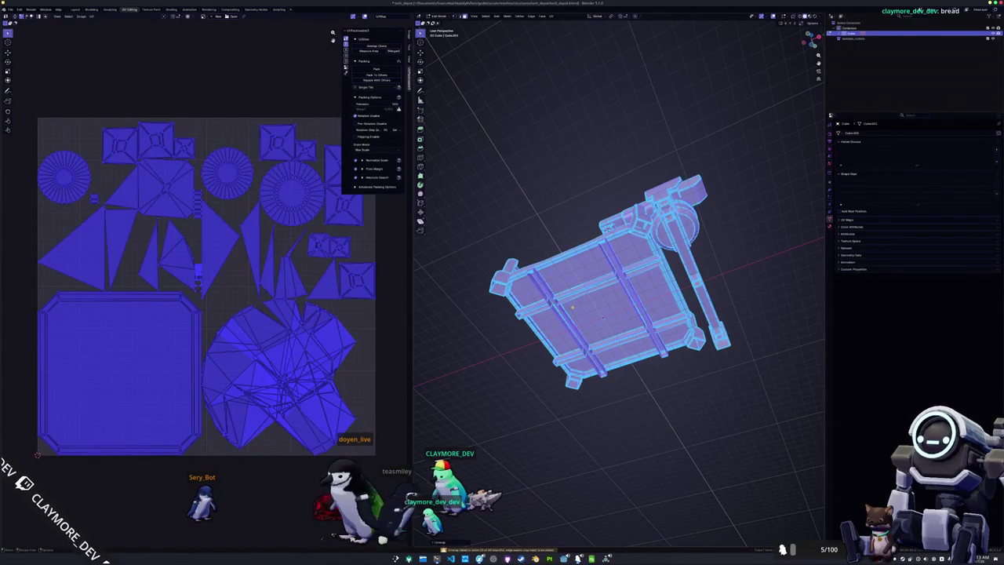
Step: Smart-UV-unwrap the mesh again and pack its islands to fill the UV square
{"action": "scroll", "coordinate": [608, 282], "scroll_direction": "up", "scroll_amount": 1}
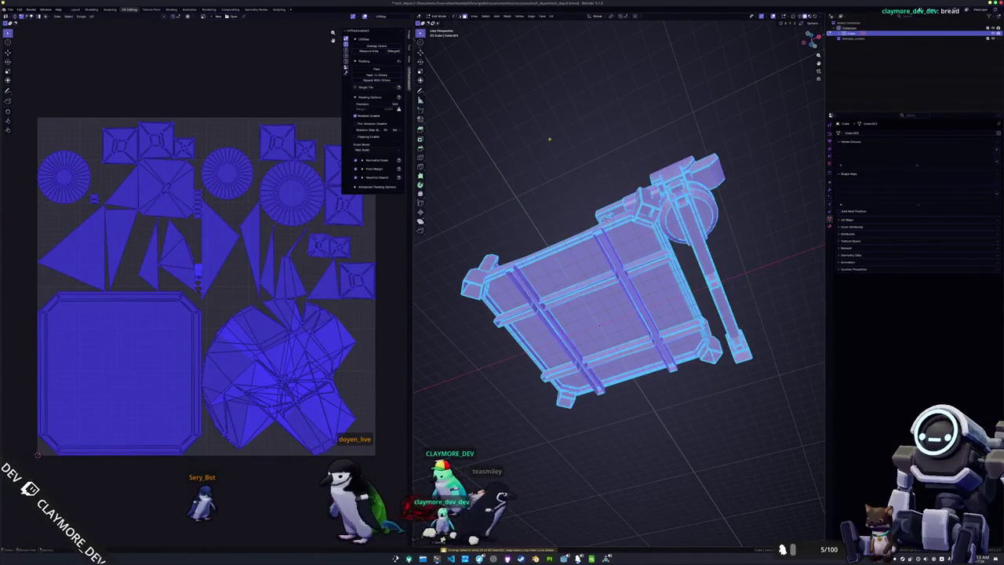
{"action": "left_click", "coordinate": [553, 17]}
{"action": "left_click", "coordinate": [562, 41]}
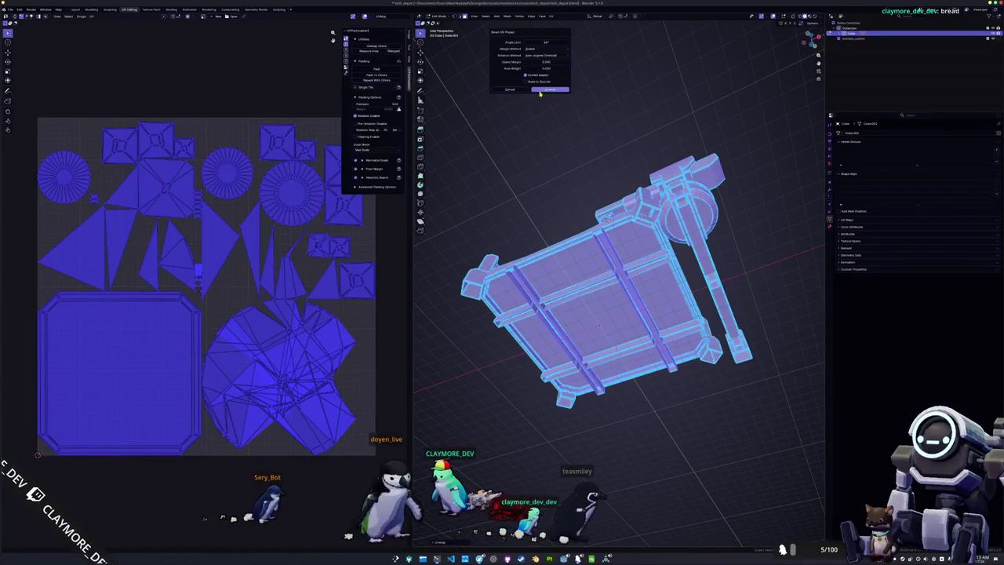
{"action": "left_click", "coordinate": [544, 88]}
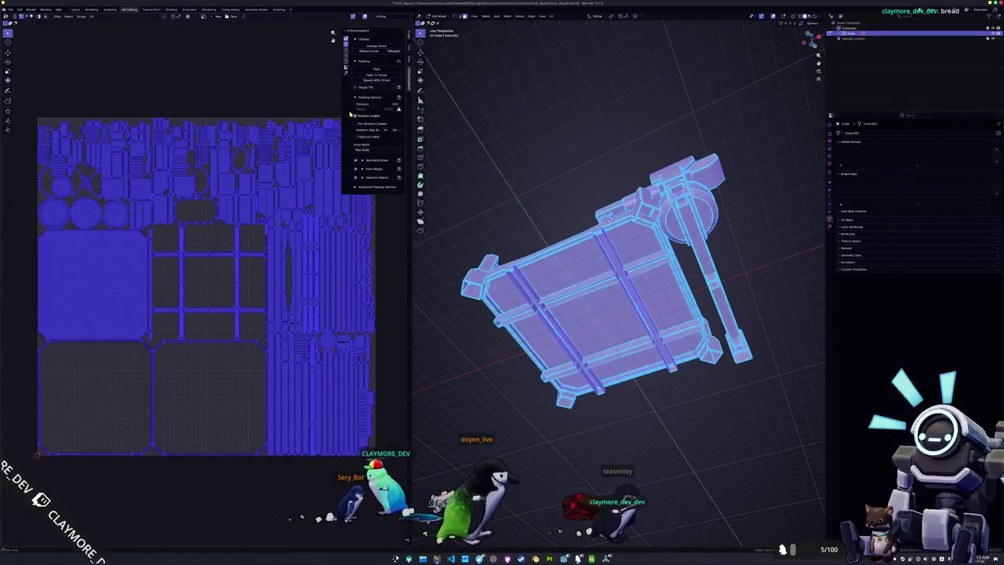
{"action": "left_click", "coordinate": [377, 69]}
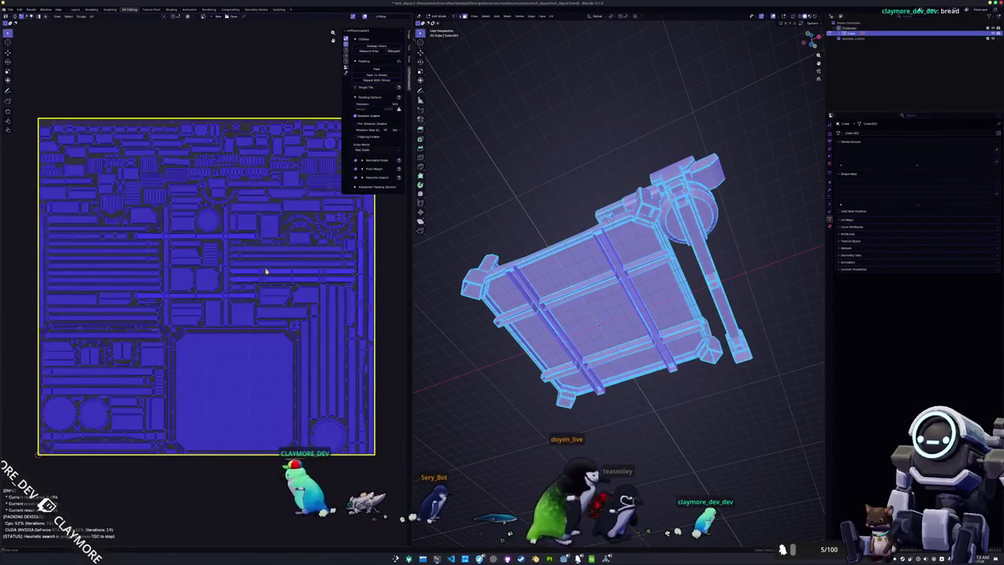
{"action": "left_click_drag", "start_coordinate": [461, 321], "coordinate": [482, 353]}
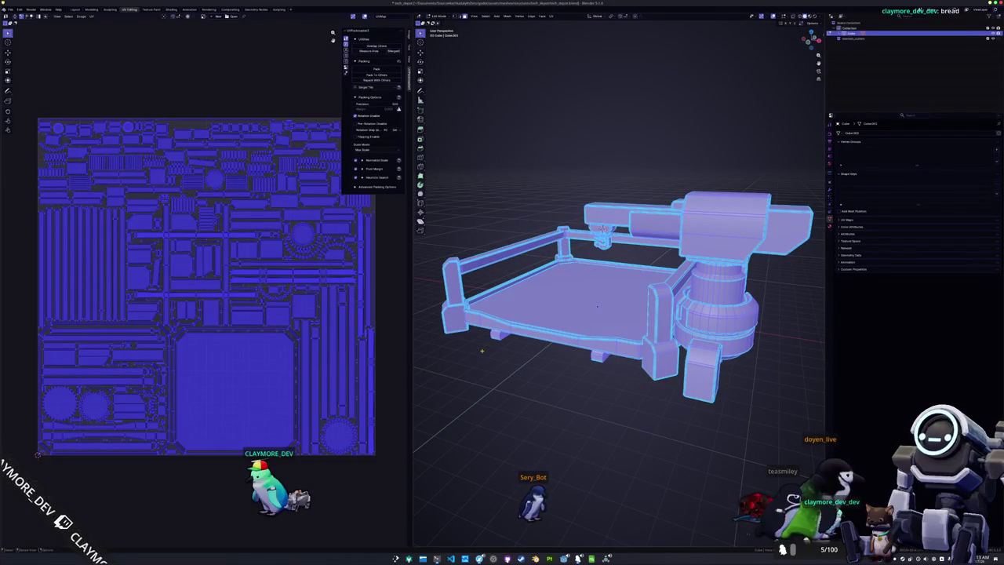
Step: Name the object tech_depot, add a new material named tech_depot, and save the file
{"action": "key", "text": "Tab"}
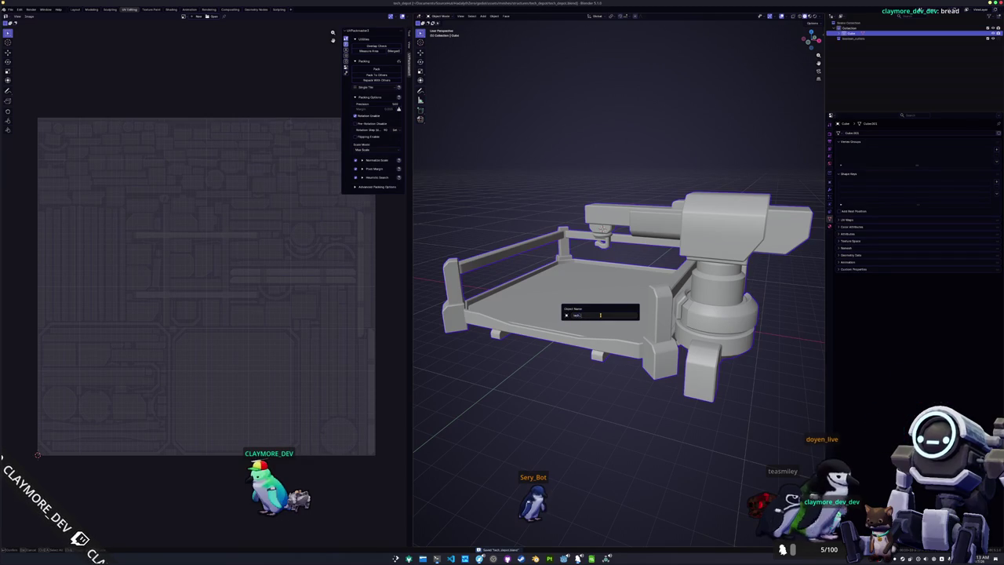
{"action": "key", "text": "Return"}
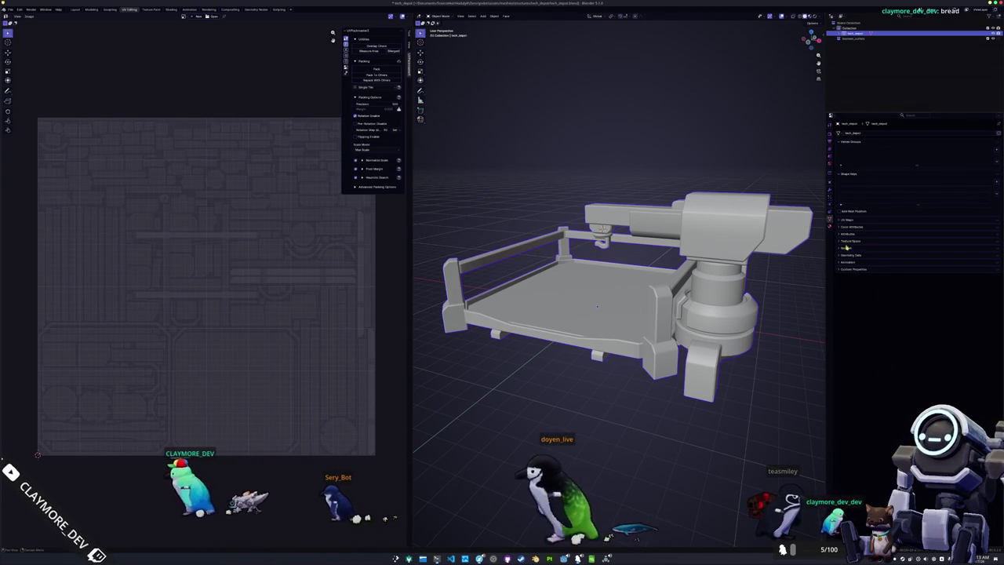
{"action": "left_click", "coordinate": [830, 226]}
{"action": "left_click", "coordinate": [863, 159]}
{"action": "double_click", "coordinate": [863, 159]}
{"action": "type", "text": "tech_depot"}
{"action": "key", "text": "Return"}
{"action": "key", "text": "ctrl+s"}
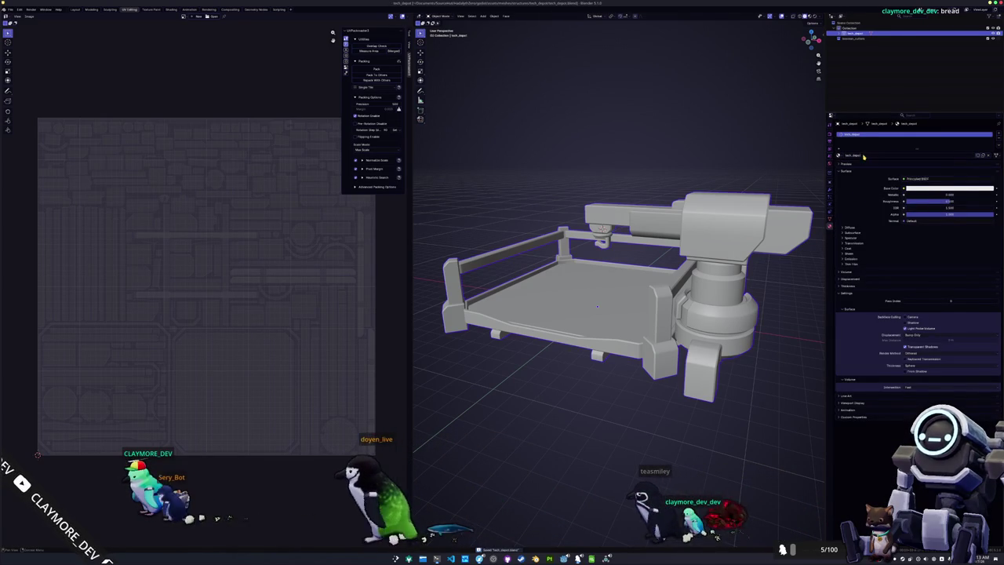
Step: Apply the depot object's transforms
{"action": "key", "text": "ctrl+a"}
{"action": "left_click", "coordinate": [549, 263]}
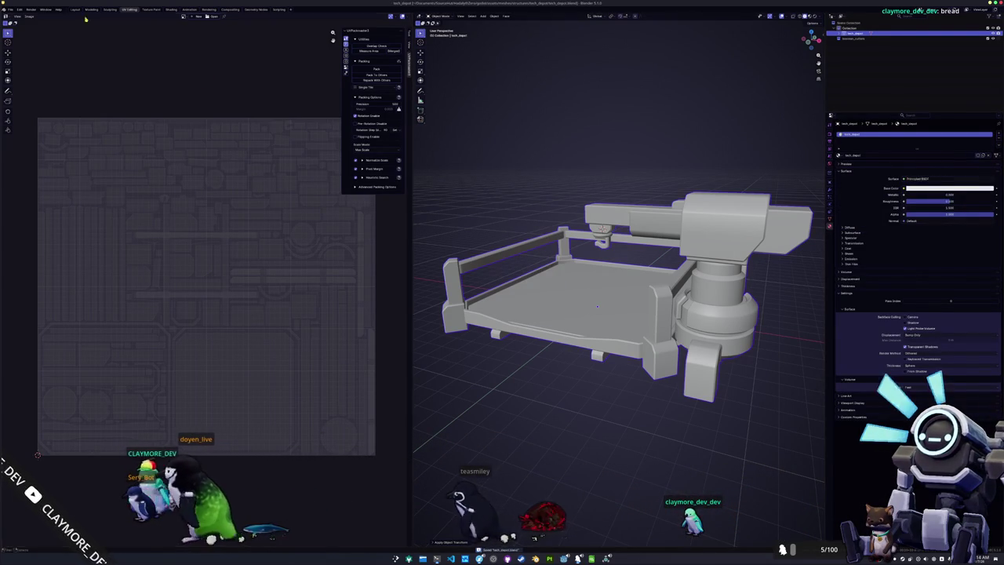
{"action": "left_click", "coordinate": [10, 9]}
Step: Export the tech_depot mesh as FBX, creating and entering an exports folder first
{"action": "mouse_move", "coordinate": [24, 95]}
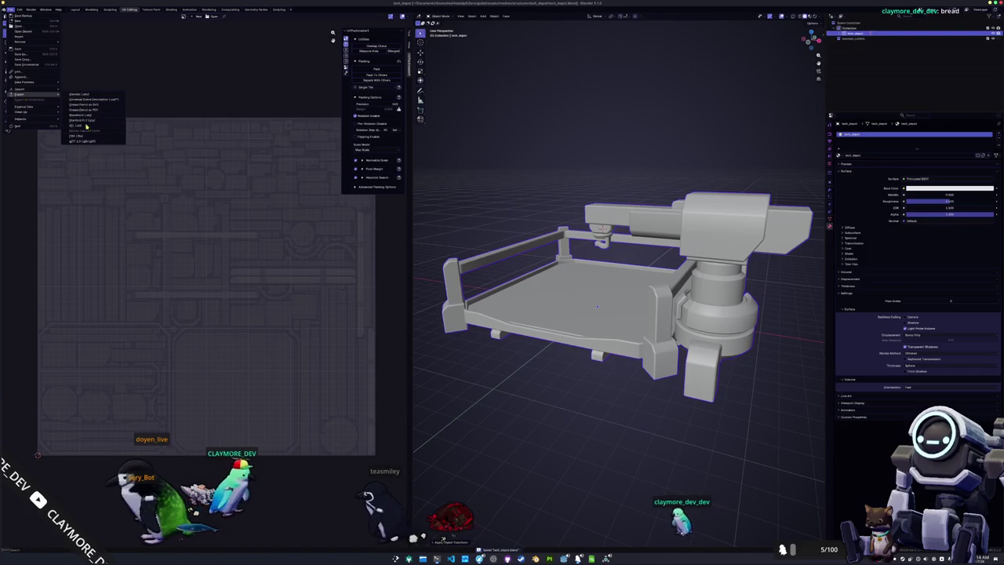
{"action": "left_click", "coordinate": [79, 136]}
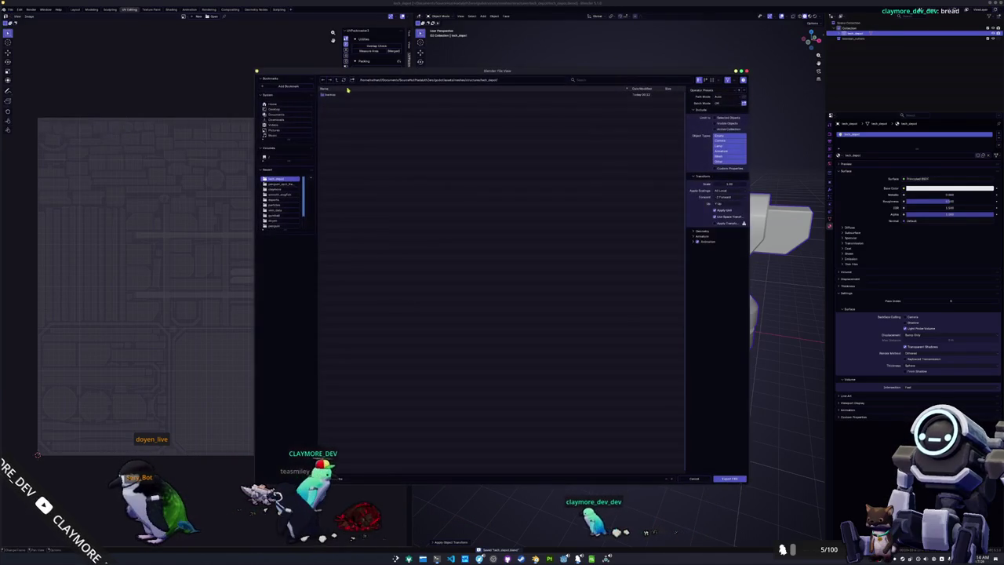
{"action": "type", "text": "export"}
{"action": "key", "text": "Return"}
{"action": "double_click", "coordinate": [335, 102]}
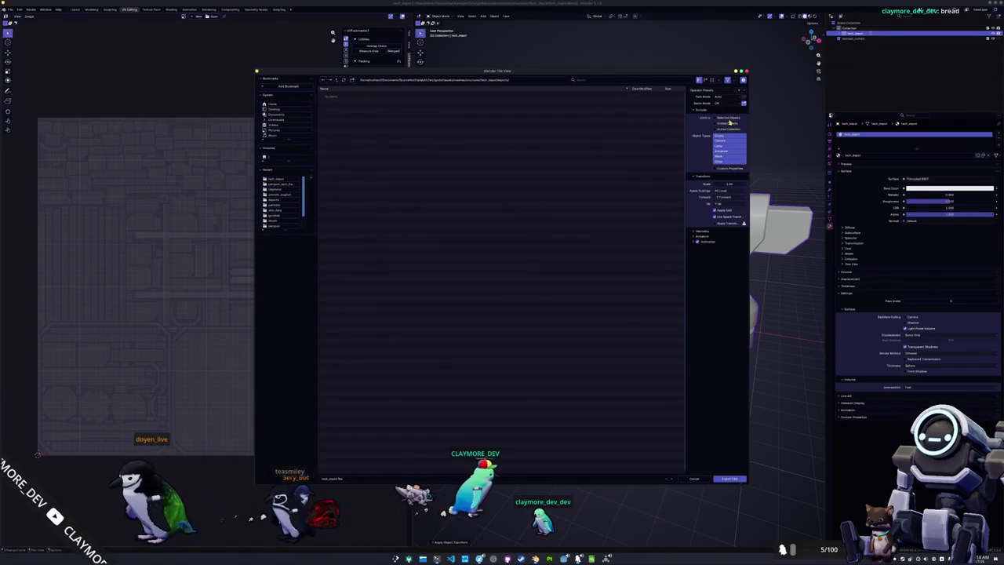
{"action": "left_click", "coordinate": [728, 478]}
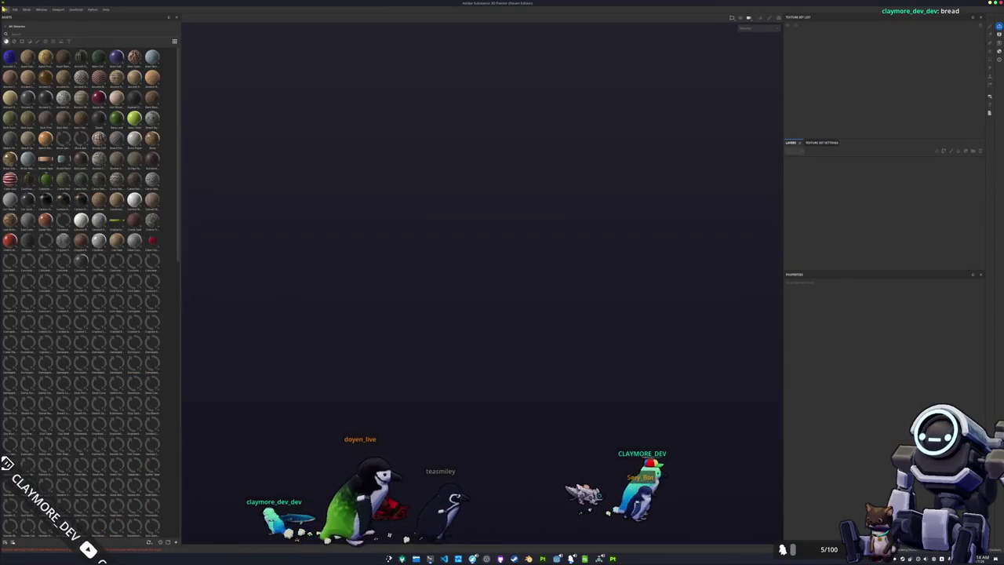
Step: Start a new Painter project and browse the mesh picker into the project folders
{"action": "key", "text": "ctrl+n"}
{"action": "left_click", "coordinate": [551, 211]}
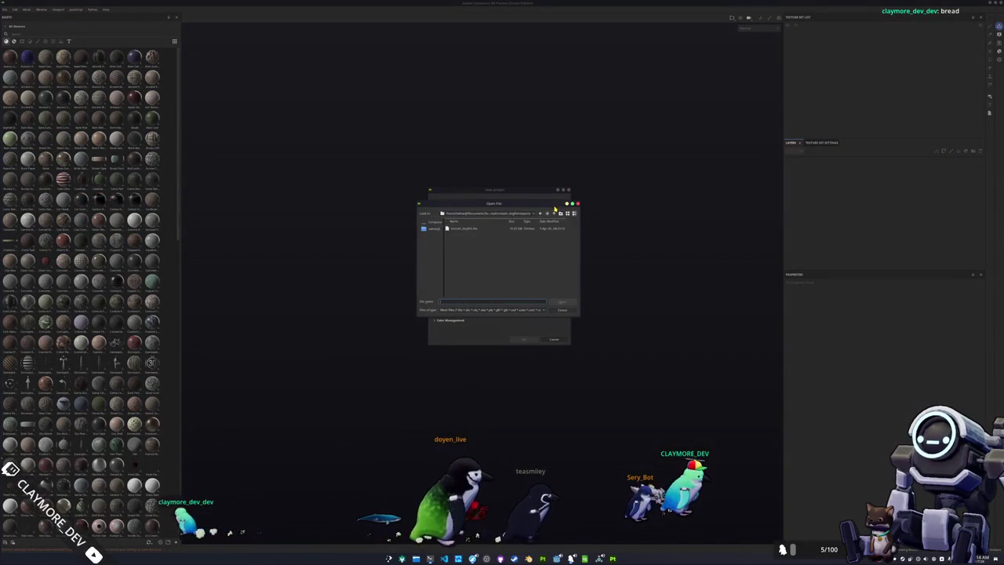
{"action": "left_click", "coordinate": [531, 214]}
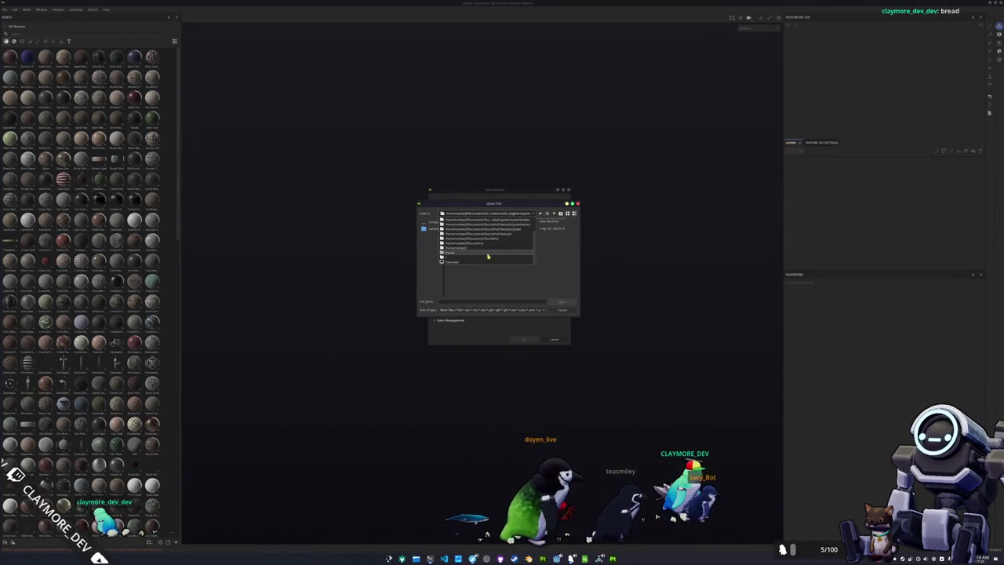
{"action": "left_click", "coordinate": [561, 254]}
{"action": "left_click", "coordinate": [554, 213]}
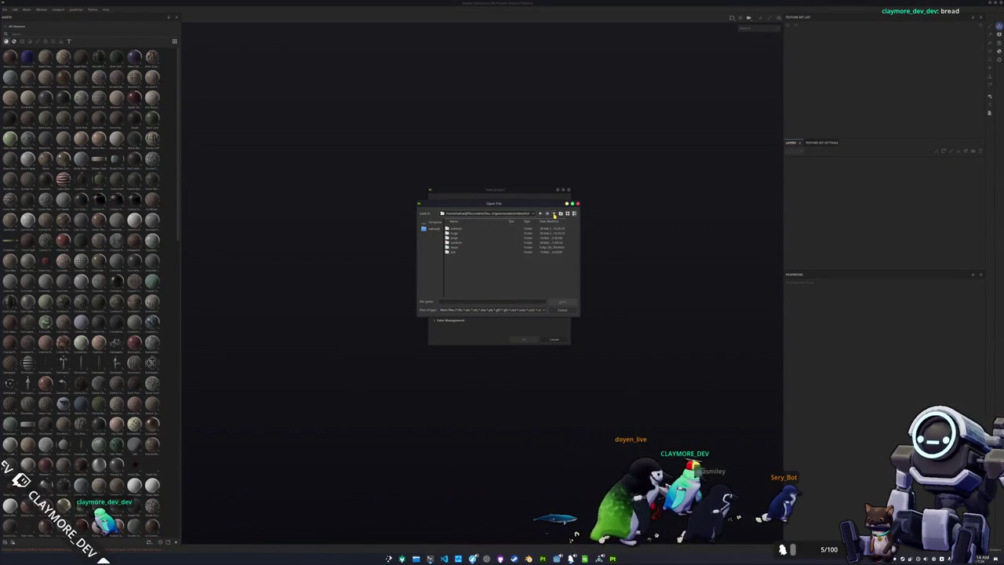
{"action": "double_click", "coordinate": [465, 242]}
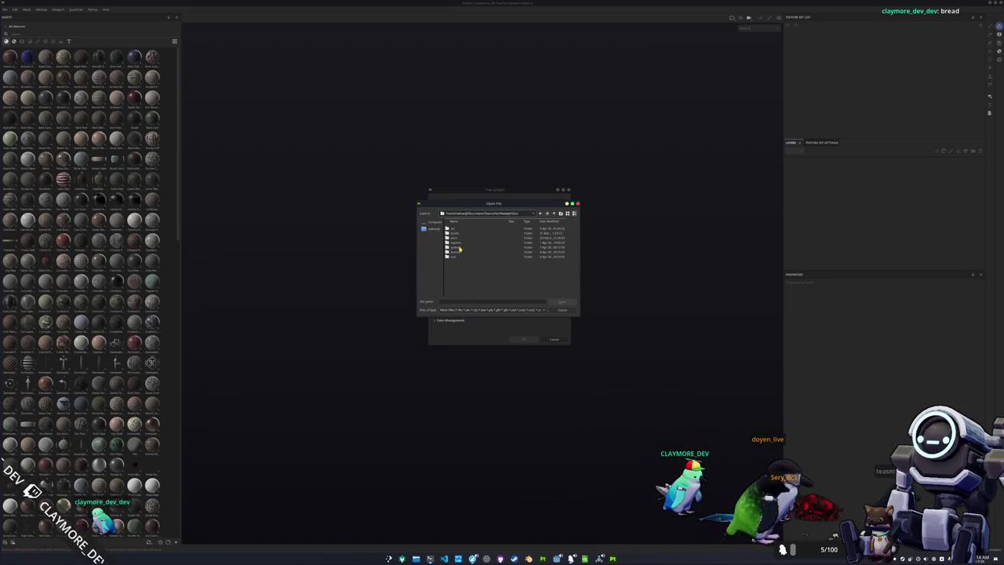
{"action": "double_click", "coordinate": [459, 247]}
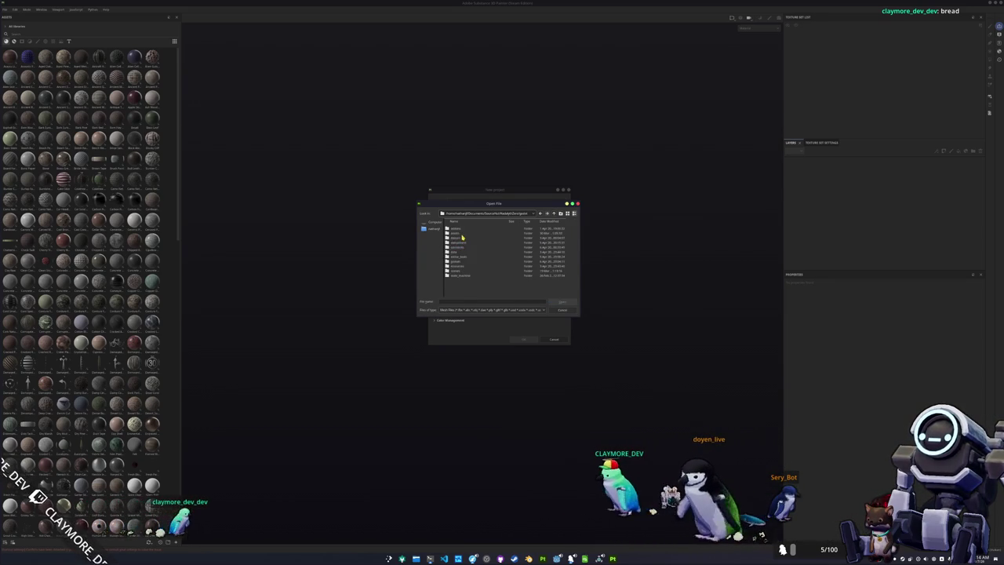
{"action": "double_click", "coordinate": [462, 237]}
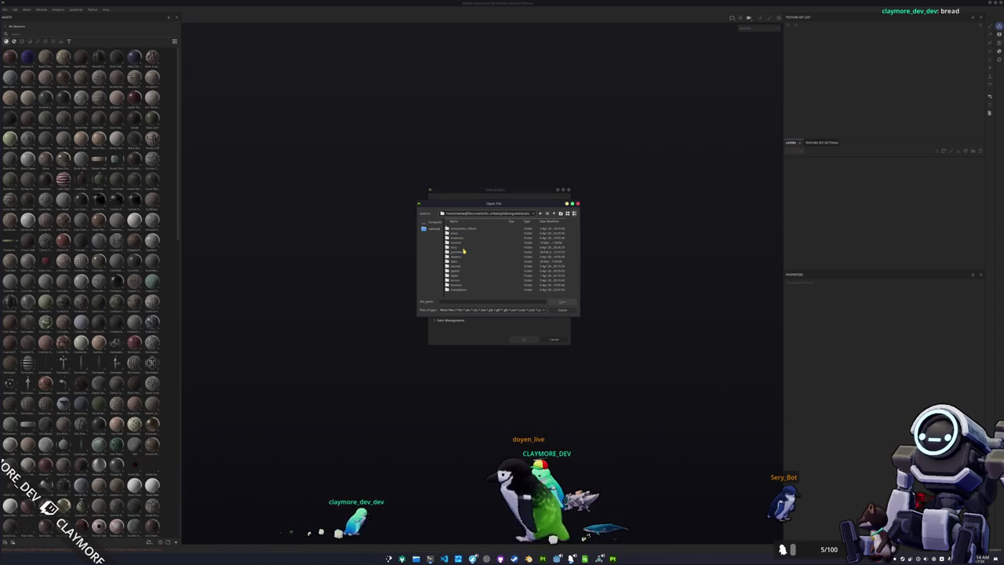
{"action": "left_click", "coordinate": [463, 250]}
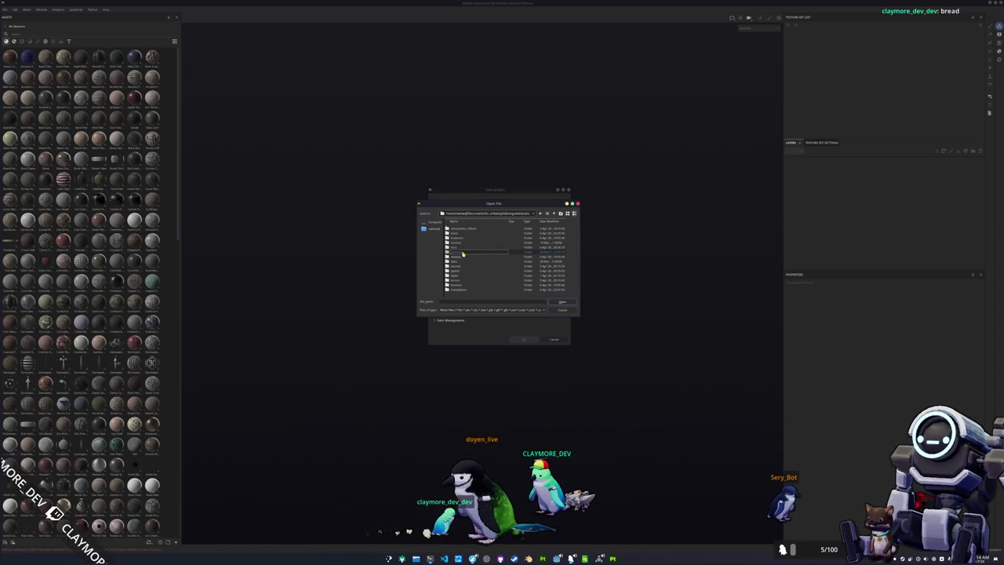
{"action": "key", "text": "Return"}
Step: Pick the tech_depot FBX from structures/tech_depot, set the document resolution, and create the project
{"action": "double_click", "coordinate": [462, 247]}
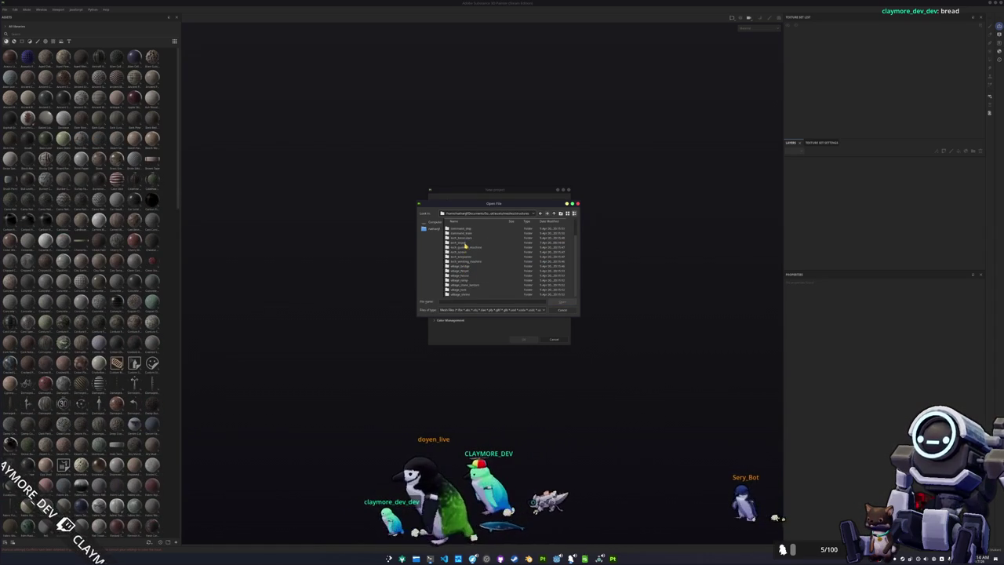
{"action": "double_click", "coordinate": [463, 243]}
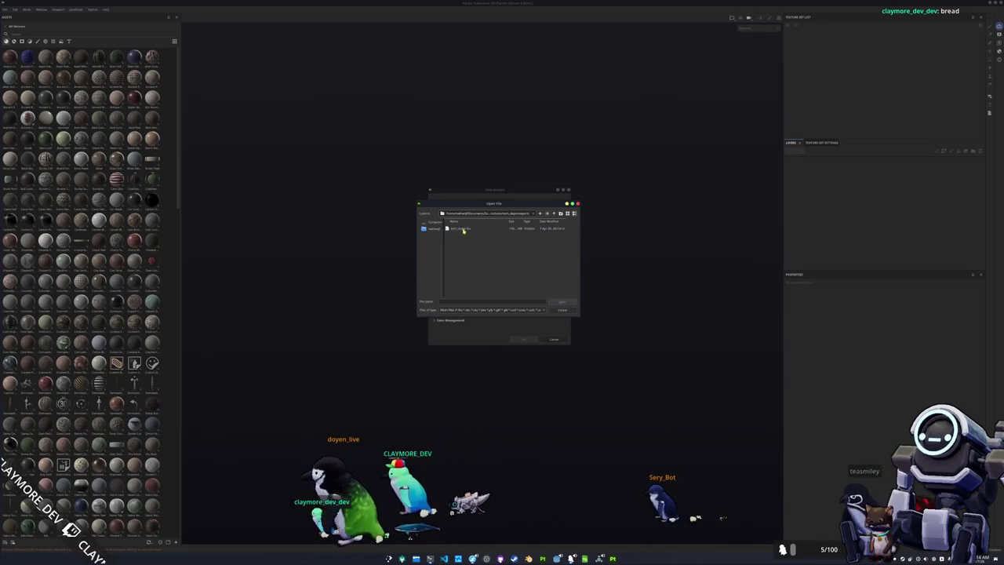
{"action": "double_click", "coordinate": [461, 237]}
{"action": "left_click", "coordinate": [476, 226]}
{"action": "left_click", "coordinate": [478, 248]}
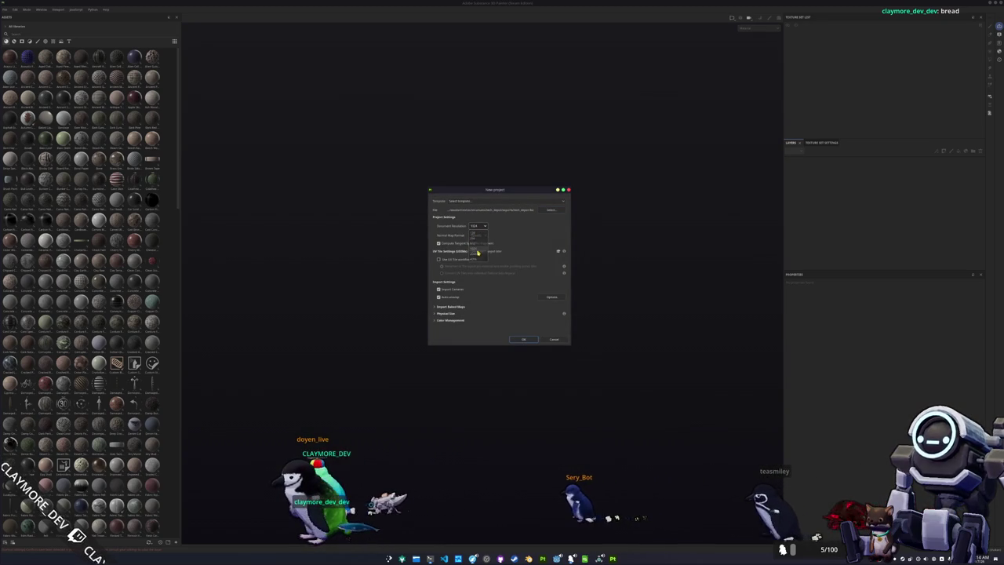
{"action": "left_click", "coordinate": [523, 339]}
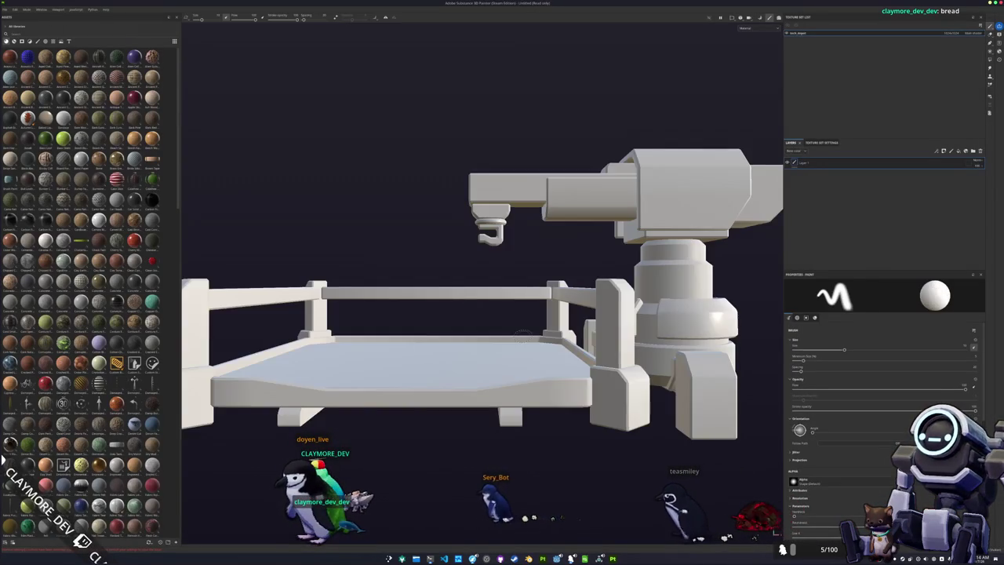
Step: Bake the depot's mesh maps with Bake selected textures and go back to painting
{"action": "scroll", "coordinate": [522, 335], "scroll_direction": "down", "scroll_amount": 5}
{"action": "mouse_move", "coordinate": [522, 335]}
{"action": "left_mouse_down"}
{"action": "mouse_move", "coordinate": [493, 327]}
{"action": "mouse_move", "coordinate": [506, 302]}
{"action": "left_mouse_up"}
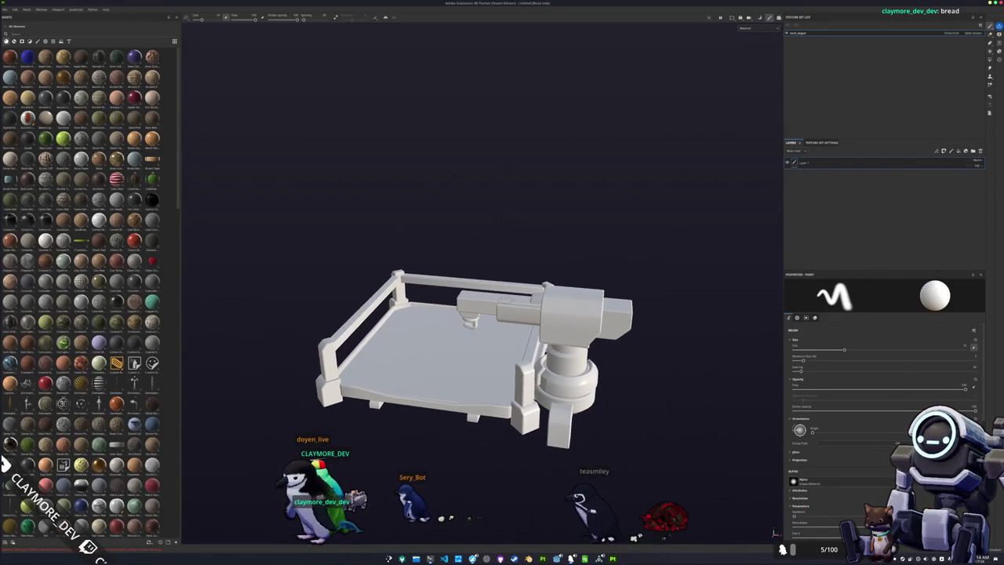
{"action": "key", "text": "ctrl+shift+b"}
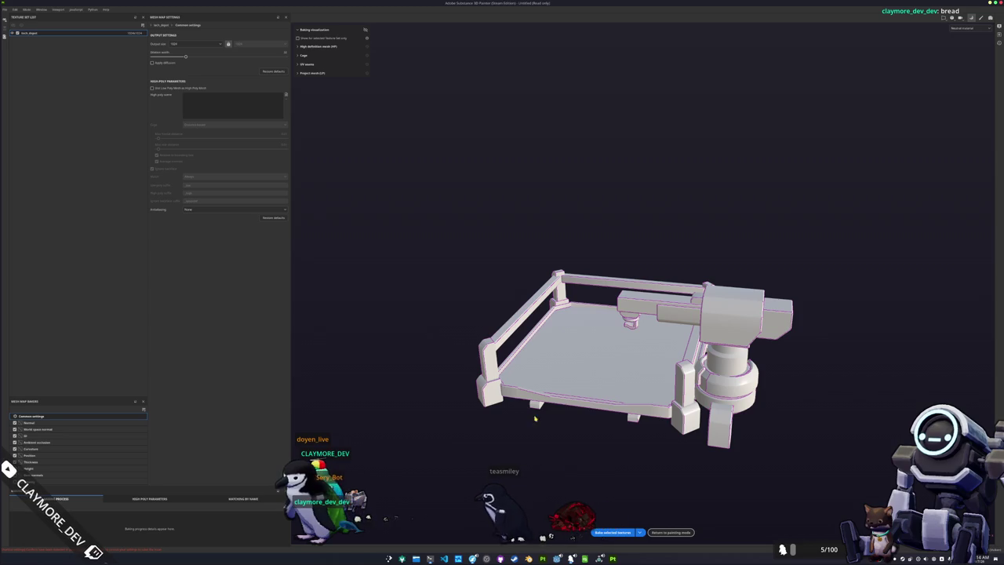
{"action": "left_click", "coordinate": [616, 532]}
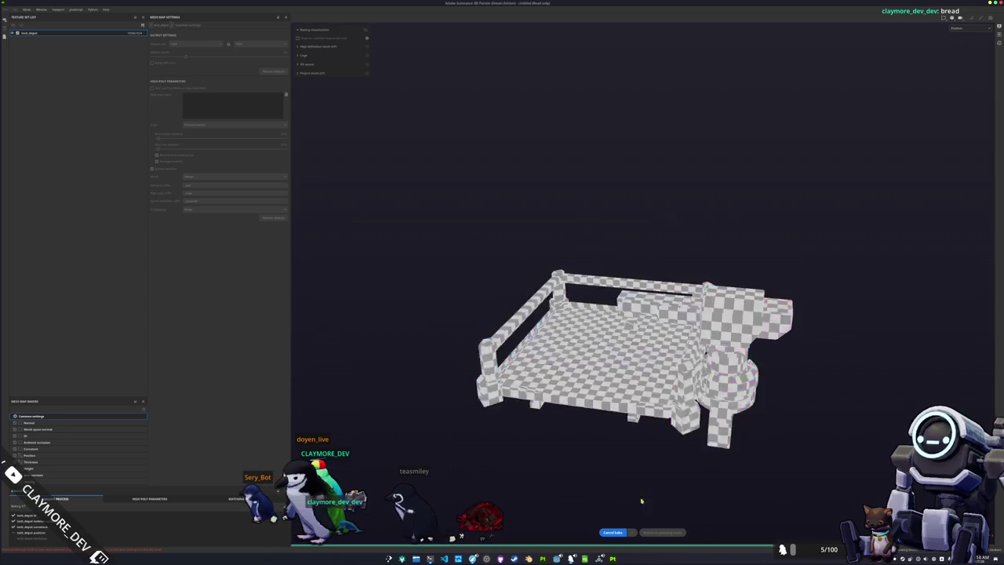
{"action": "left_click", "coordinate": [663, 533]}
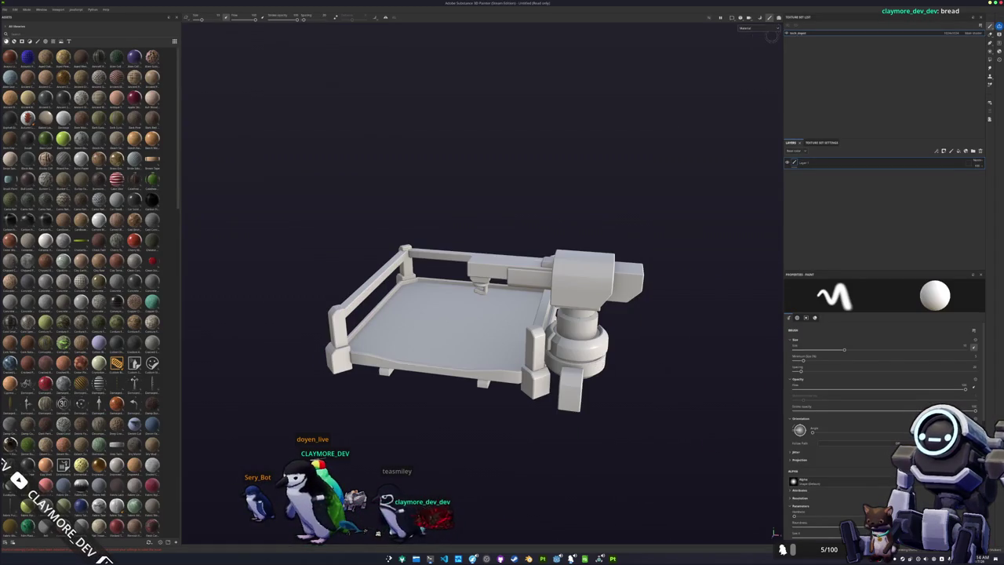
Step: Show the Base color channel and filter the material shelf by 'metal'
{"action": "left_click", "coordinate": [751, 51]}
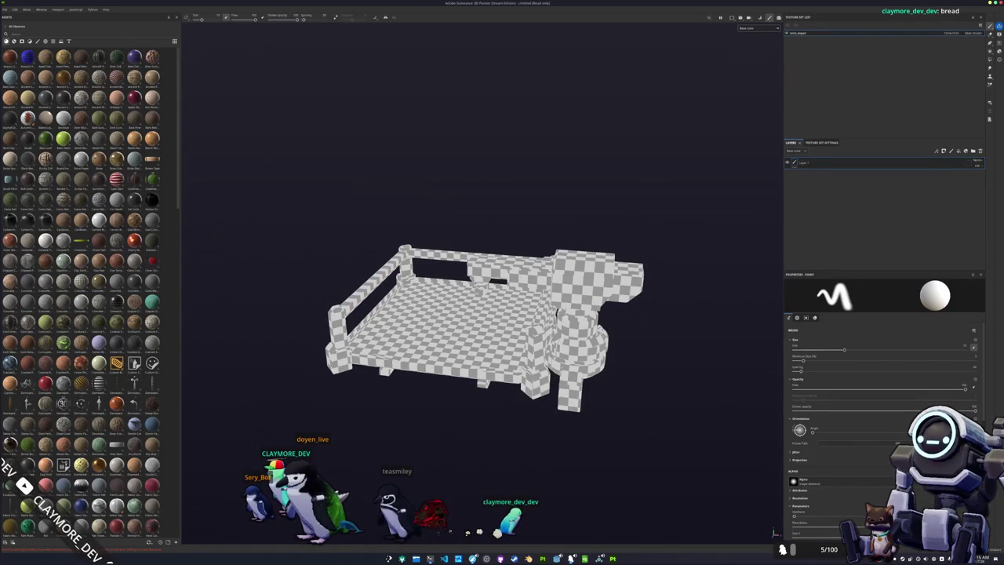
{"action": "left_click", "coordinate": [15, 41]}
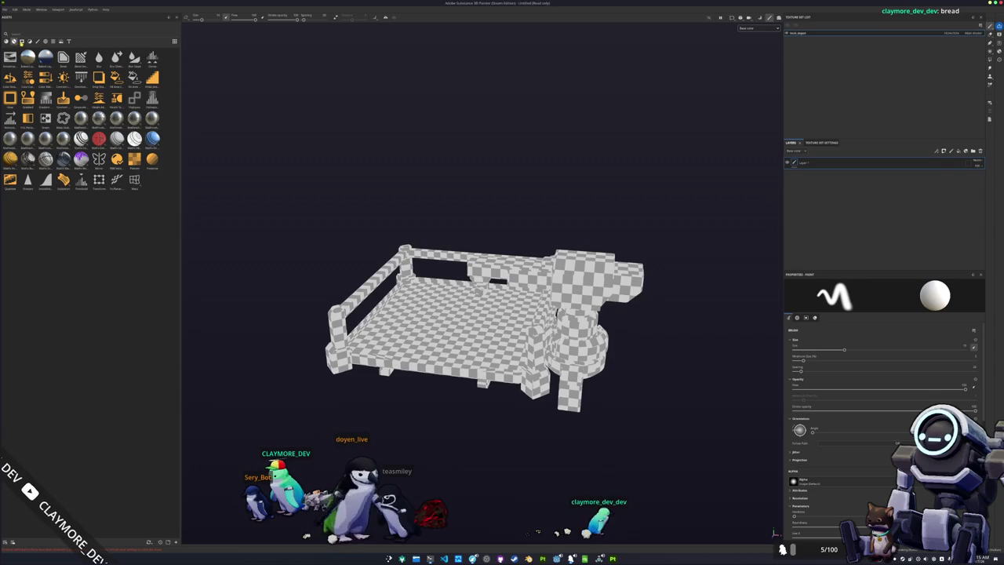
{"action": "left_click", "coordinate": [24, 39]}
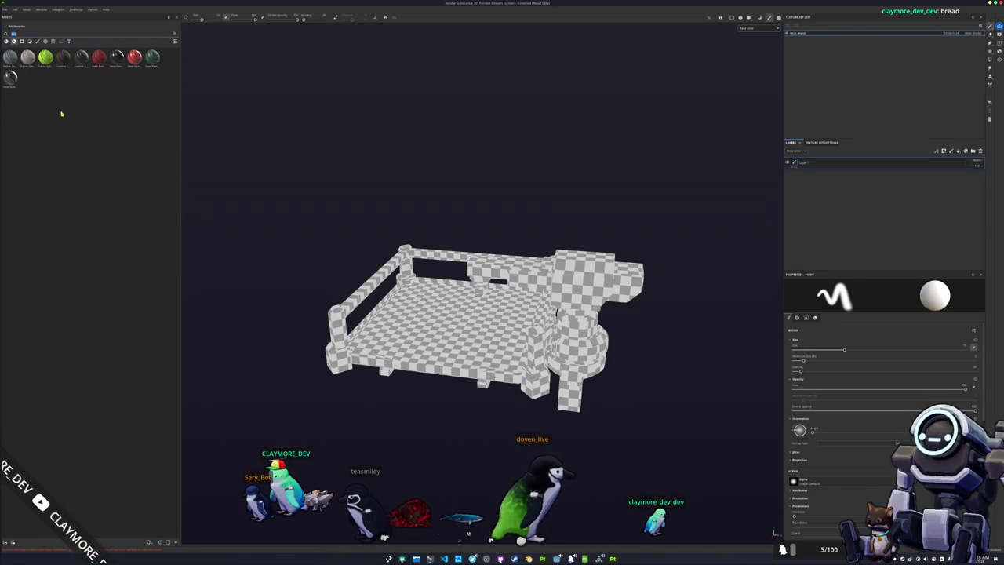
{"action": "key", "text": "BackSpace"}
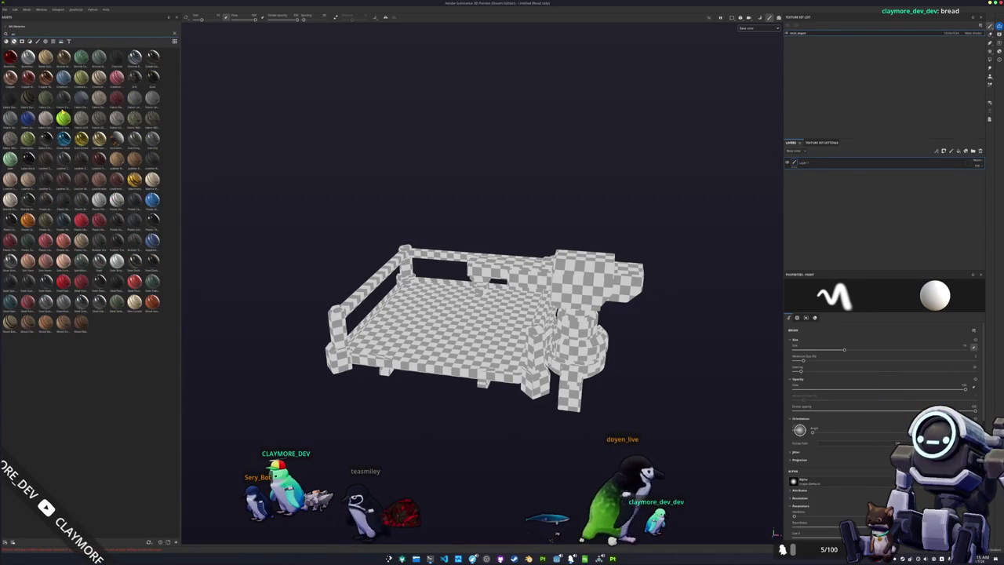
{"action": "type", "text": "metal"}
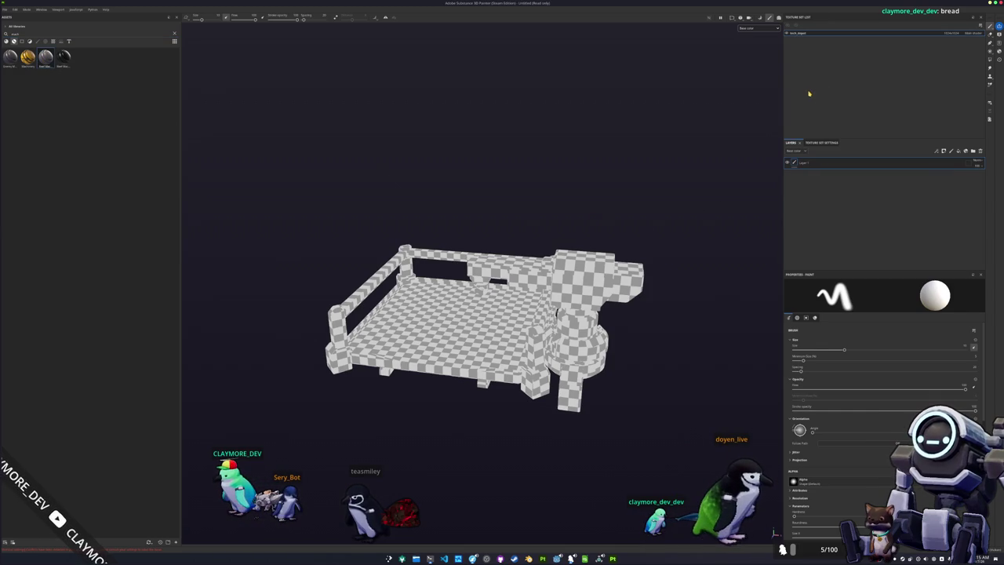
Step: Add metal and steel material layers and enlarge the Grit mask's tiling on the floor
{"action": "left_click_drag", "start_coordinate": [49, 61], "coordinate": [714, 196]}
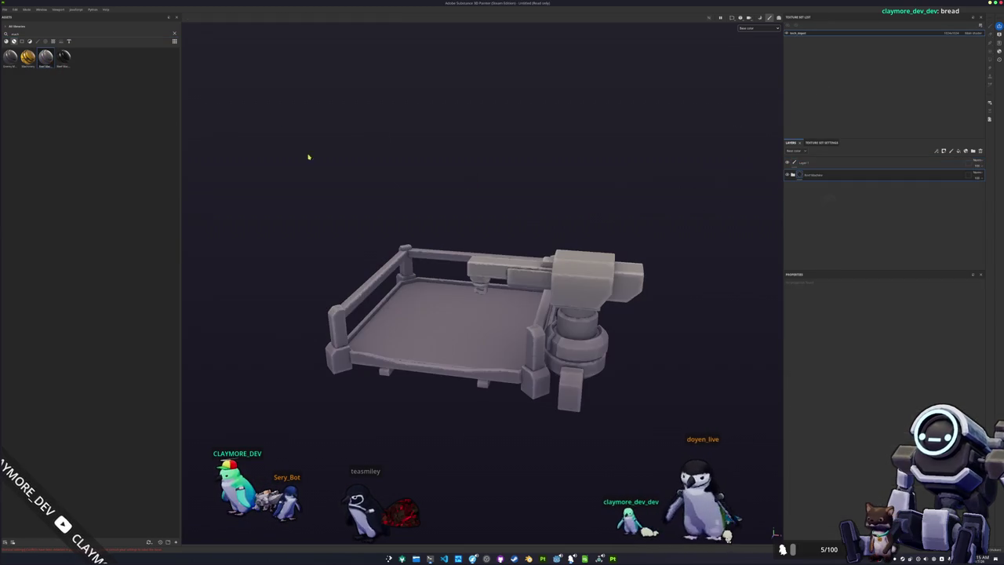
{"action": "mouse_move", "coordinate": [65, 61]}
{"action": "left_mouse_down"}
{"action": "mouse_move", "coordinate": [565, 172]}
{"action": "mouse_move", "coordinate": [808, 174]}
{"action": "left_mouse_up"}
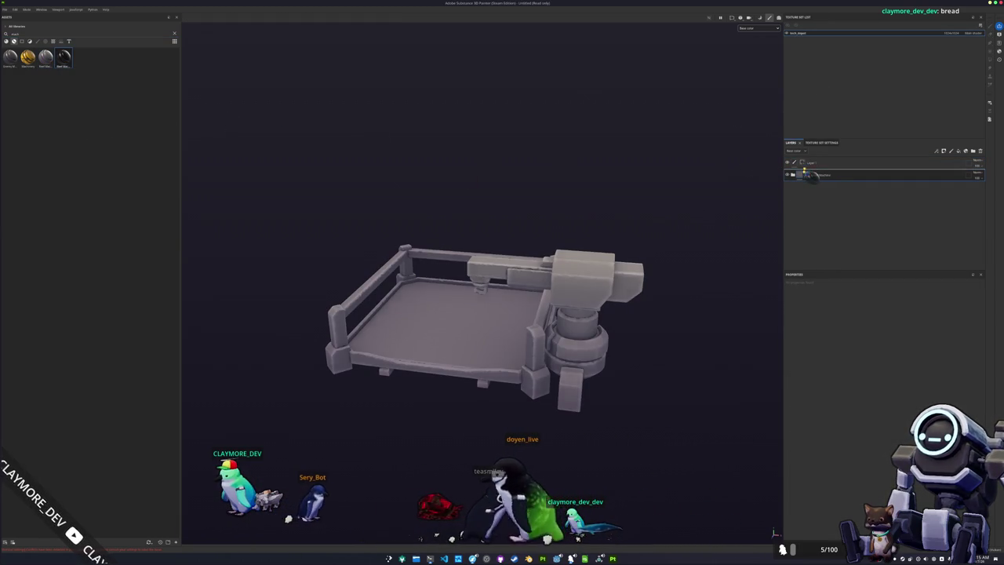
{"action": "scroll", "coordinate": [578, 268], "scroll_direction": "up", "scroll_amount": 3}
{"action": "left_click_drag", "start_coordinate": [578, 268], "coordinate": [777, 200]}
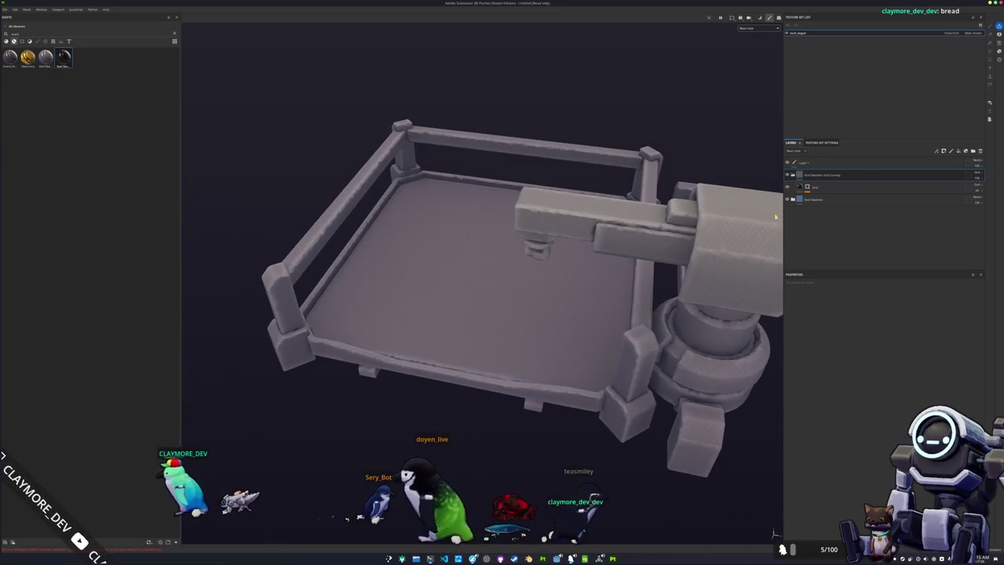
{"action": "left_click", "coordinate": [808, 189]}
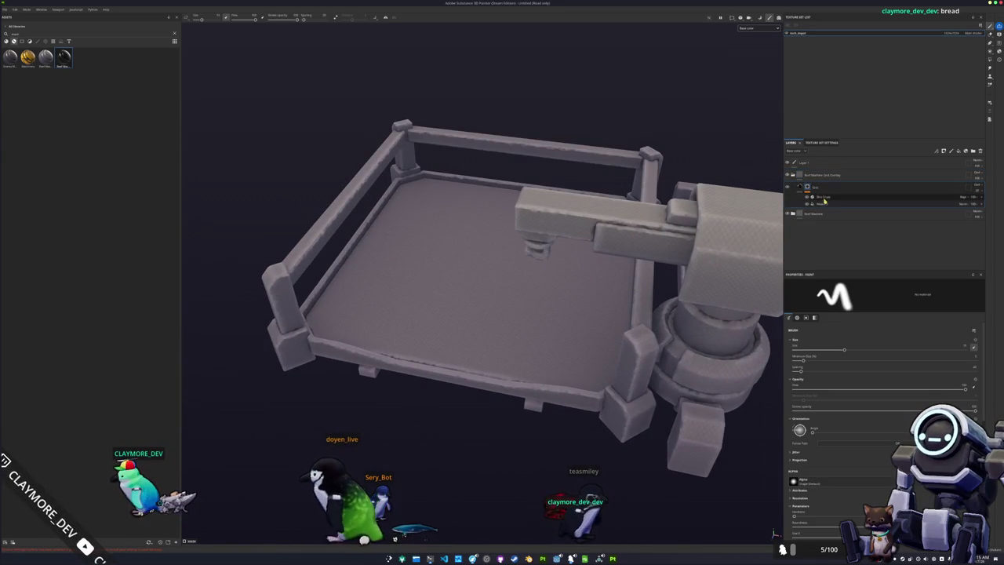
{"action": "left_click", "coordinate": [830, 205]}
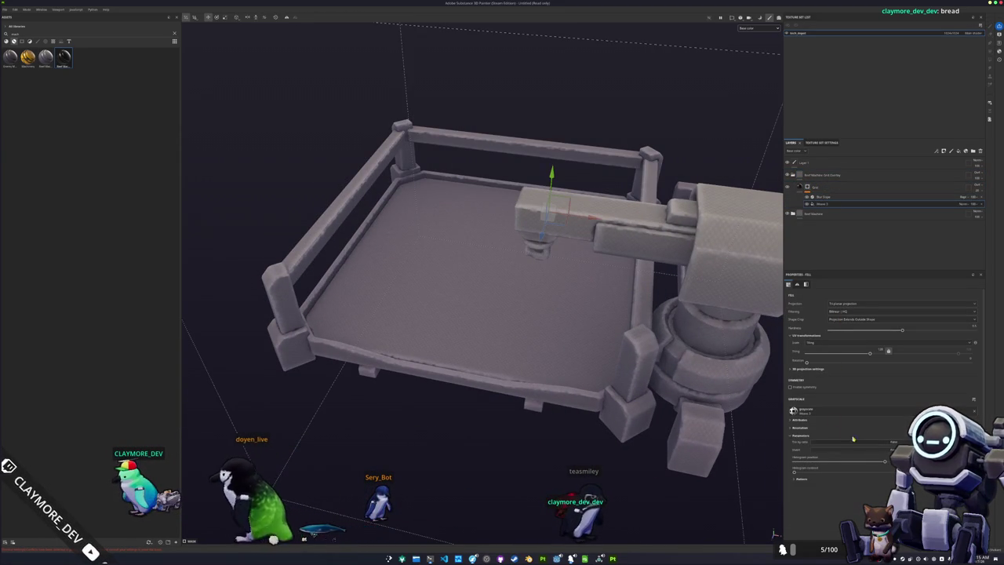
{"action": "left_click_drag", "start_coordinate": [860, 355], "coordinate": [851, 354]}
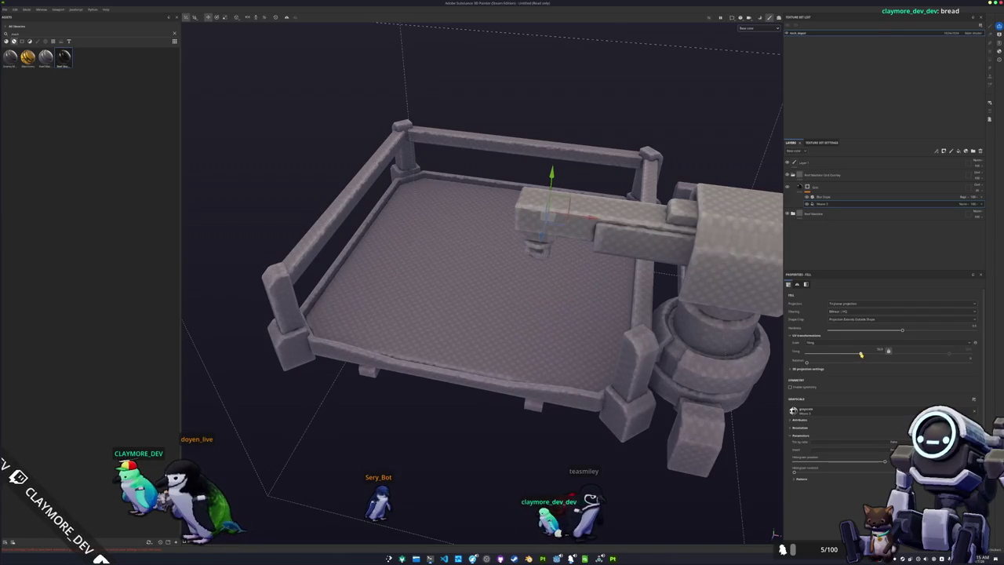
Step: Add a Paint effect to Grid Overlay and polygon-fill the crate floor with the grid pattern
{"action": "right_click", "coordinate": [807, 174]}
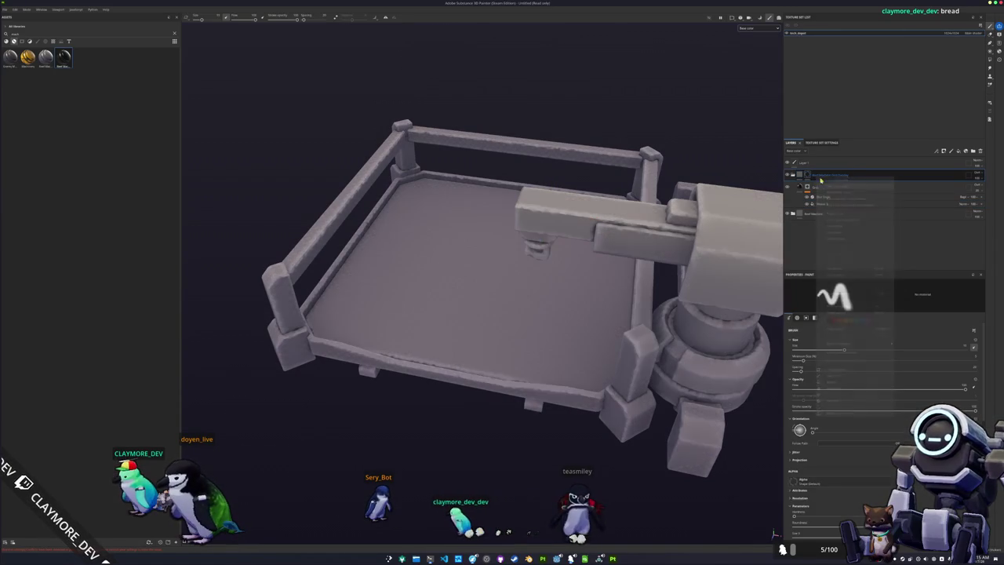
{"action": "left_click", "coordinate": [824, 348]}
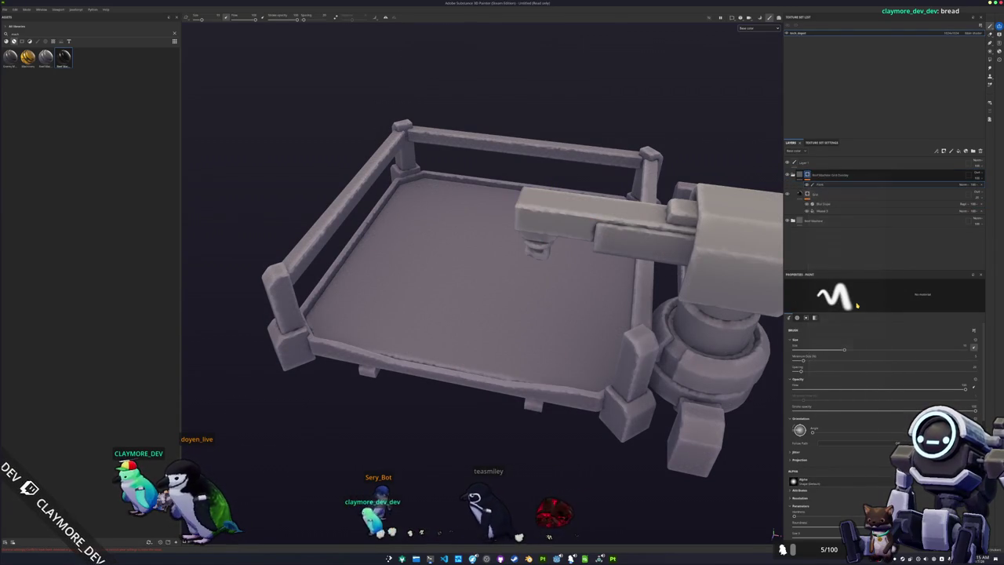
{"action": "scroll", "coordinate": [826, 348], "scroll_direction": "down", "scroll_amount": 3}
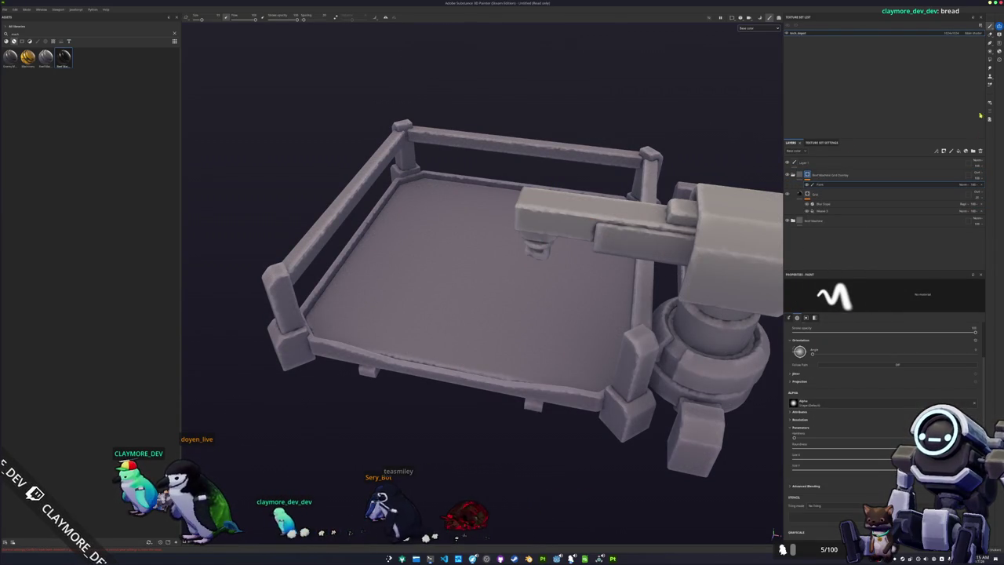
{"action": "left_click", "coordinate": [989, 60]}
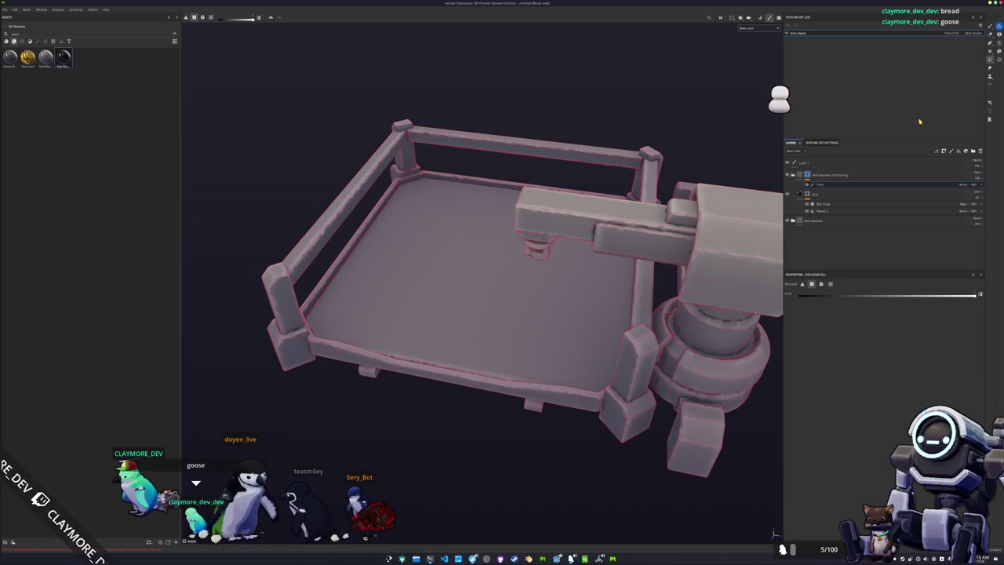
{"action": "left_click", "coordinate": [553, 321]}
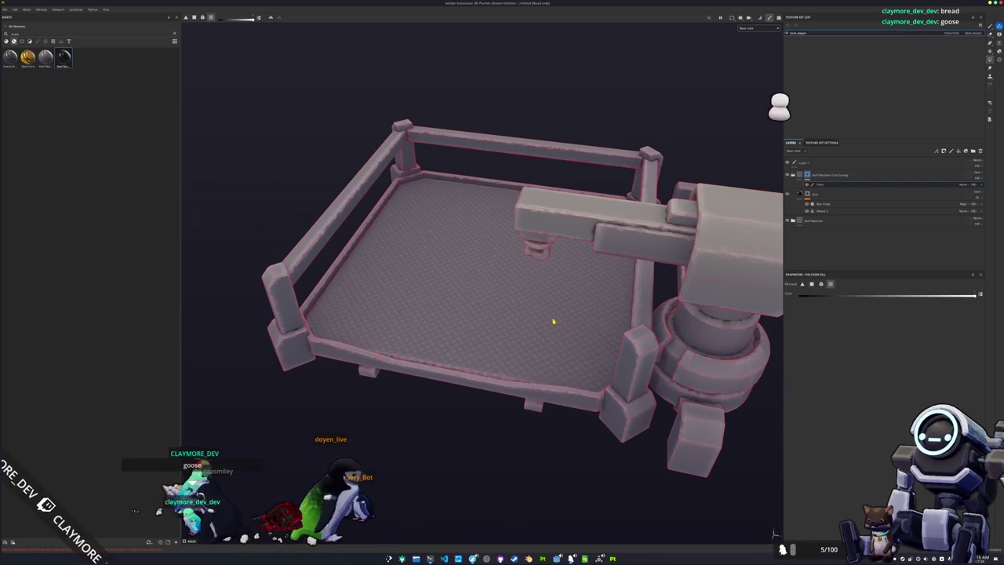
{"action": "left_click_drag", "start_coordinate": [553, 321], "coordinate": [556, 280]}
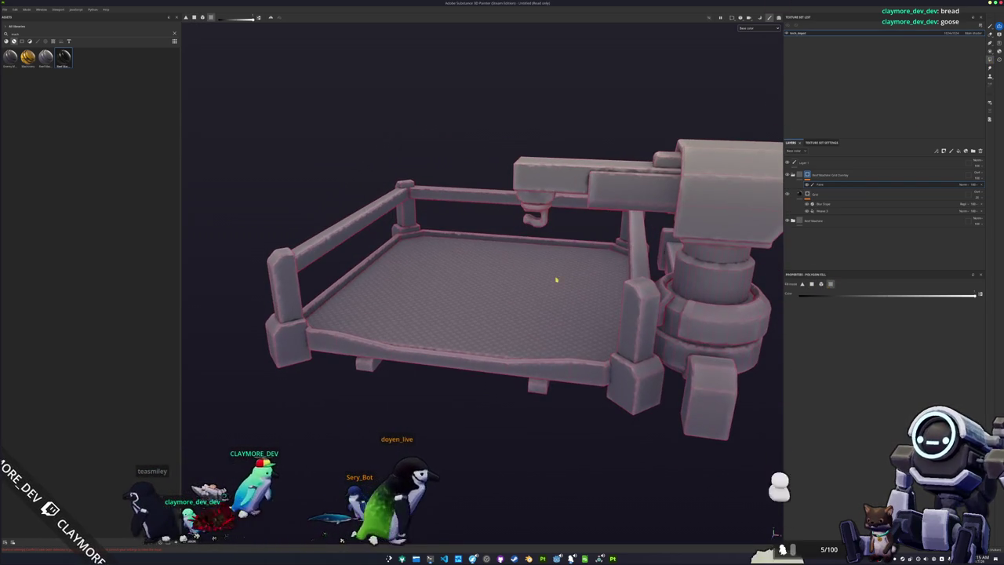
{"action": "left_click", "coordinate": [793, 222]}
{"action": "scroll", "coordinate": [808, 235], "scroll_direction": "down", "scroll_amount": 2}
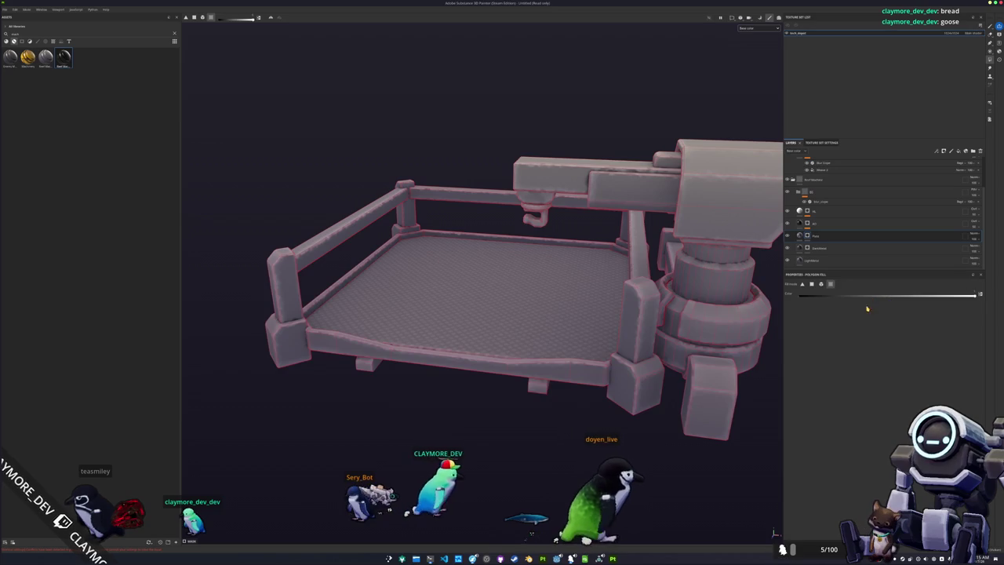
{"action": "left_click", "coordinate": [586, 379]}
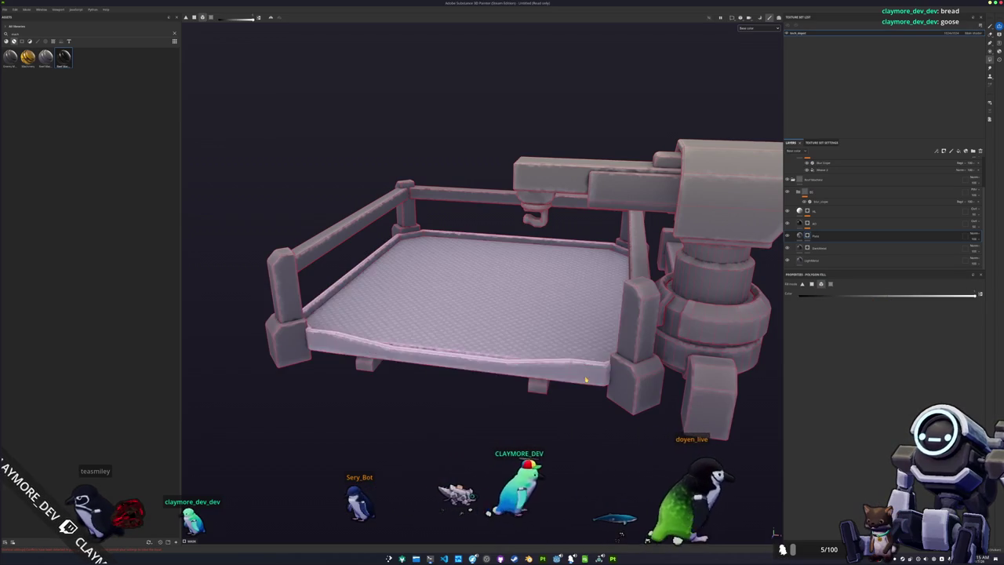
{"action": "left_click", "coordinate": [586, 378]}
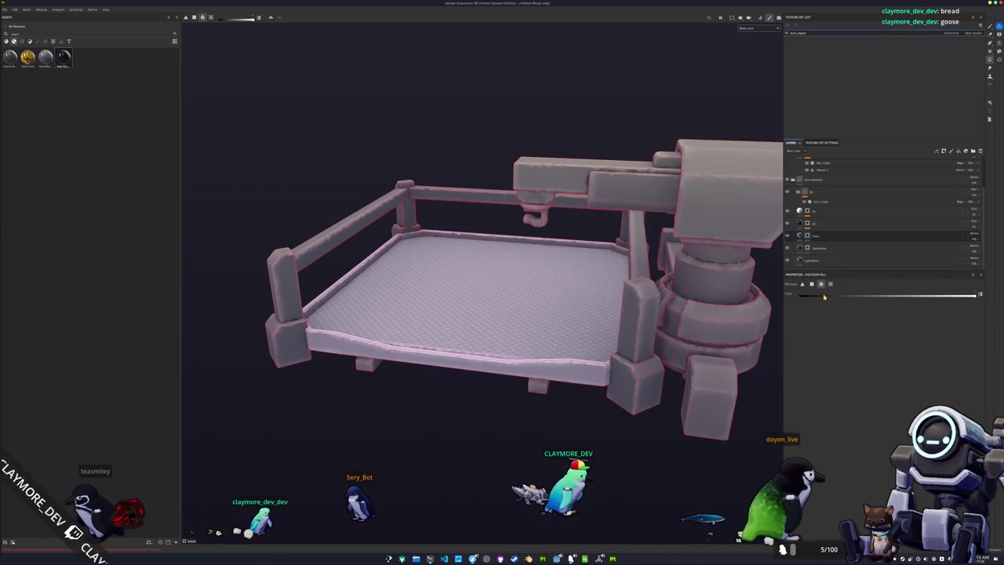
Step: Polygon-fill the turret's head block bright white
{"action": "mouse_move", "coordinate": [599, 316]}
{"action": "left_mouse_down"}
{"action": "mouse_move", "coordinate": [518, 276]}
{"action": "mouse_move", "coordinate": [579, 337]}
{"action": "left_mouse_up"}
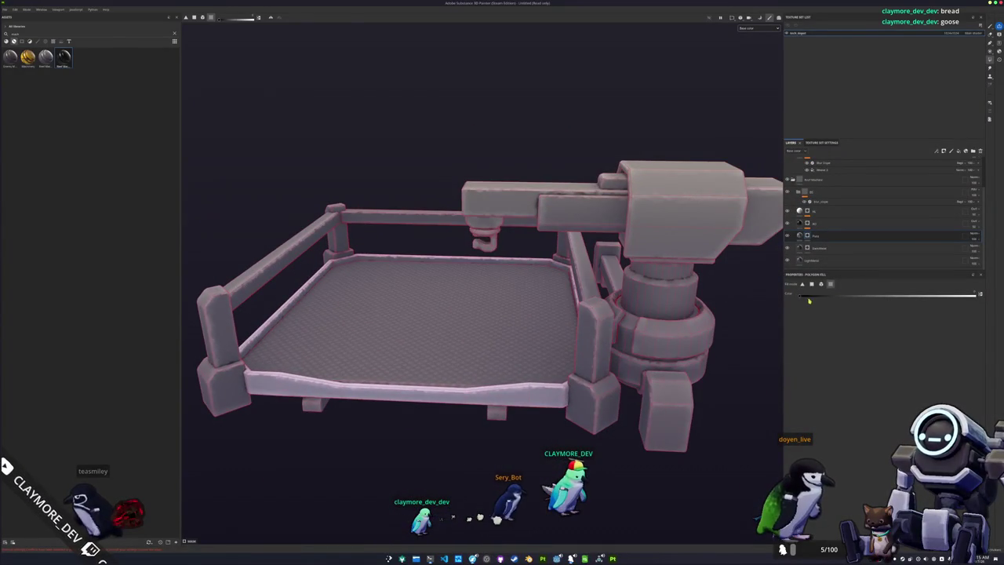
{"action": "scroll", "coordinate": [693, 346], "scroll_direction": "down", "scroll_amount": 3}
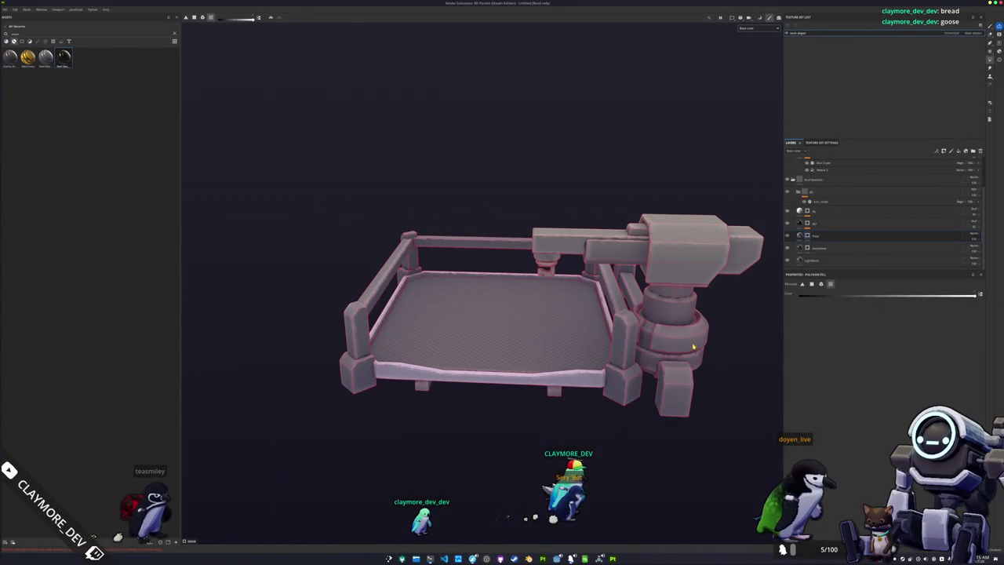
{"action": "left_click", "coordinate": [698, 267]}
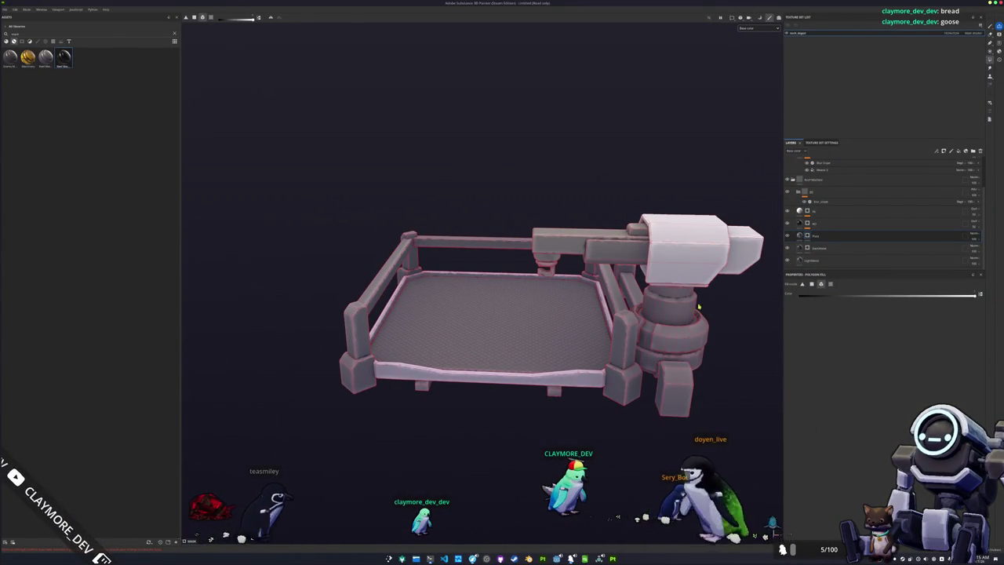
{"action": "left_click_drag", "start_coordinate": [727, 356], "coordinate": [667, 335]}
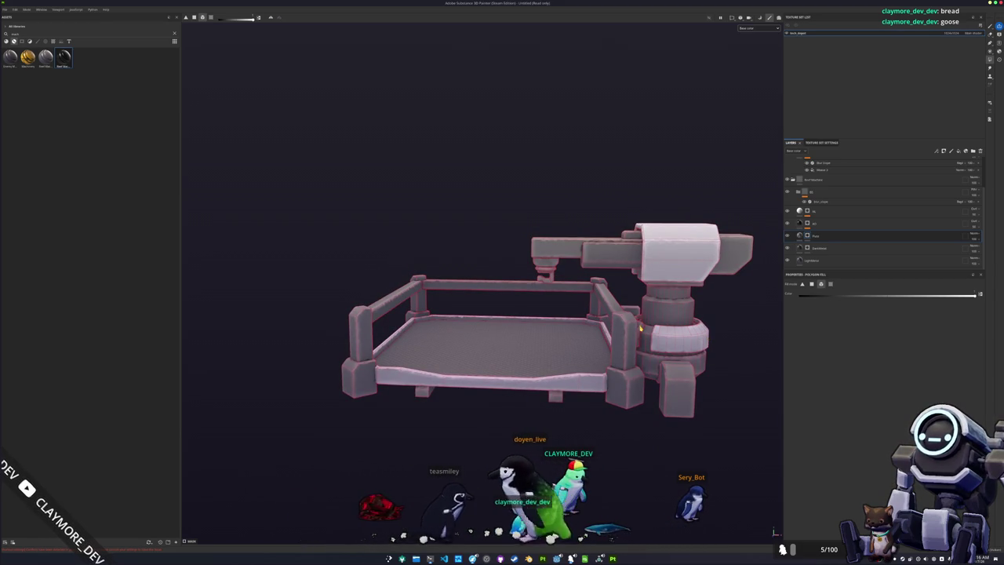
{"action": "left_click_drag", "start_coordinate": [589, 348], "coordinate": [667, 306]}
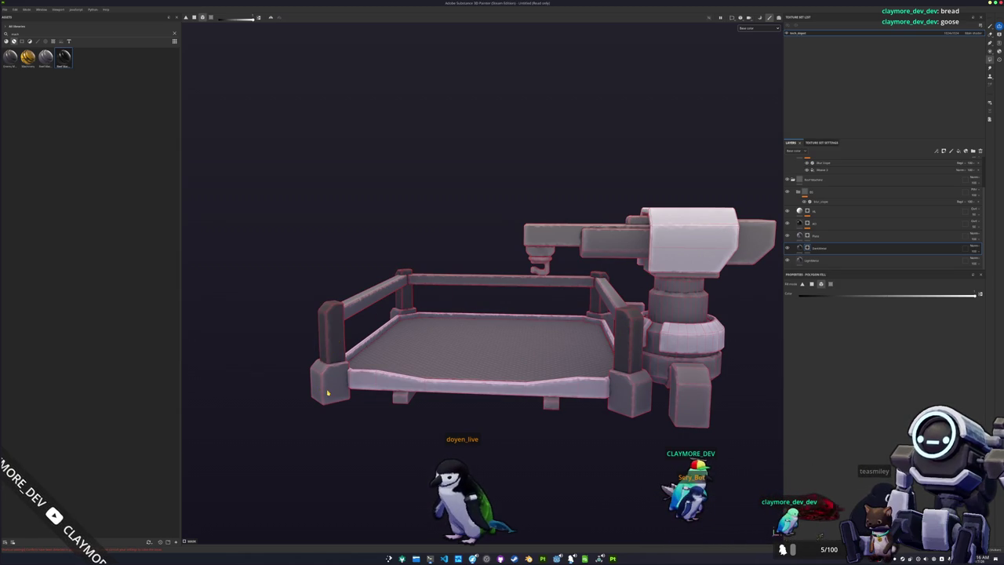
Step: Inspect the textured turret and crate from every side, then open Save project with Ctrl+S
{"action": "left_click_drag", "start_coordinate": [396, 313], "coordinate": [603, 314]}
{"action": "mouse_move", "coordinate": [635, 417]}
{"action": "left_mouse_down"}
{"action": "mouse_move", "coordinate": [540, 377]}
{"action": "mouse_move", "coordinate": [533, 406]}
{"action": "mouse_move", "coordinate": [611, 289]}
{"action": "left_mouse_up"}
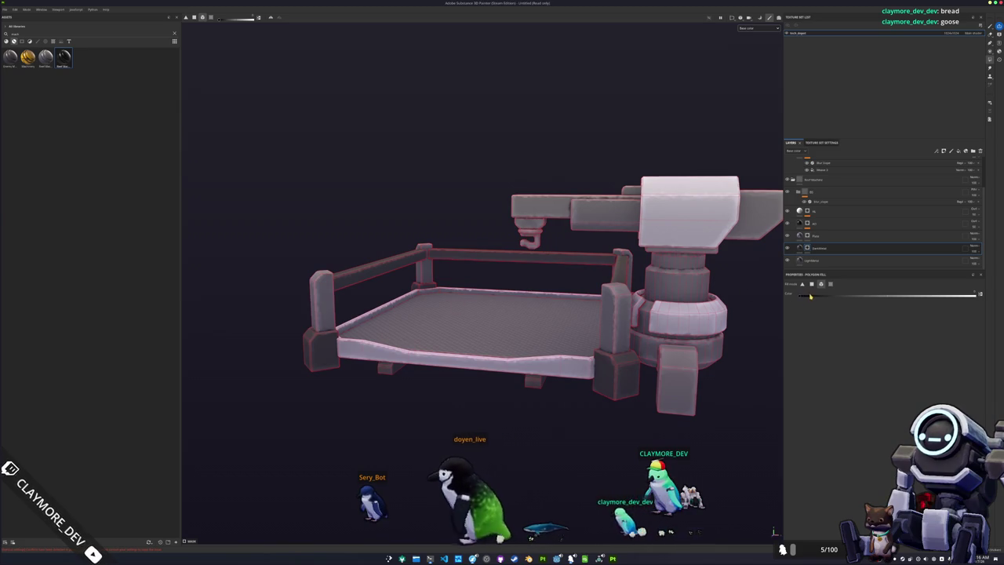
{"action": "mouse_move", "coordinate": [596, 368]}
{"action": "left_mouse_down"}
{"action": "mouse_move", "coordinate": [549, 376]}
{"action": "mouse_move", "coordinate": [620, 397]}
{"action": "mouse_move", "coordinate": [414, 390]}
{"action": "left_mouse_up"}
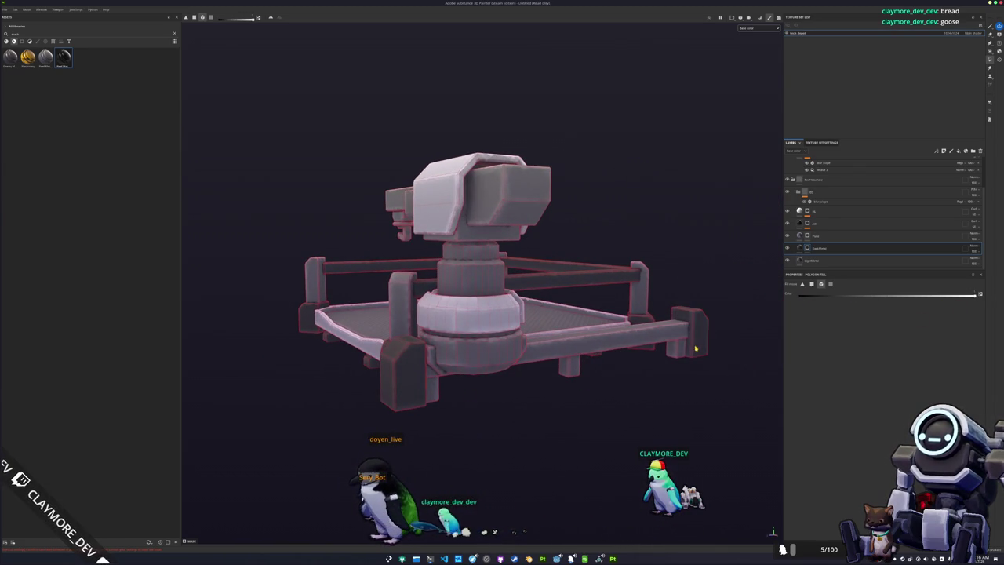
{"action": "left_click_drag", "start_coordinate": [679, 353], "coordinate": [599, 357]}
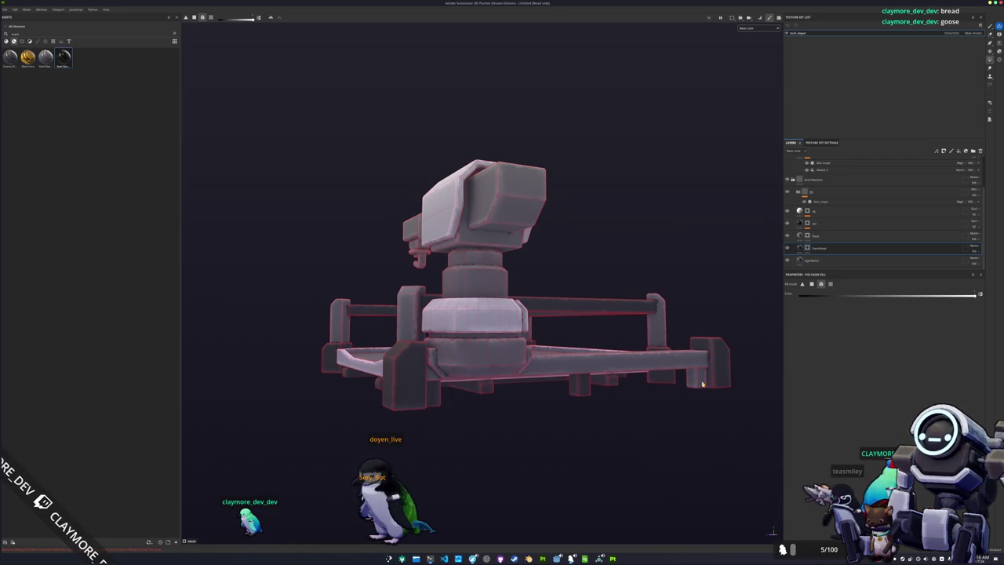
{"action": "left_click_drag", "start_coordinate": [703, 385], "coordinate": [565, 391]}
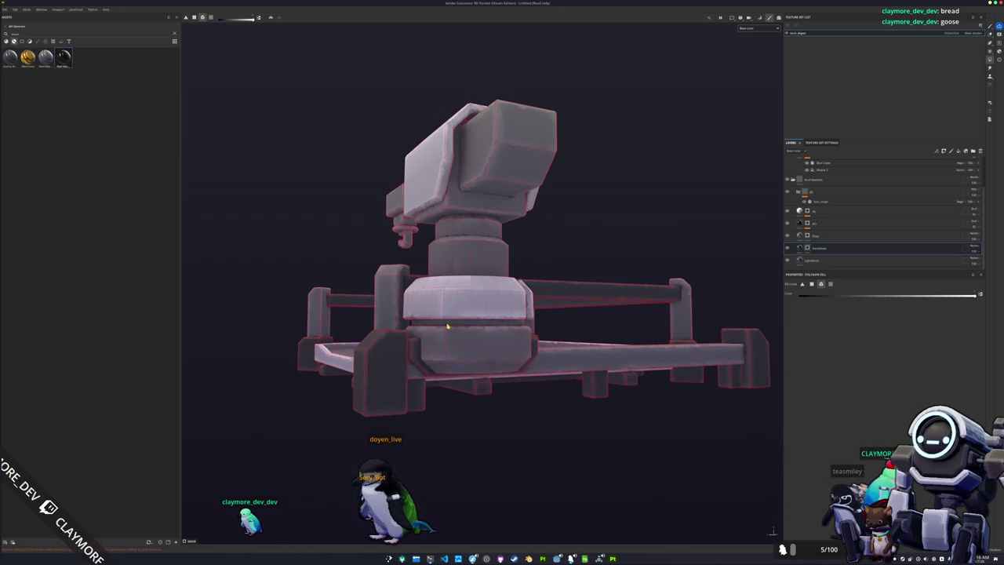
{"action": "left_click_drag", "start_coordinate": [447, 324], "coordinate": [521, 337]}
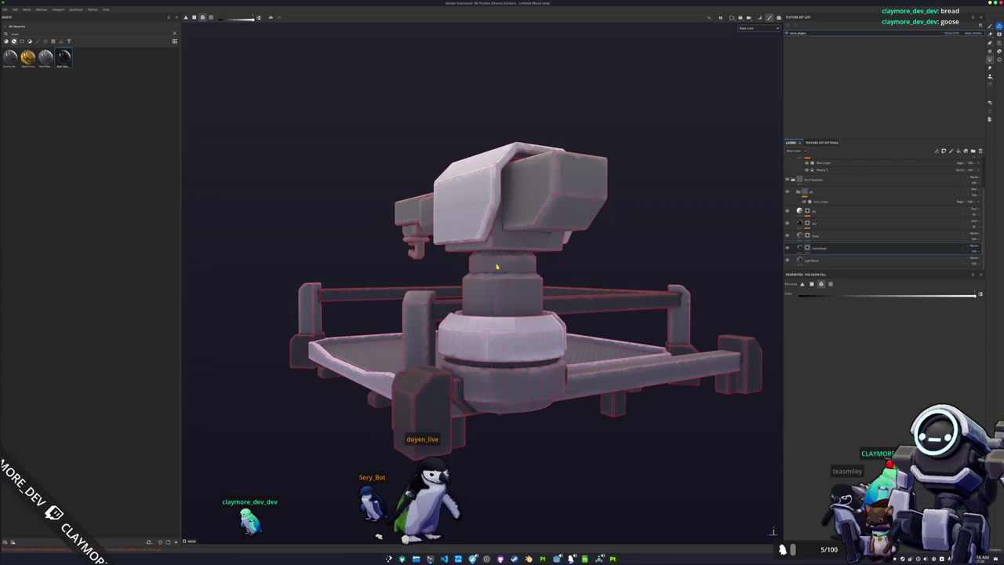
{"action": "mouse_move", "coordinate": [490, 266]}
{"action": "left_mouse_down"}
{"action": "mouse_move", "coordinate": [387, 300]}
{"action": "mouse_move", "coordinate": [537, 277]}
{"action": "mouse_move", "coordinate": [505, 299]}
{"action": "mouse_move", "coordinate": [510, 287]}
{"action": "left_mouse_up"}
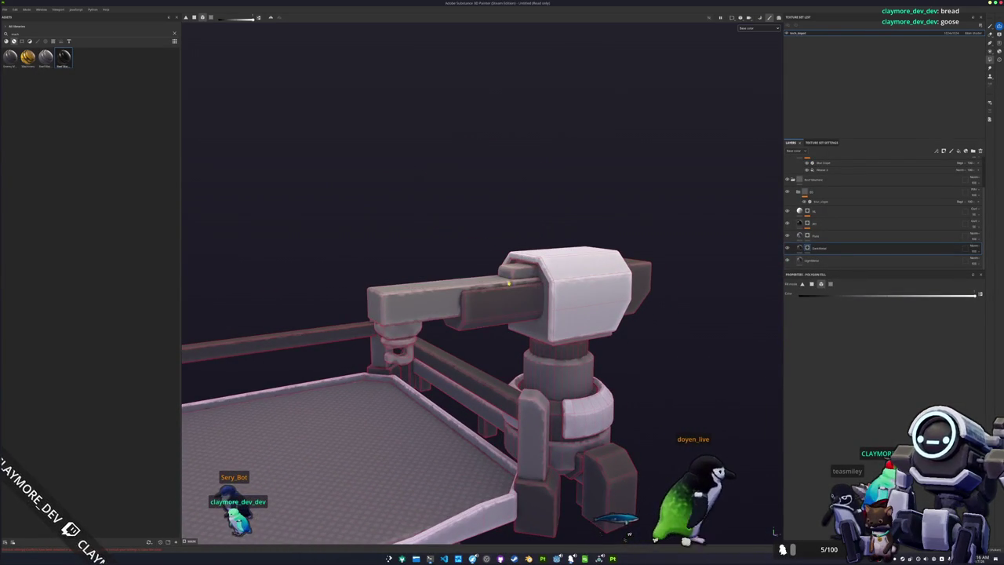
{"action": "left_click_drag", "start_coordinate": [416, 365], "coordinate": [474, 326]}
{"action": "mouse_move", "coordinate": [462, 267]}
{"action": "left_mouse_down"}
{"action": "mouse_move", "coordinate": [457, 244]}
{"action": "mouse_move", "coordinate": [403, 336]}
{"action": "mouse_move", "coordinate": [535, 323]}
{"action": "mouse_move", "coordinate": [518, 333]}
{"action": "mouse_move", "coordinate": [554, 347]}
{"action": "mouse_move", "coordinate": [562, 335]}
{"action": "left_mouse_up"}
{"action": "key", "text": "ctrl+s"}
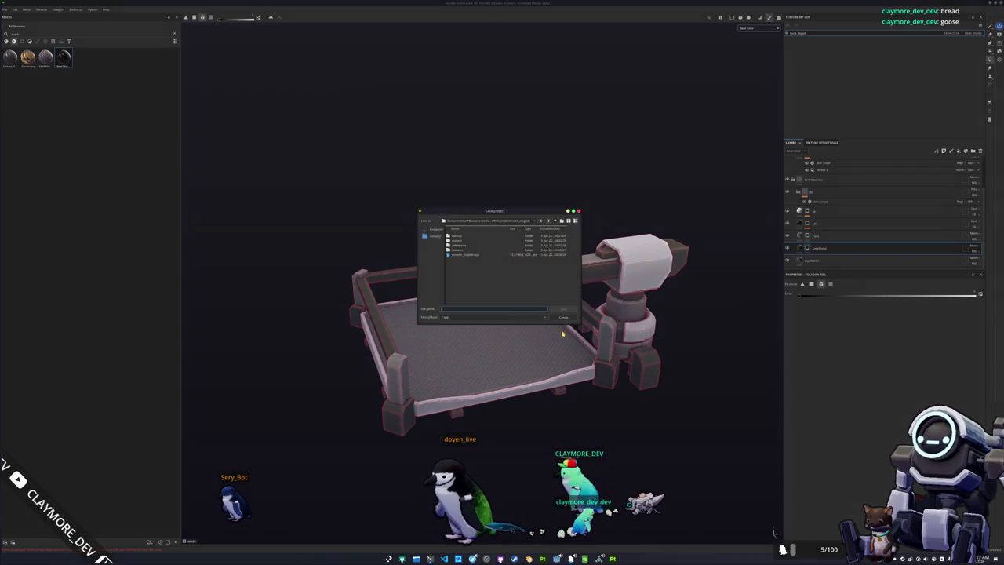
Step: Save the project as tech_depot in the chosen folder after deleting New Folder
{"action": "left_click", "coordinate": [510, 222]}
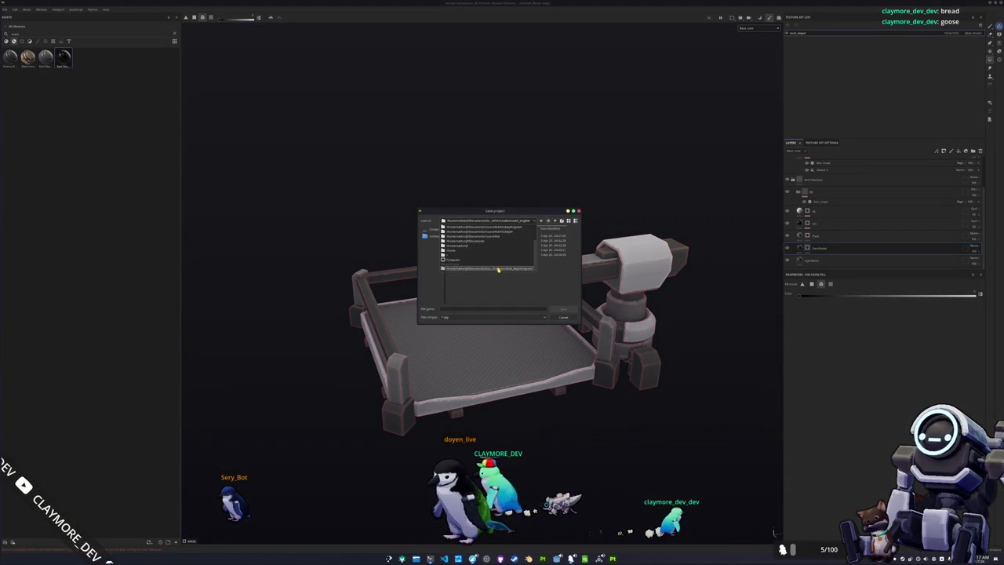
{"action": "left_click", "coordinate": [498, 268]}
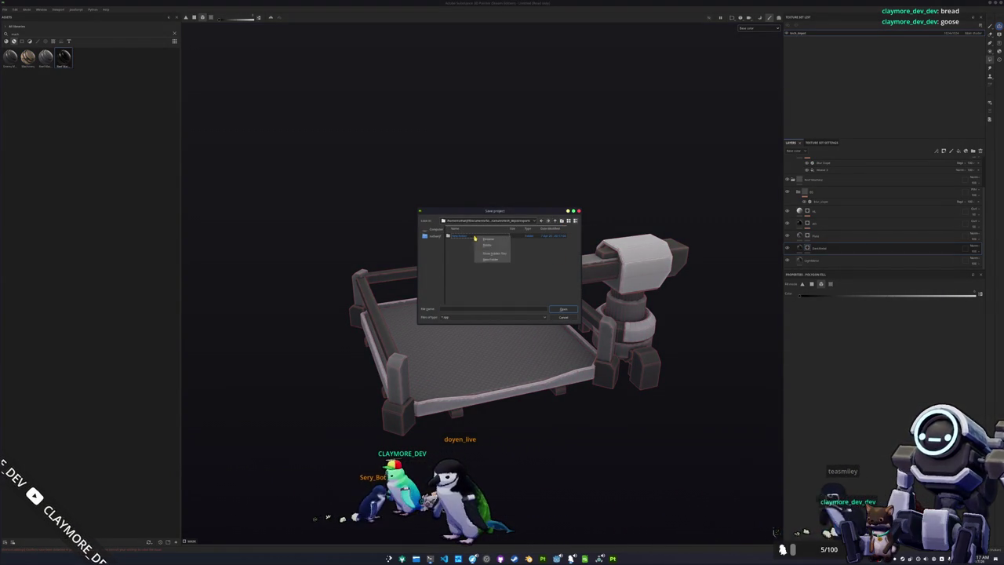
{"action": "left_click", "coordinate": [488, 243]}
{"action": "left_click", "coordinate": [507, 267]}
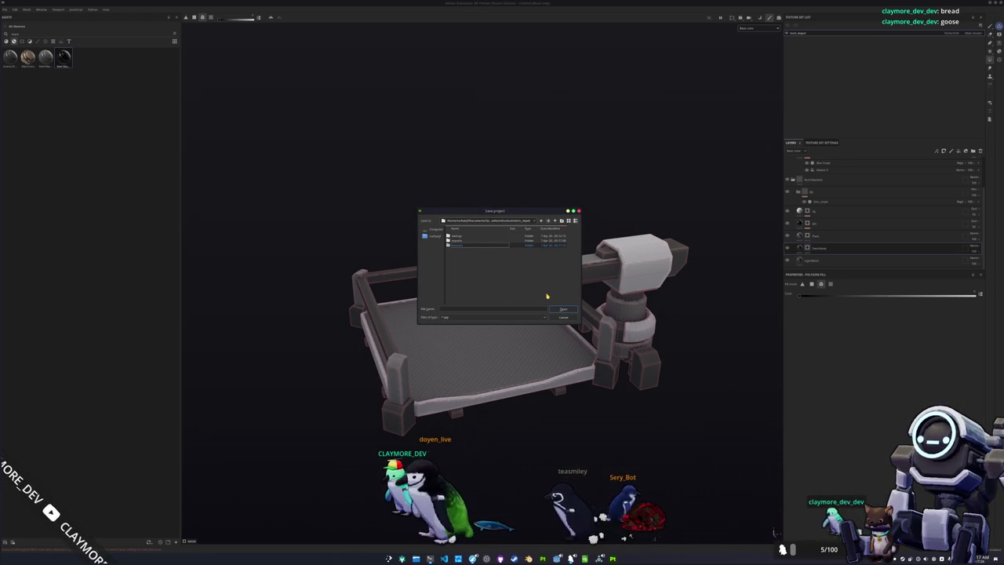
{"action": "type", "text": "tech_depot"}
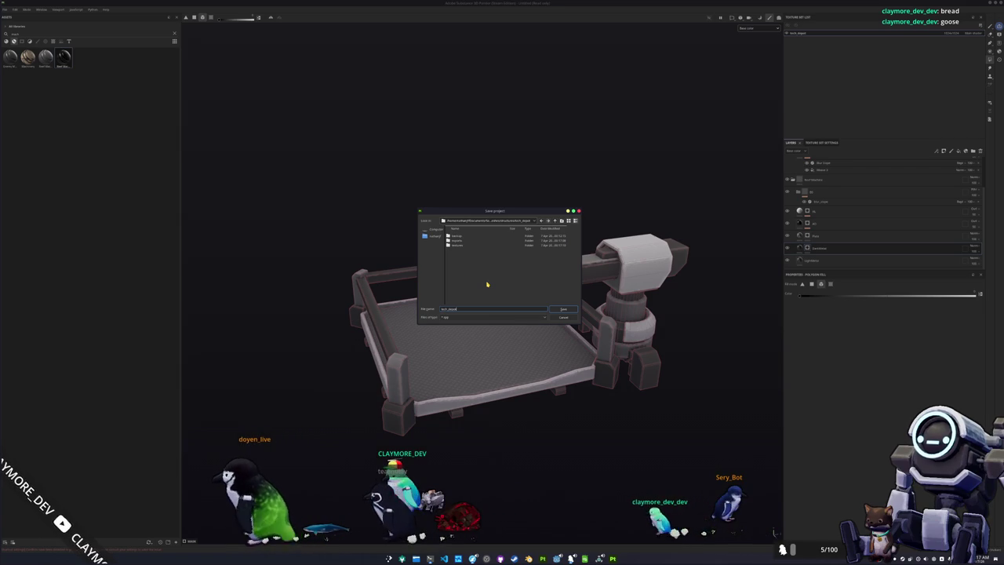
{"action": "key", "text": "Return"}
Step: Export the project's textures to a newly chosen output folder
{"action": "key", "text": "ctrl"}
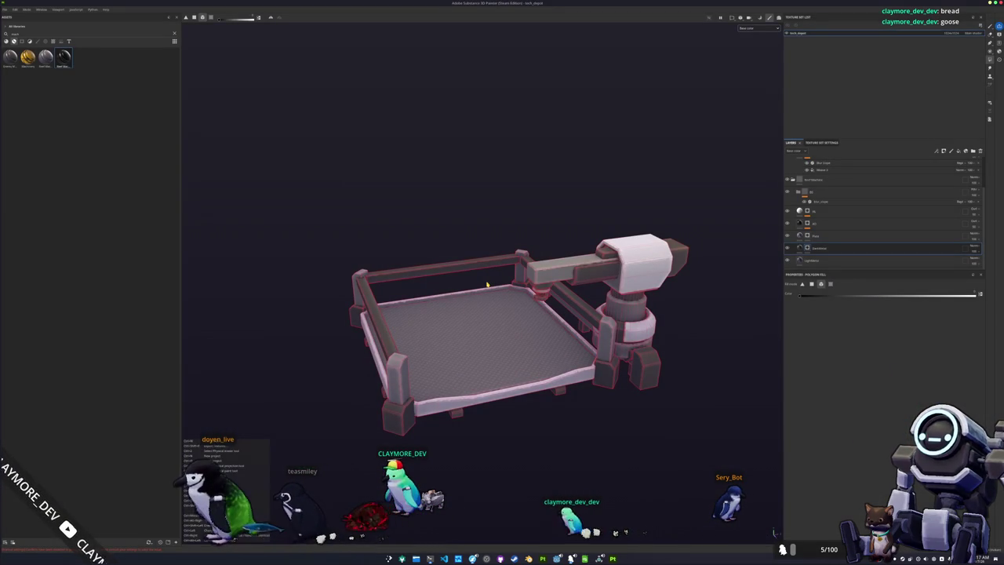
{"action": "key", "text": "ctrl+shift+e"}
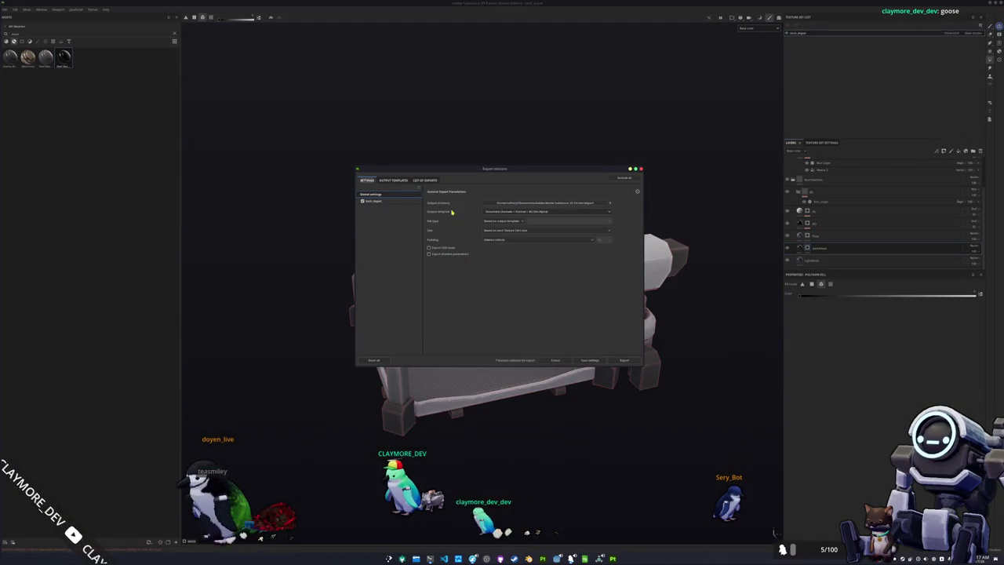
{"action": "left_click", "coordinate": [540, 203]}
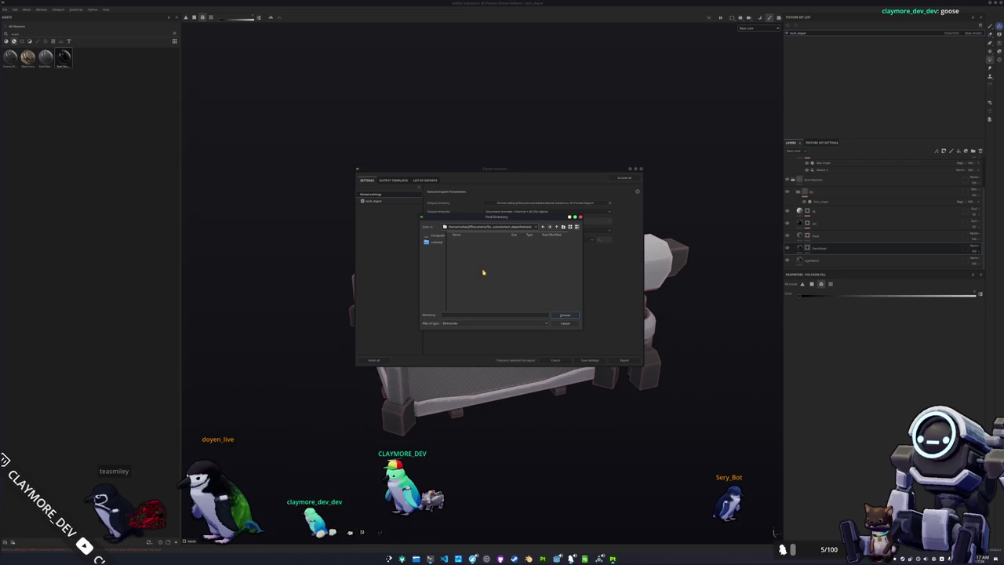
{"action": "left_click", "coordinate": [560, 316]}
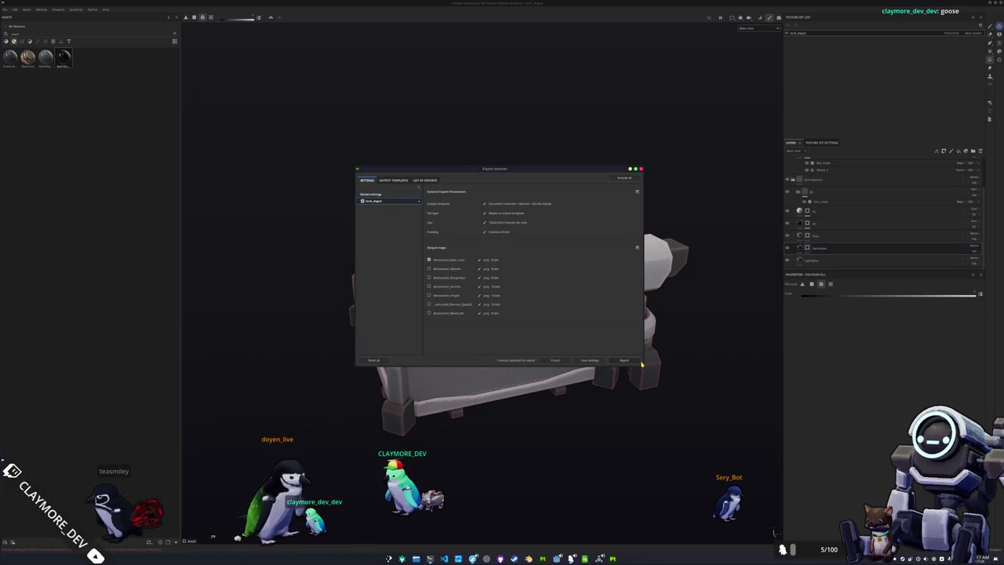
{"action": "left_click", "coordinate": [629, 360]}
{"action": "key", "text": "Escape"}
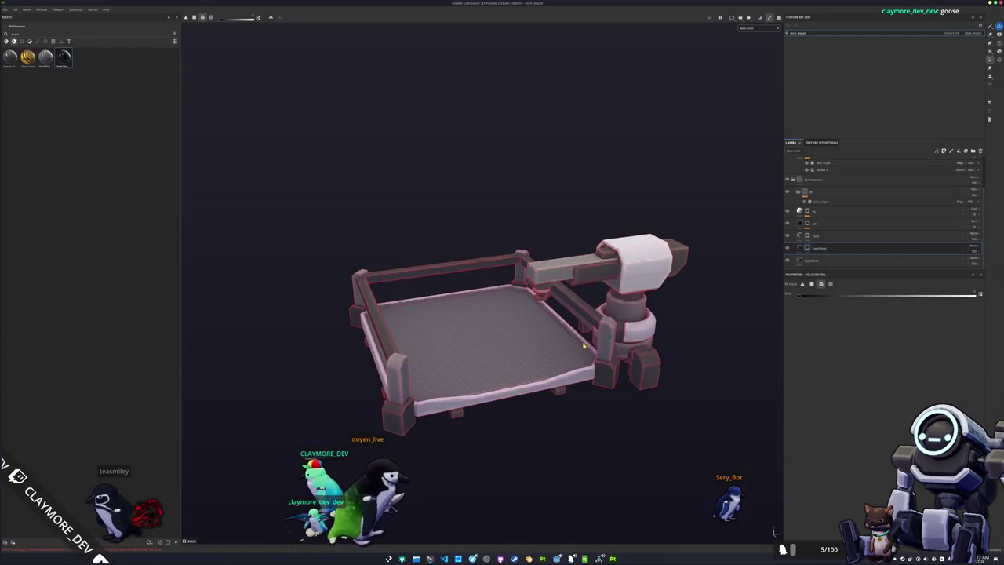
Step: Create a 'materials' folder inside tech_depot in Godot's FileSystem dock
{"action": "key", "text": "alt+Tab"}
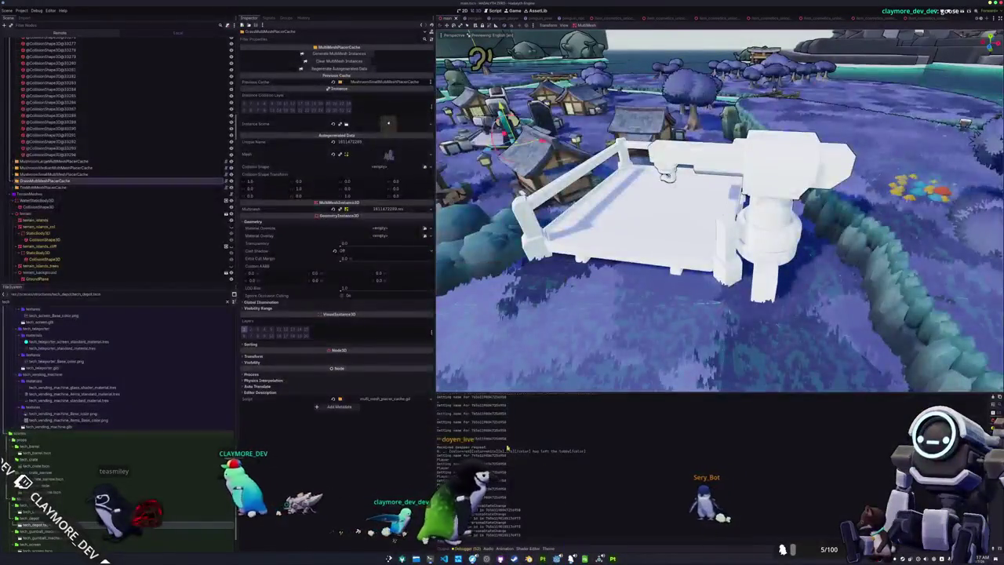
{"action": "scroll", "coordinate": [35, 354], "scroll_direction": "up", "scroll_amount": 3}
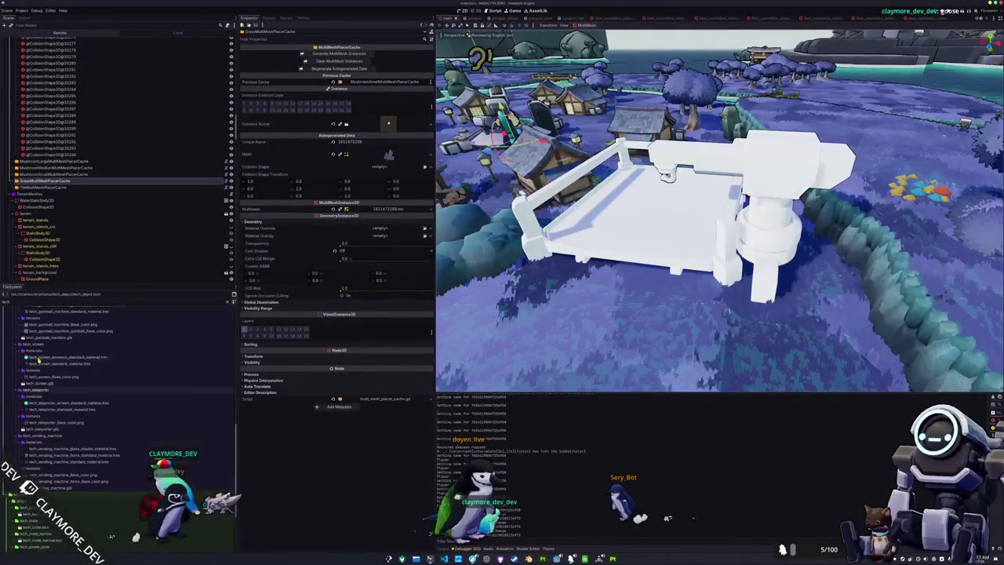
{"action": "left_click", "coordinate": [35, 351]}
{"action": "scroll", "coordinate": [35, 369], "scroll_direction": "up", "scroll_amount": 5}
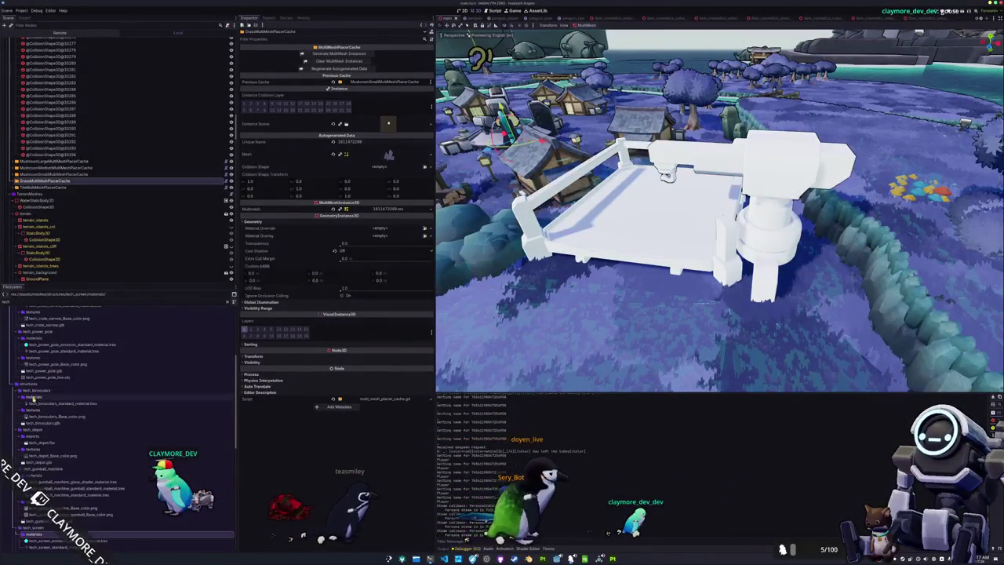
{"action": "left_click", "coordinate": [32, 430]}
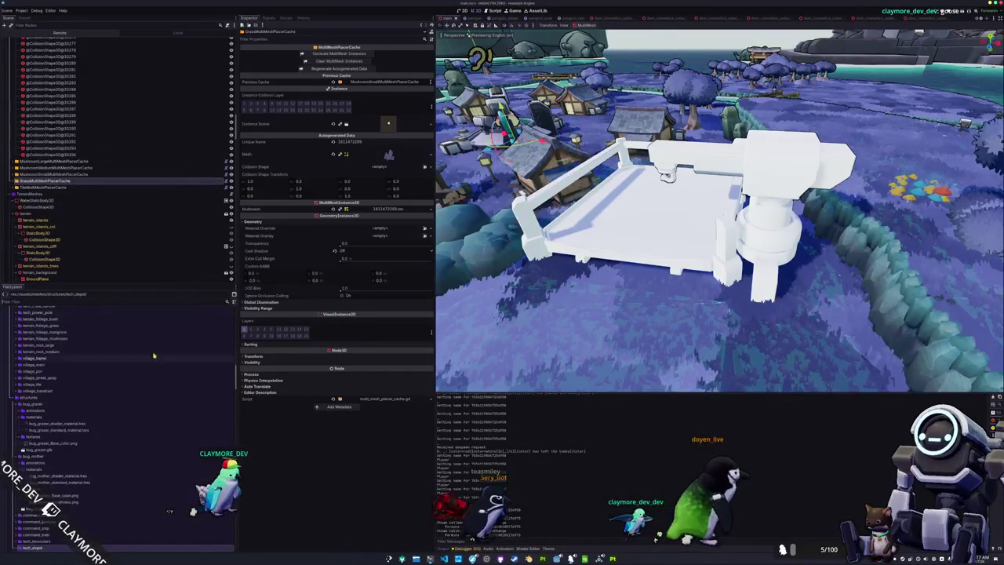
{"action": "left_click", "coordinate": [21, 390]}
{"action": "right_click", "coordinate": [35, 426]}
{"action": "mouse_move", "coordinate": [59, 431]}
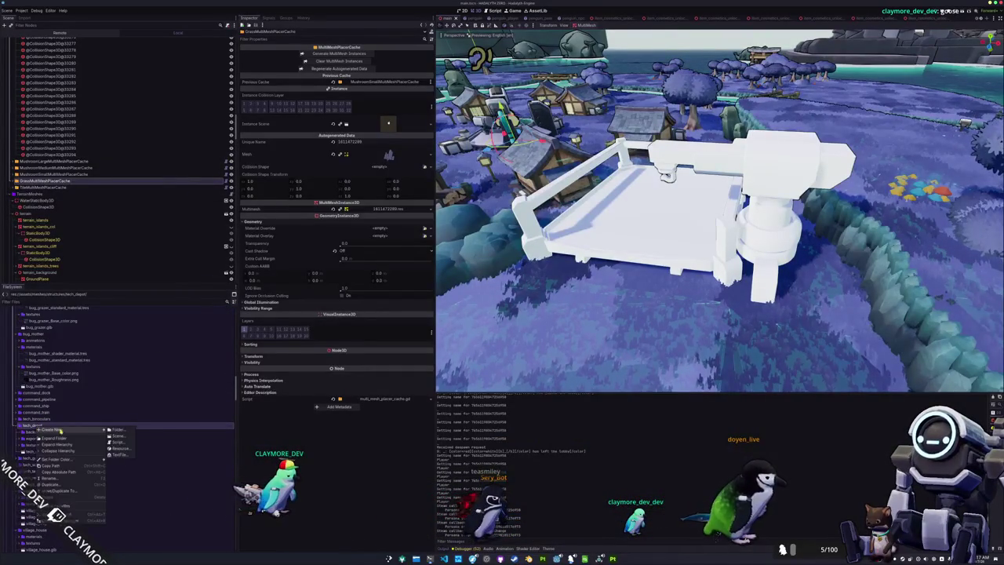
{"action": "left_click", "coordinate": [119, 430]}
{"action": "type", "text": "materials"}
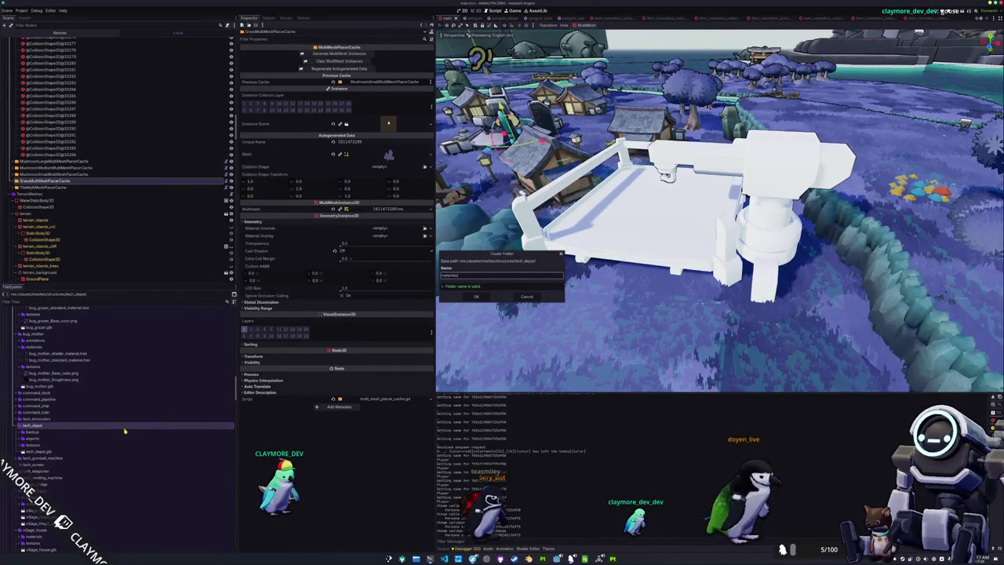
{"action": "key", "text": "Return"}
{"action": "left_click", "coordinate": [37, 446]}
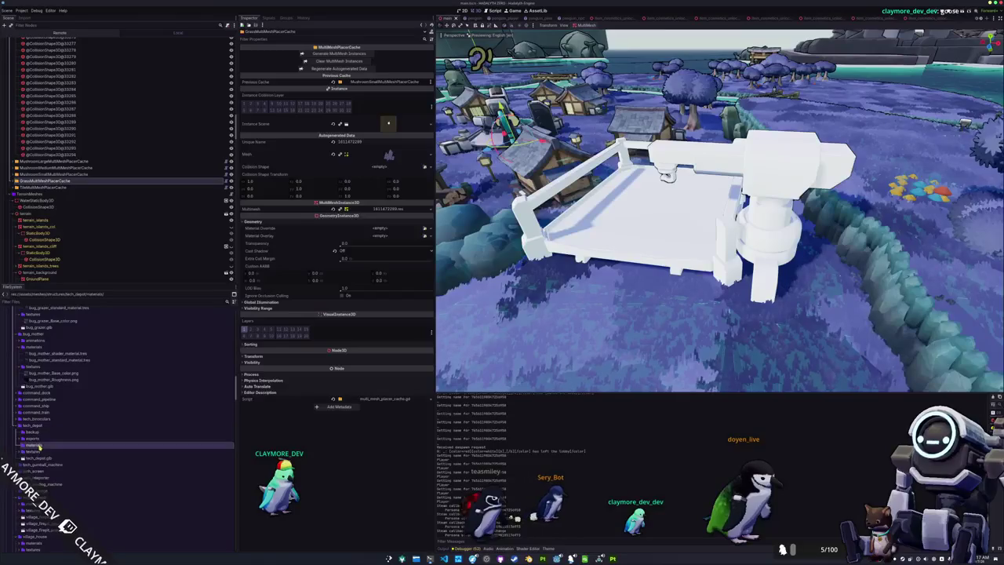
Step: Create a StandardMaterial3D saved as tech_depot_standard_material
{"action": "left_click", "coordinate": [122, 468]}
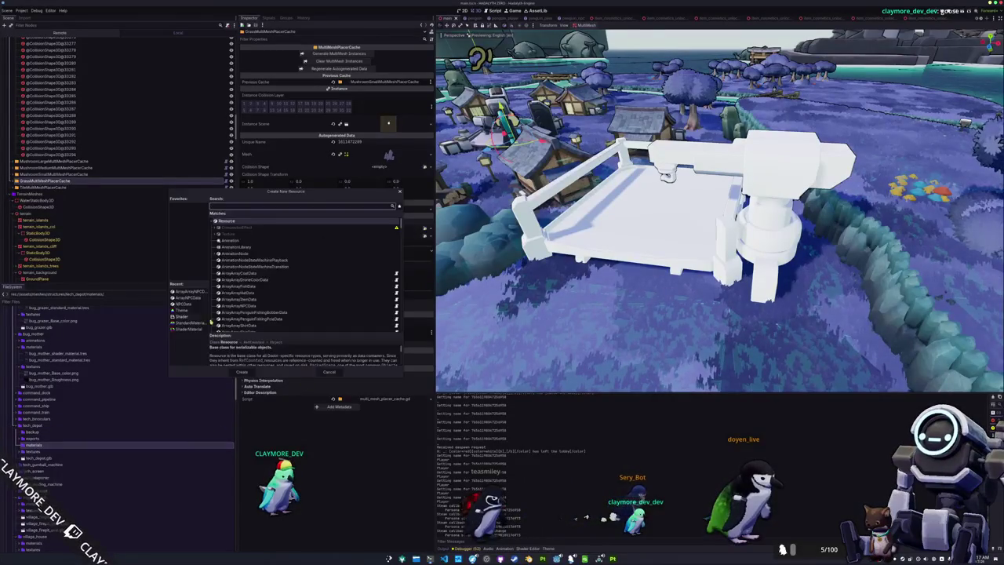
{"action": "left_click", "coordinate": [189, 323]}
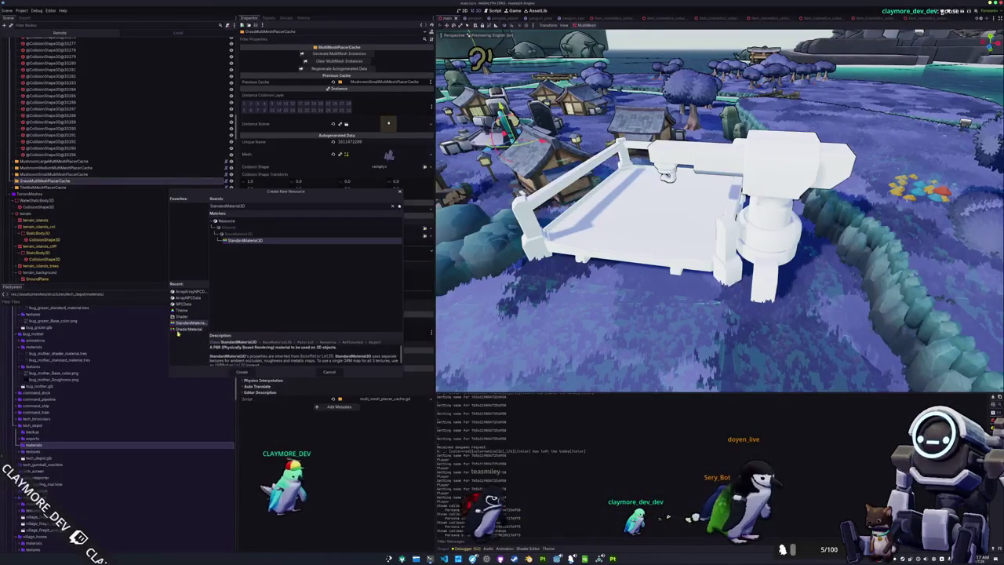
{"action": "left_click", "coordinate": [241, 372]}
{"action": "type", "text": "tech_depot_standard_m"}
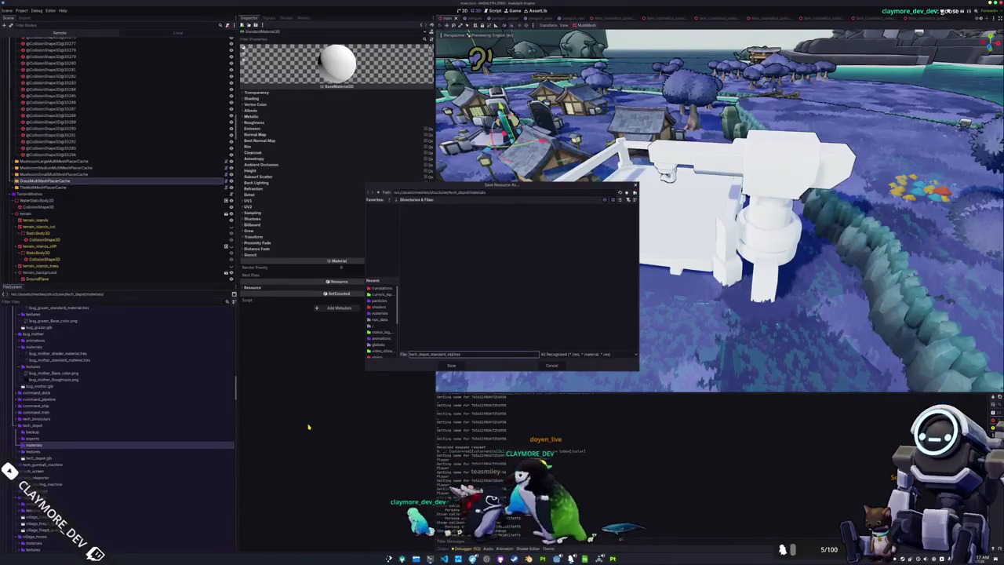
{"action": "type", "text": "aterial"}
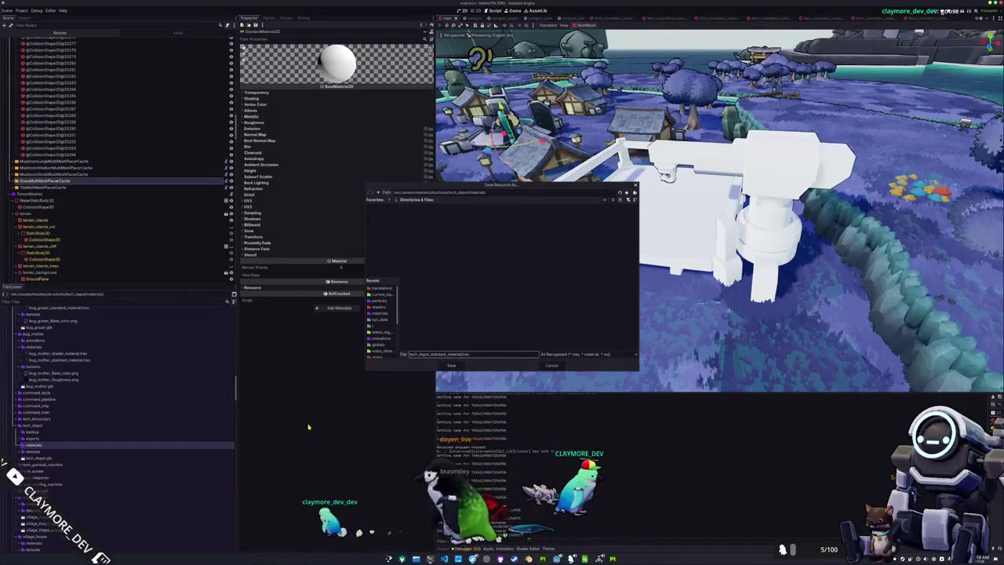
{"action": "key", "text": "Return"}
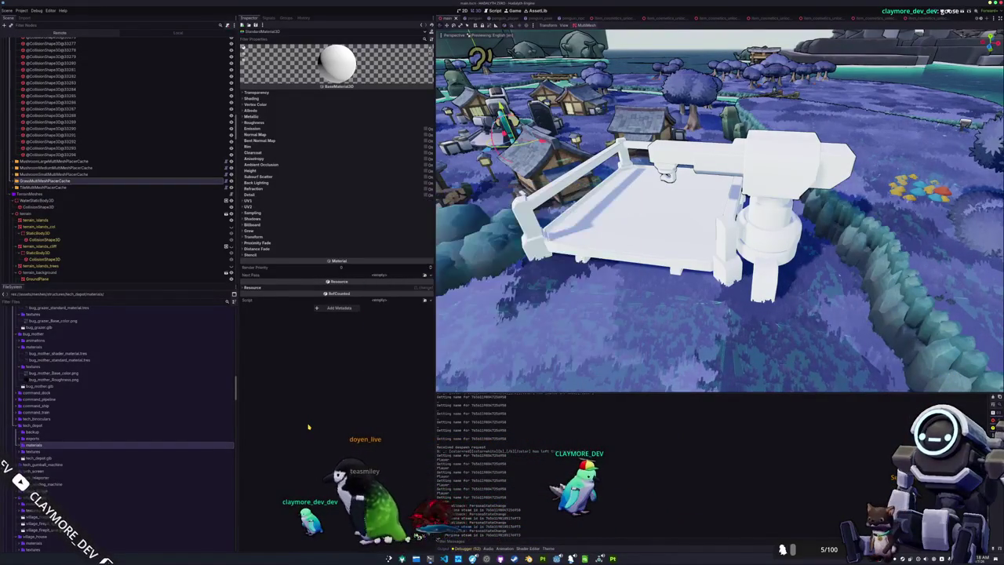
Step: Set the material's Specular Mode to Disabled and load the tech_depot texture as albedo
{"action": "left_click", "coordinate": [259, 111]}
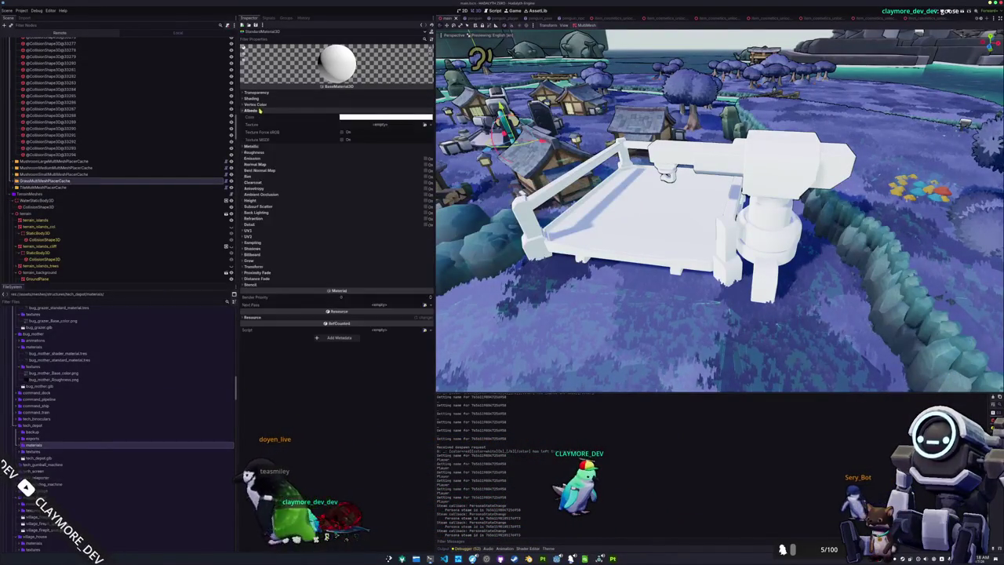
{"action": "left_click", "coordinate": [252, 98]}
{"action": "left_click", "coordinate": [349, 112]}
{"action": "left_click", "coordinate": [354, 119]}
{"action": "left_click", "coordinate": [349, 120]}
{"action": "left_click", "coordinate": [353, 138]}
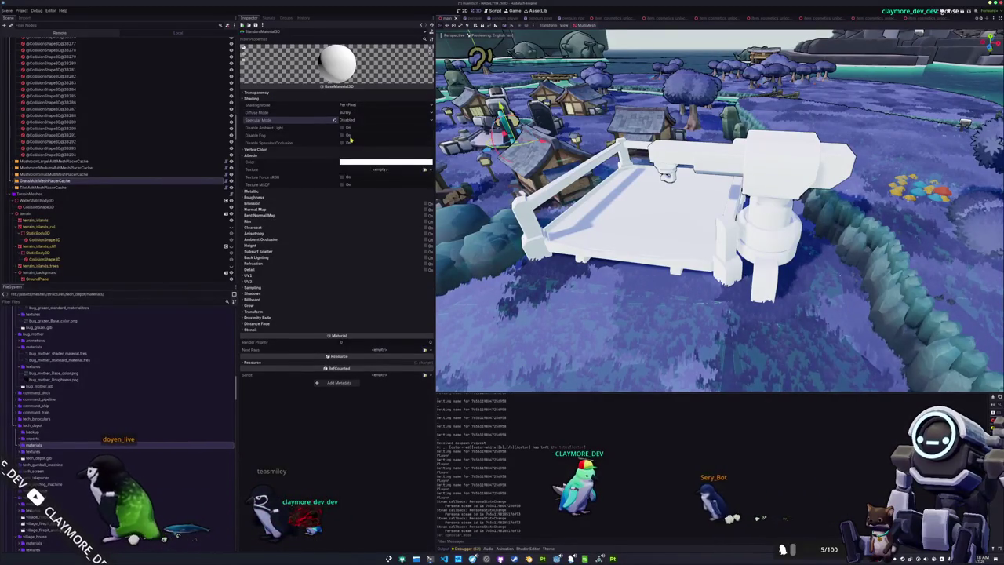
{"action": "left_click", "coordinate": [422, 171]}
{"action": "type", "text": "tech_depot"}
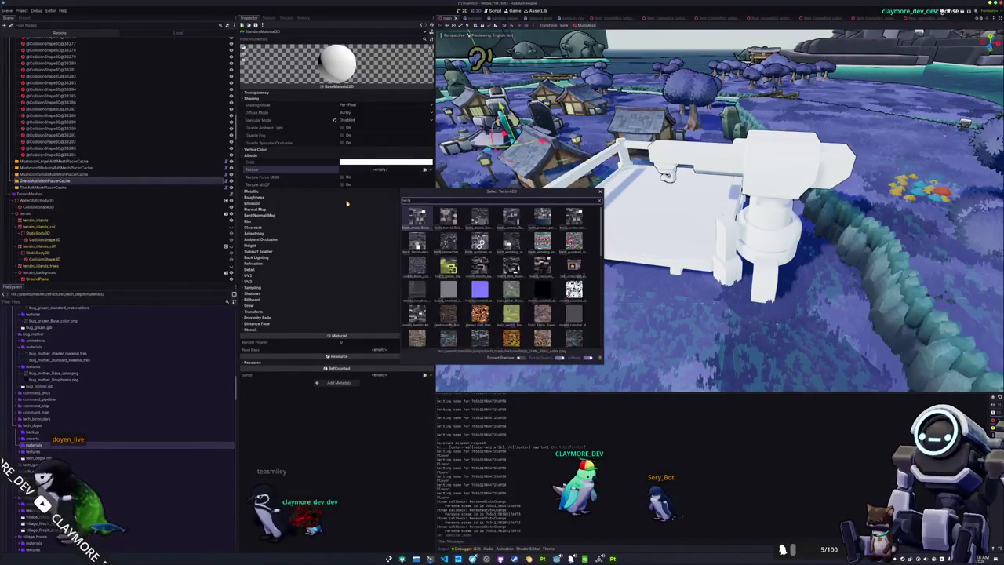
{"action": "key", "text": "Return"}
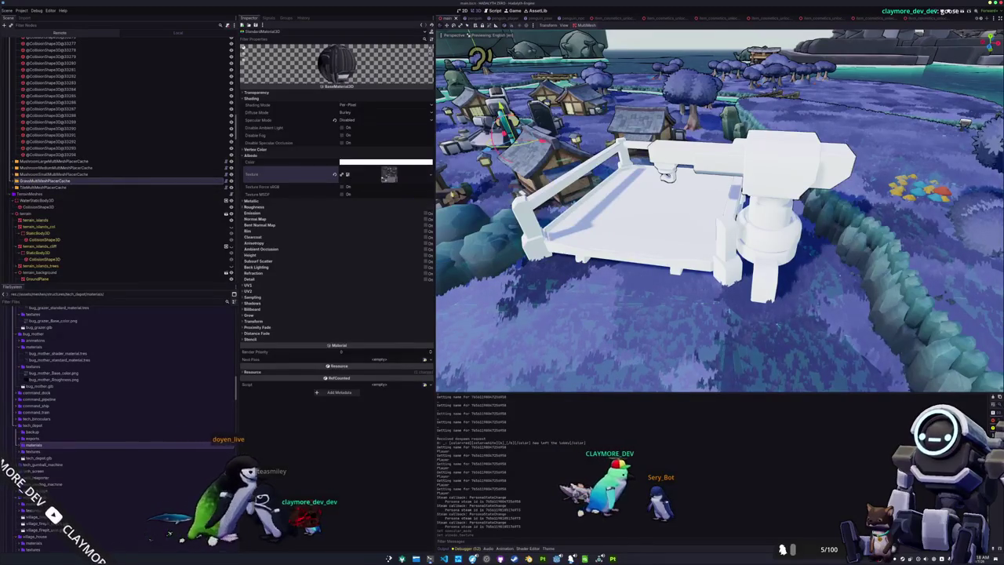
Step: Select the TechDepot node and open the tech_depot scene
{"action": "left_click", "coordinate": [671, 206]}
{"action": "left_click", "coordinate": [754, 172]}
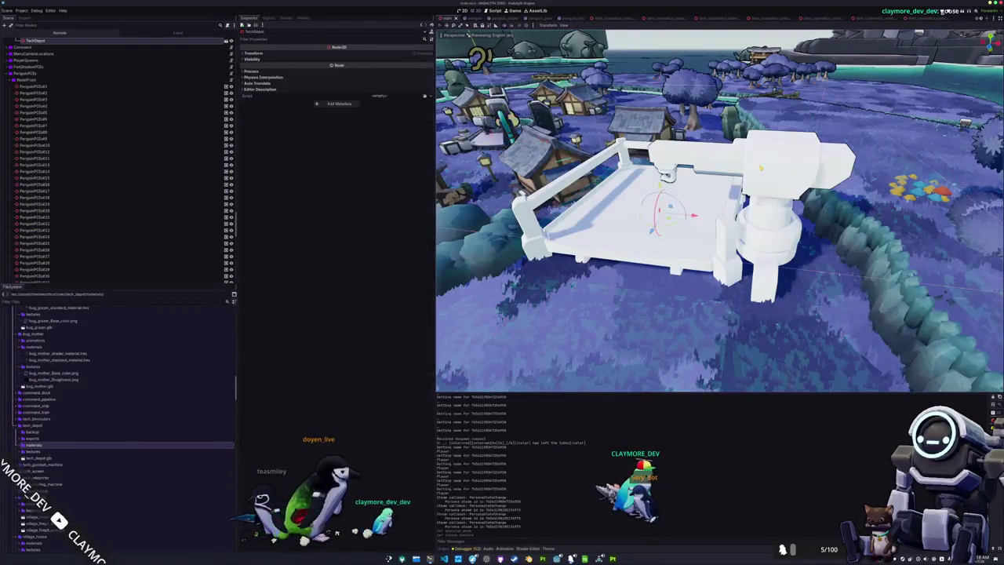
{"action": "left_click", "coordinate": [226, 42]}
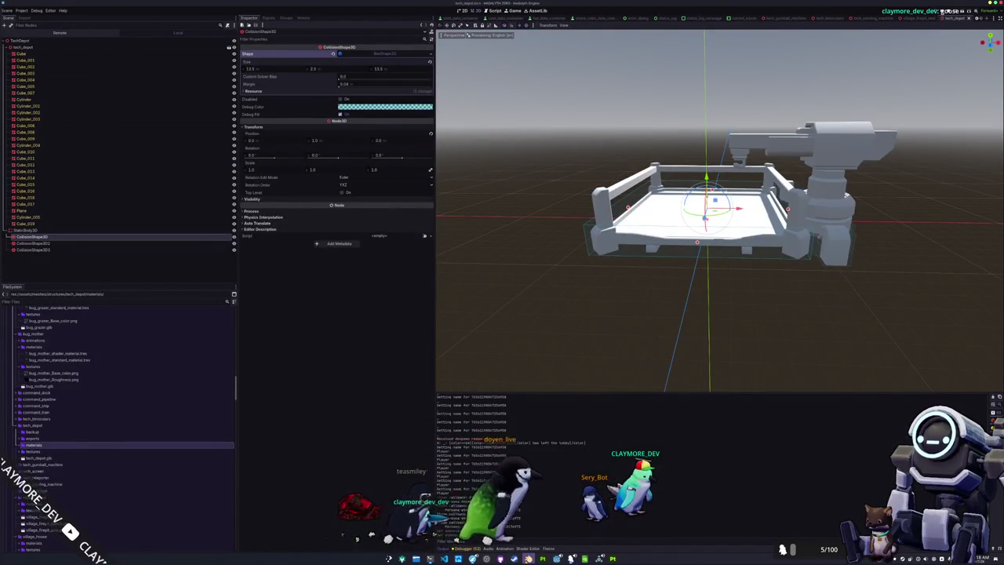
Step: In Blender, apply rotation and scale to the depot model
{"action": "key", "text": "alt+Tab"}
{"action": "key", "text": "ctrl+a"}
{"action": "left_click", "coordinate": [588, 339]}
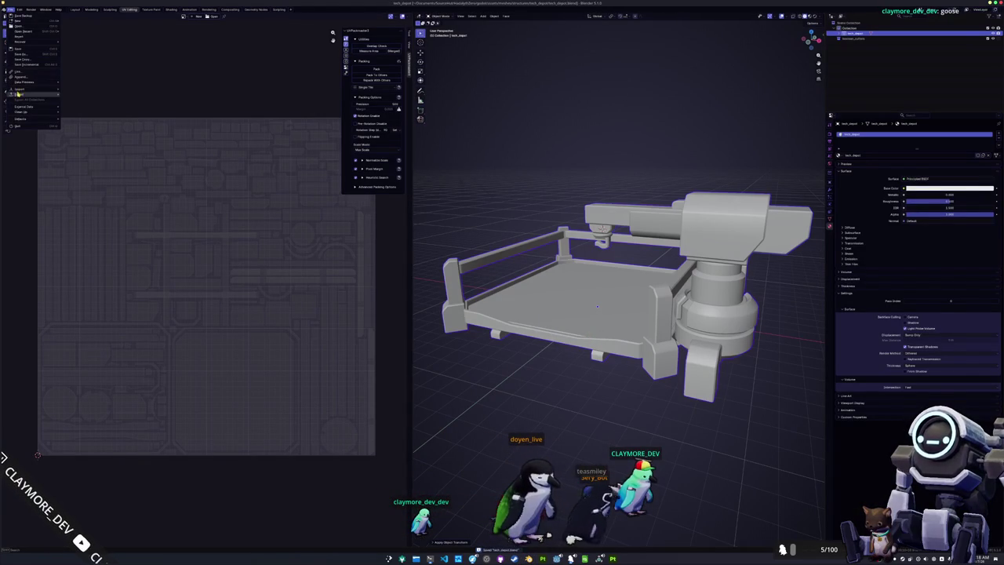
Step: Re-export the depot to glTF with Images set to None, overwriting tech_depot.glb
{"action": "left_click", "coordinate": [80, 142]}
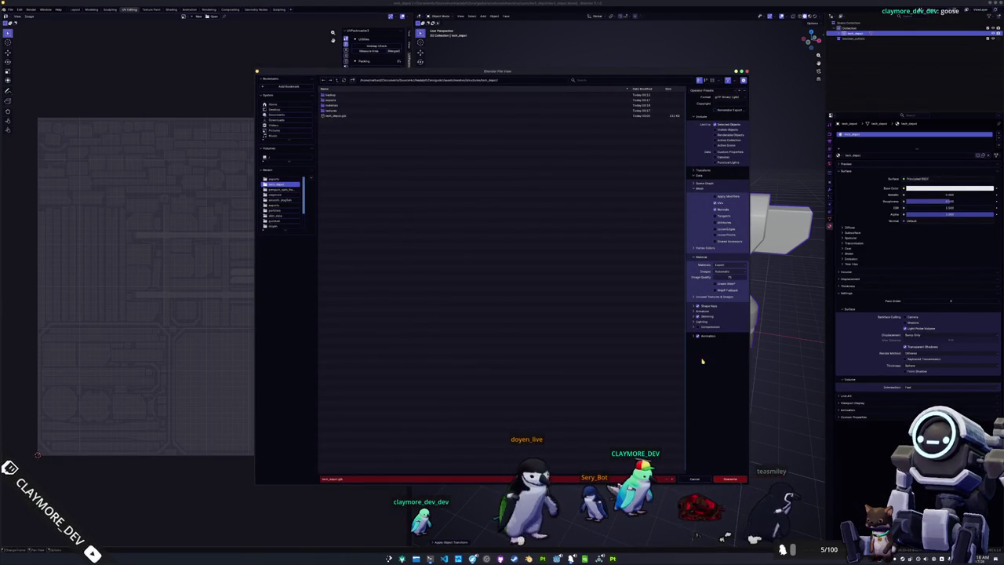
{"action": "left_click", "coordinate": [718, 295]}
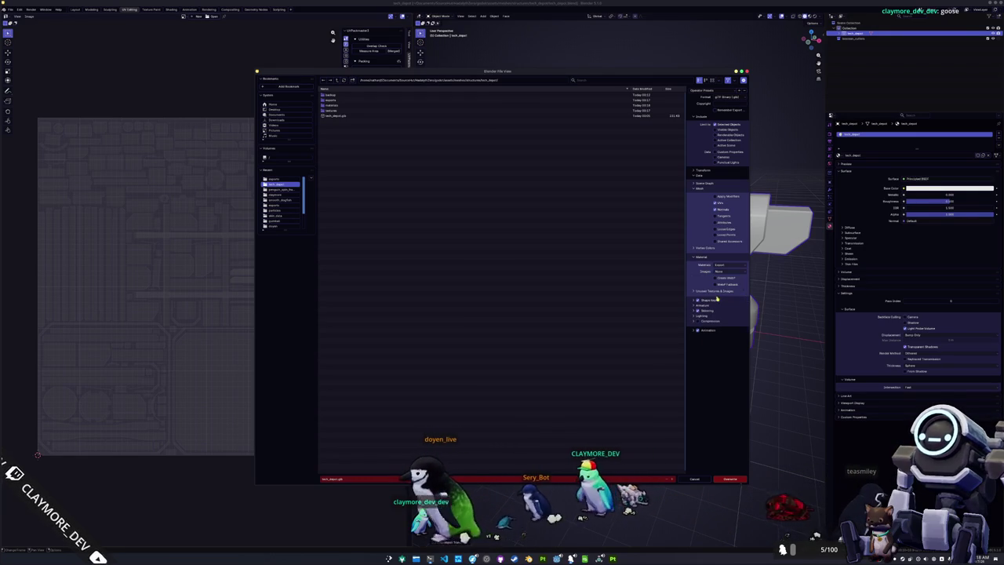
{"action": "left_click", "coordinate": [730, 479]}
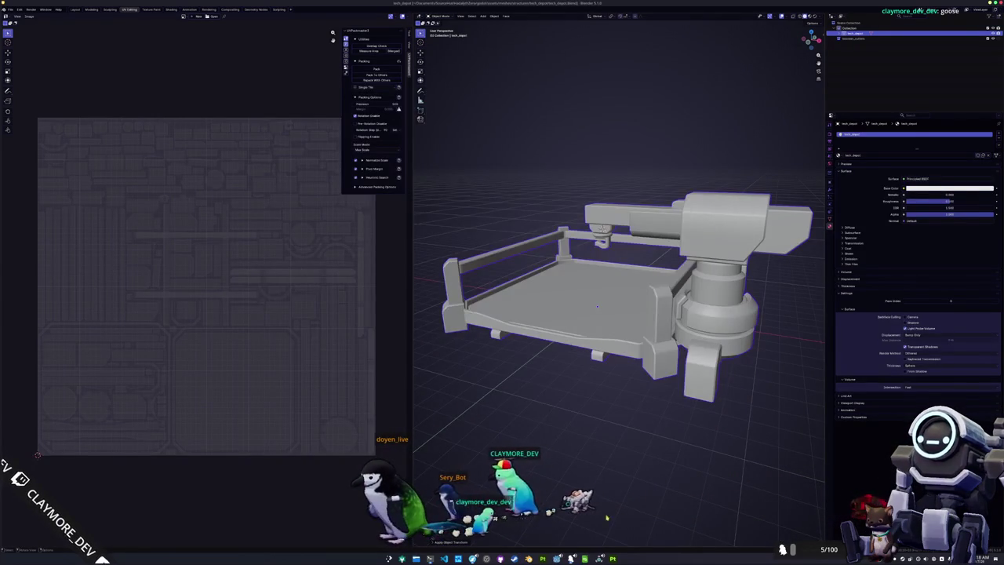
{"action": "key", "text": "alt+Tab"}
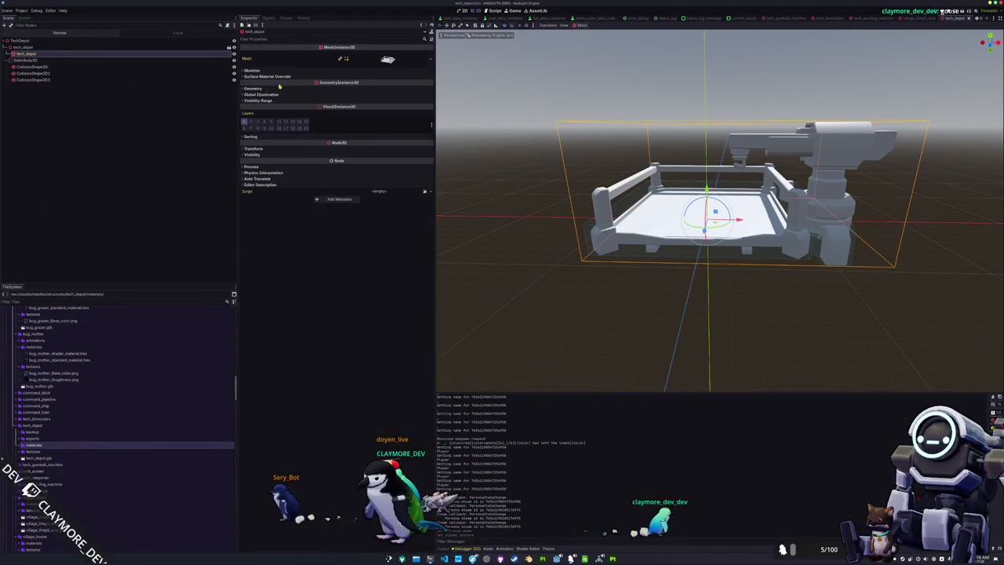
Step: Set tech_depot_standard_material as the depot mesh's Material Override and select the tech_depot node
{"action": "left_click", "coordinate": [425, 95]}
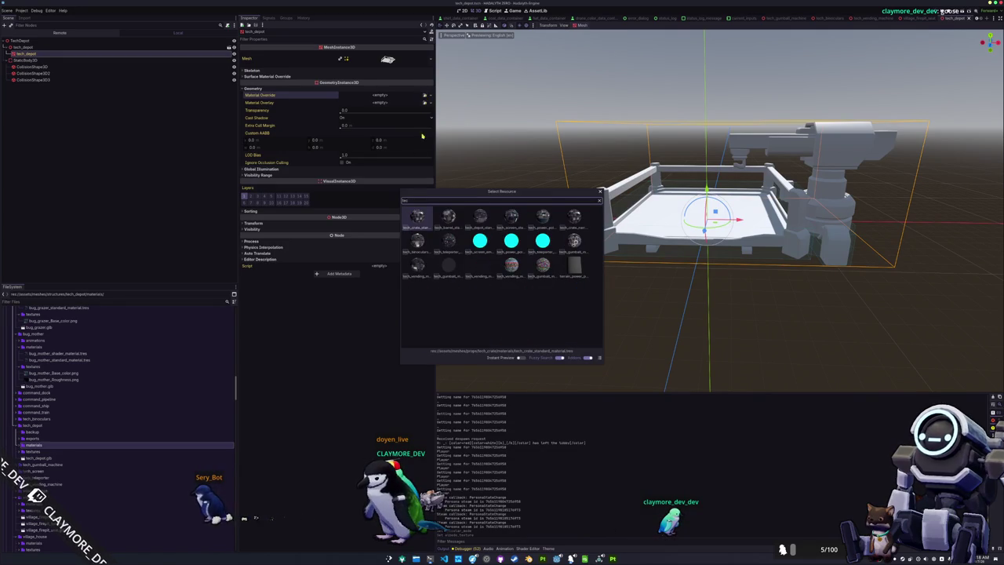
{"action": "double_click", "coordinate": [480, 222]}
{"action": "mouse_move", "coordinate": [481, 225]}
{"action": "left_mouse_down"}
{"action": "mouse_move", "coordinate": [523, 248]}
{"action": "mouse_move", "coordinate": [513, 280]}
{"action": "left_mouse_up"}
{"action": "left_click", "coordinate": [509, 283]}
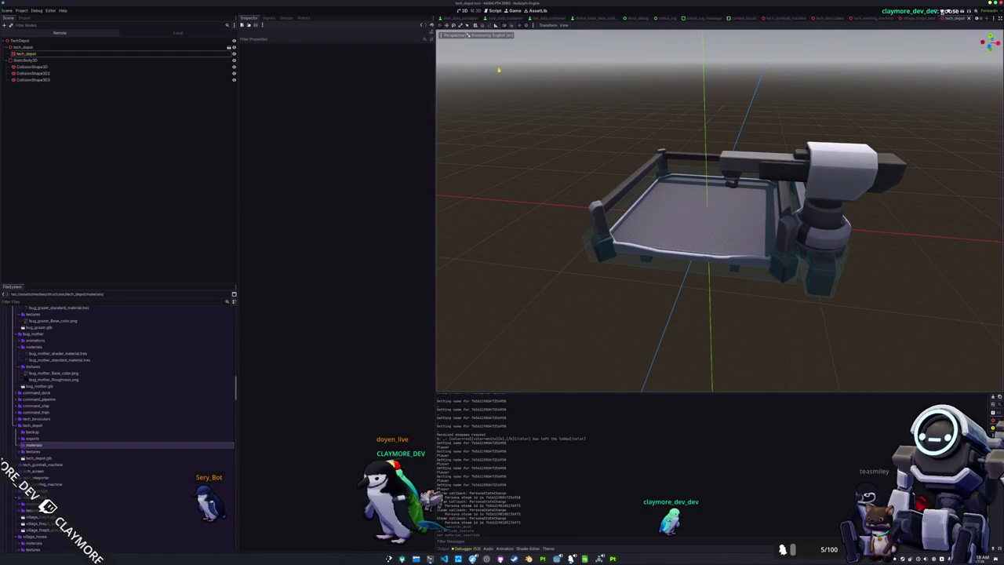
{"action": "scroll", "coordinate": [469, 22], "scroll_direction": "down", "scroll_amount": 3}
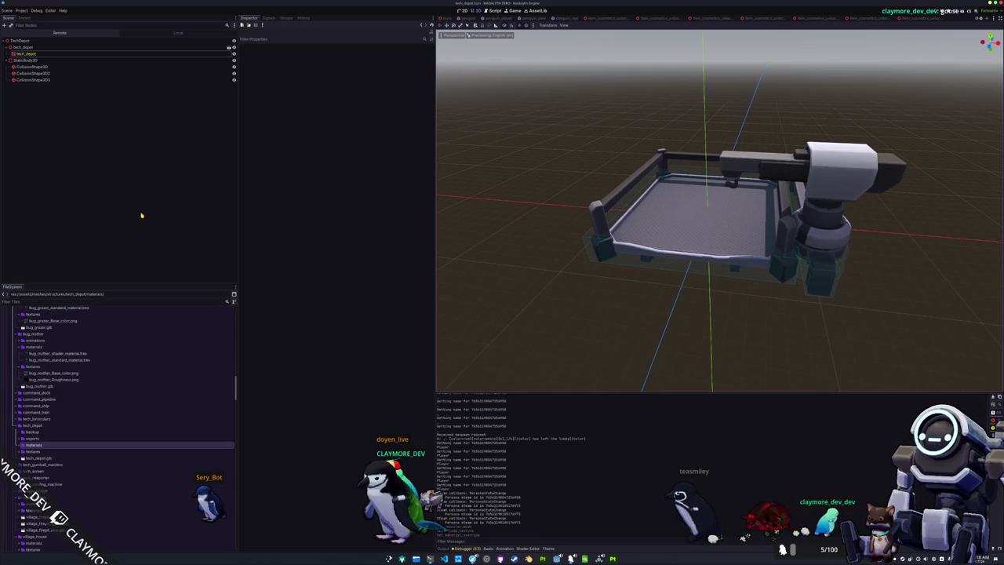
{"action": "left_click", "coordinate": [31, 47]}
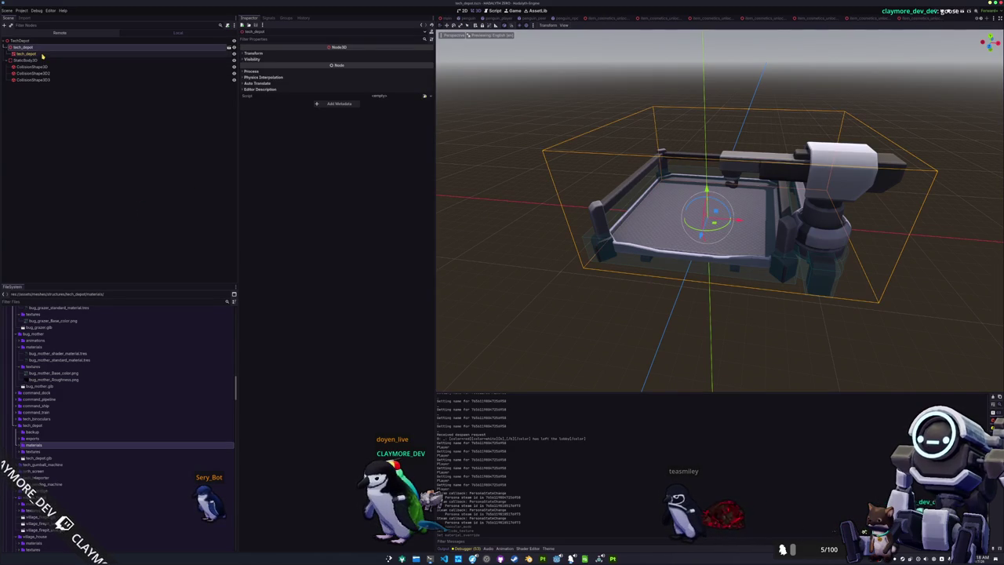
Step: Search for the tech crate and drag it onto the depot platform
{"action": "scroll", "coordinate": [92, 367], "scroll_direction": "down", "scroll_amount": 10}
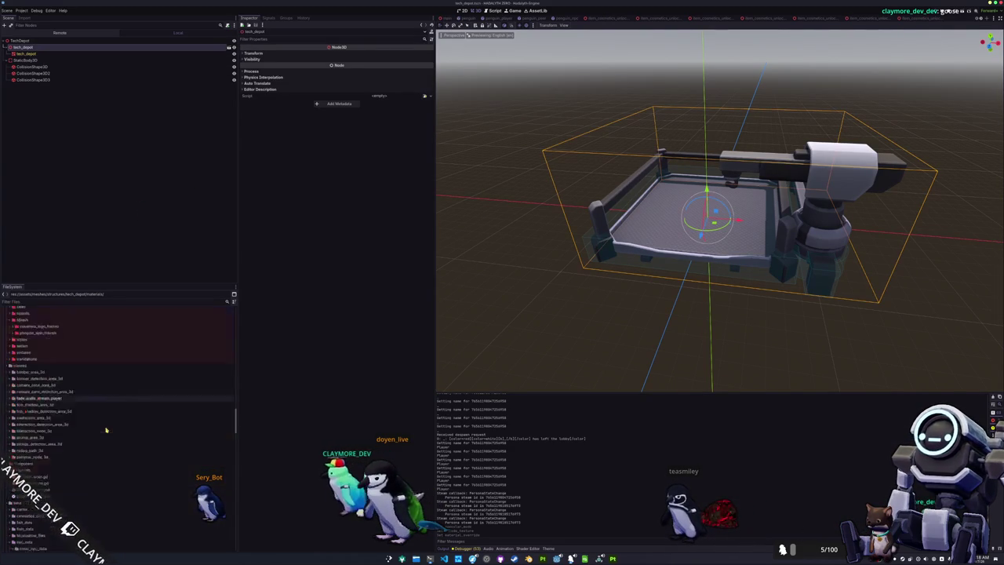
{"action": "type", "text": "crate"}
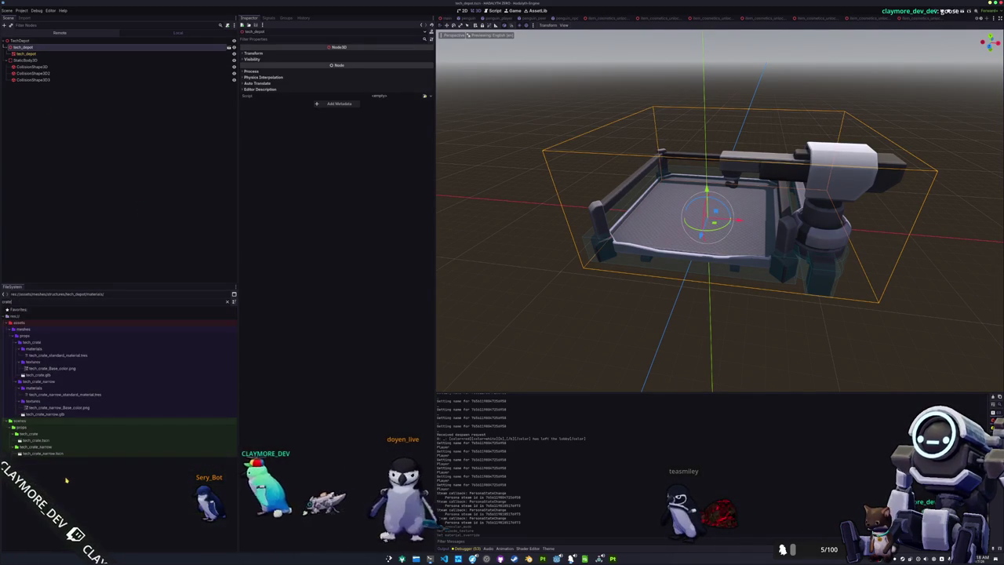
{"action": "left_click_drag", "start_coordinate": [36, 442], "coordinate": [45, 59]}
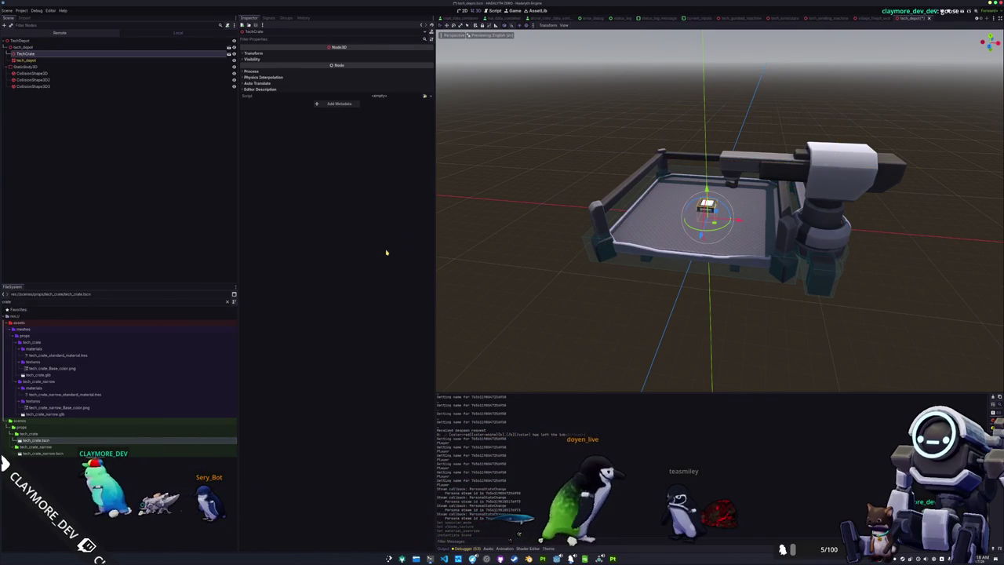
{"action": "scroll", "coordinate": [706, 212], "scroll_direction": "up", "scroll_amount": 6}
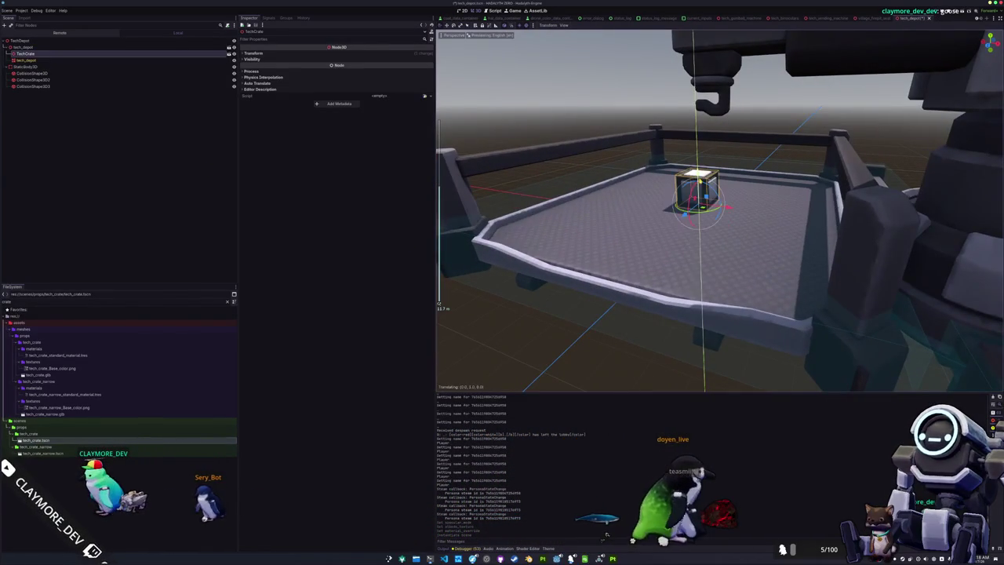
{"action": "left_click_drag", "start_coordinate": [706, 235], "coordinate": [675, 243]}
Step: In top view, line up seven crates along the platform's far edge and select TechCrate4
{"action": "key", "text": "KP_7"}
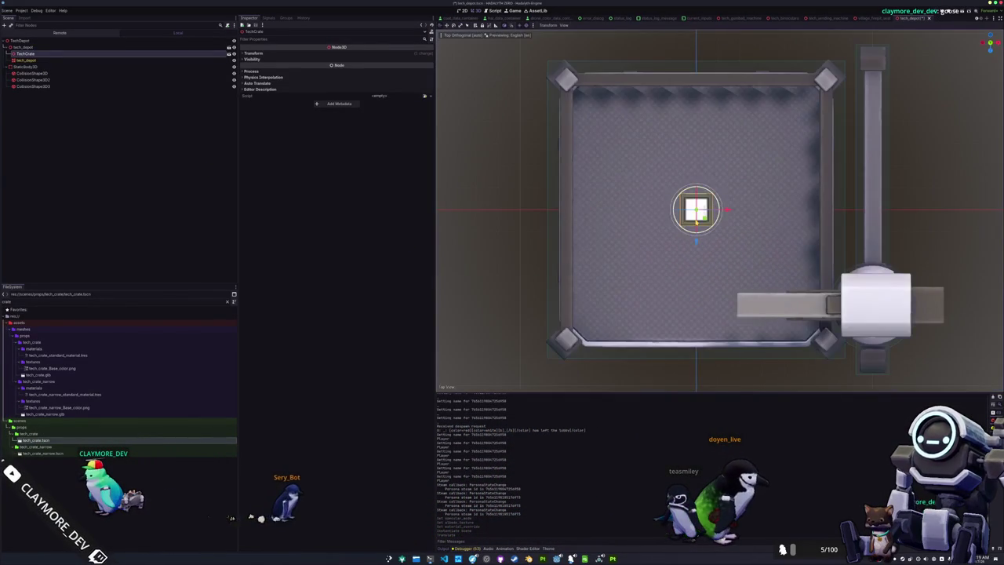
{"action": "left_click_drag", "start_coordinate": [727, 210], "coordinate": [665, 215]}
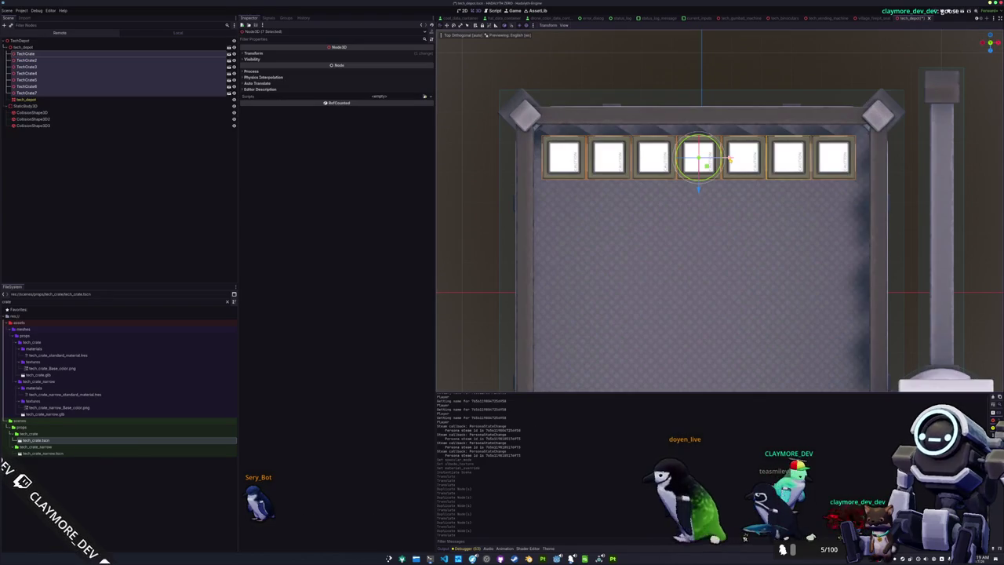
{"action": "left_click_drag", "start_coordinate": [698, 161], "coordinate": [702, 161]}
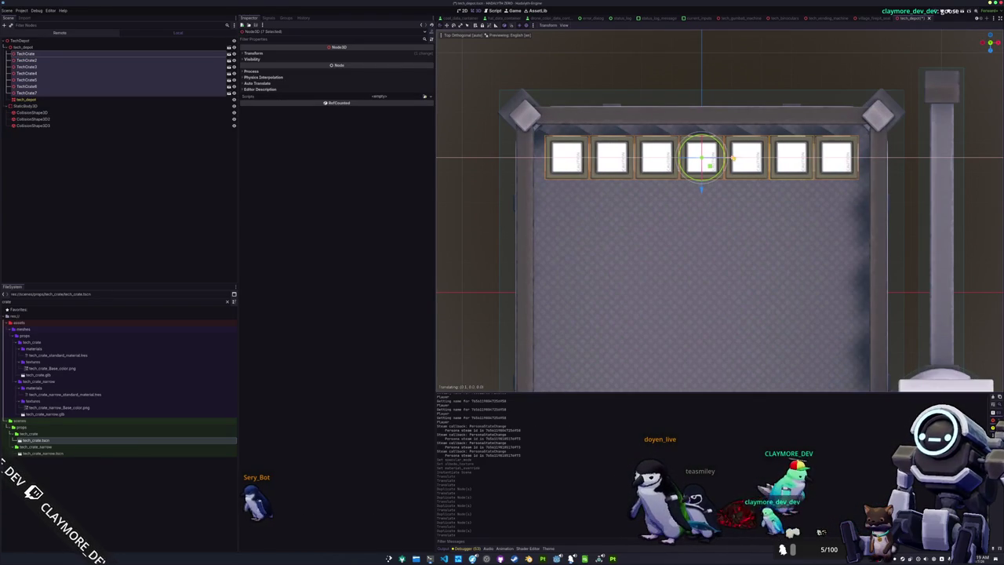
{"action": "scroll", "coordinate": [594, 193], "scroll_direction": "down", "scroll_amount": 5}
{"action": "left_click", "coordinate": [575, 204]}
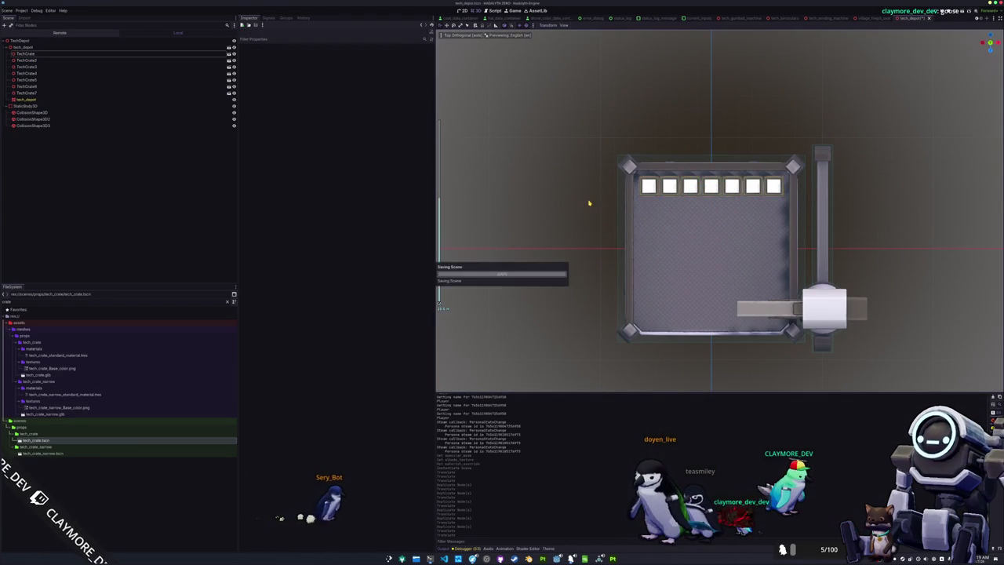
{"action": "left_click", "coordinate": [711, 189]}
{"action": "left_click", "coordinate": [347, 53]}
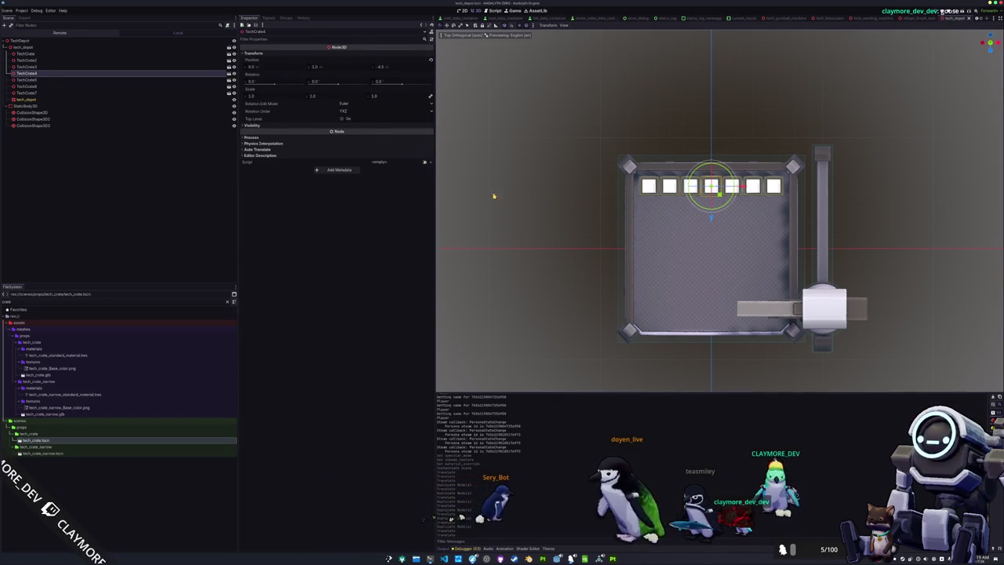
Step: Duplicate the seven-crate row repeatedly, moving each copy along Z to fill the platform
{"action": "left_click", "coordinate": [31, 93]}
{"action": "left_click", "coordinate": [26, 53], "text": "shift"}
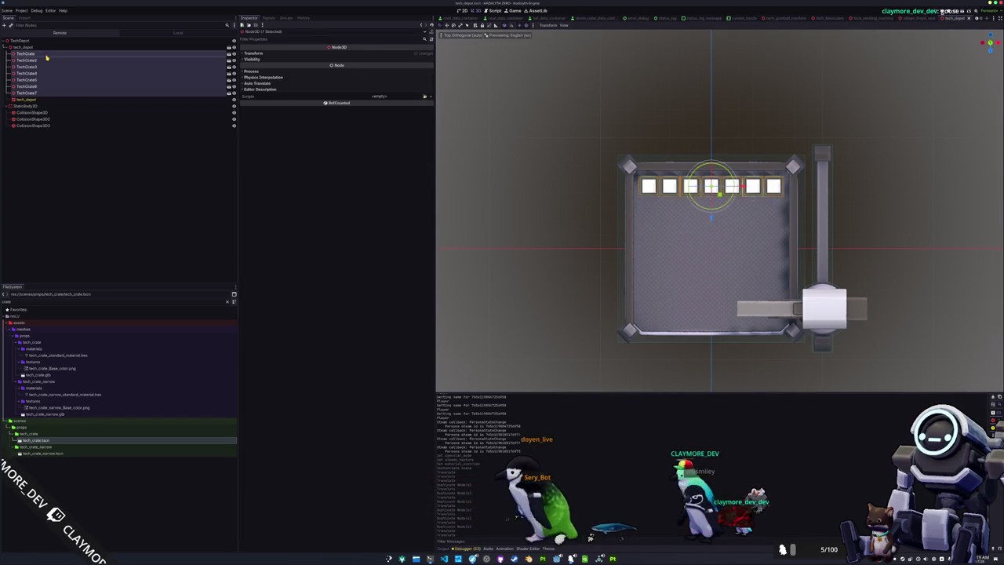
{"action": "mouse_move", "coordinate": [436, 187]}
{"action": "left_mouse_down"}
{"action": "mouse_move", "coordinate": [477, 180]}
{"action": "mouse_move", "coordinate": [502, 201]}
{"action": "left_mouse_up"}
{"action": "key", "text": "ctrl+d"}
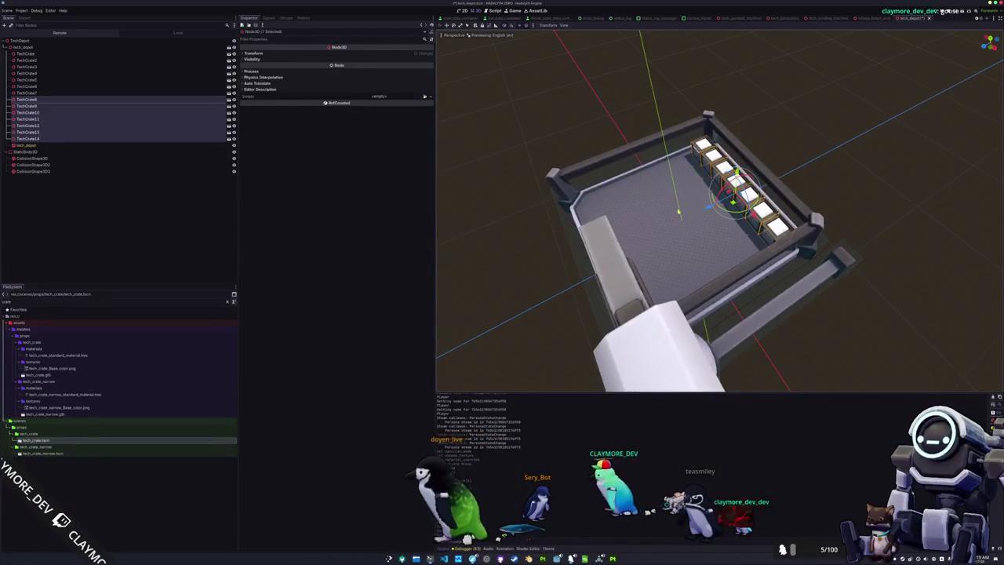
{"action": "left_click_drag", "start_coordinate": [704, 209], "coordinate": [685, 216]}
{"action": "key", "text": "KP_7"}
{"action": "scroll", "coordinate": [664, 280], "scroll_direction": "up", "scroll_amount": 5}
{"action": "key", "text": "ctrl+d"}
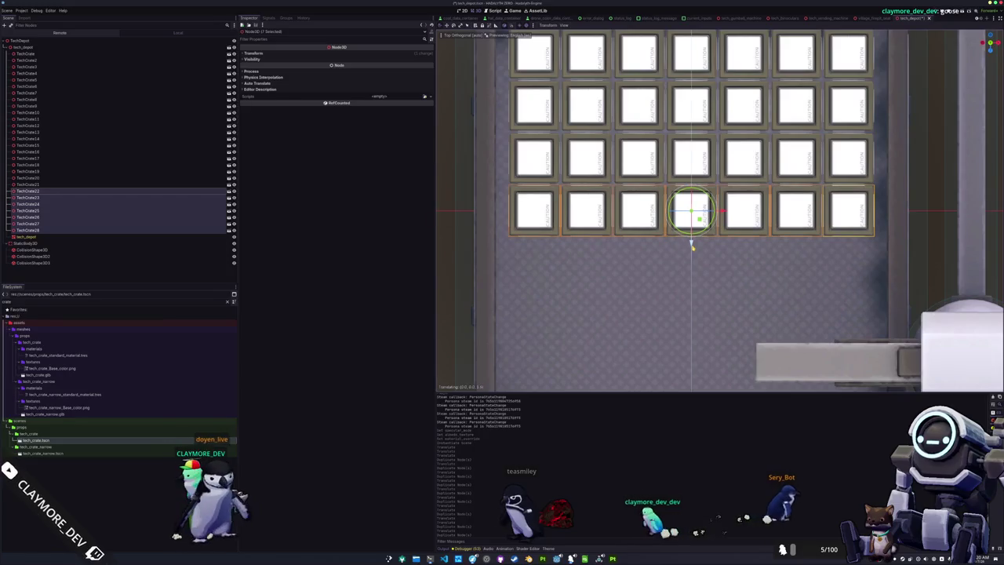
{"action": "scroll", "coordinate": [664, 280], "scroll_direction": "down", "scroll_amount": 4}
{"action": "key", "text": "ctrl+d"}
{"action": "mouse_move", "coordinate": [698, 211]}
{"action": "left_mouse_down"}
{"action": "mouse_move", "coordinate": [698, 312]}
{"action": "mouse_move", "coordinate": [674, 259]}
{"action": "mouse_move", "coordinate": [651, 247]}
{"action": "left_mouse_up"}
{"action": "key", "text": "ctrl+d"}
{"action": "key", "text": "ctrl+d"}
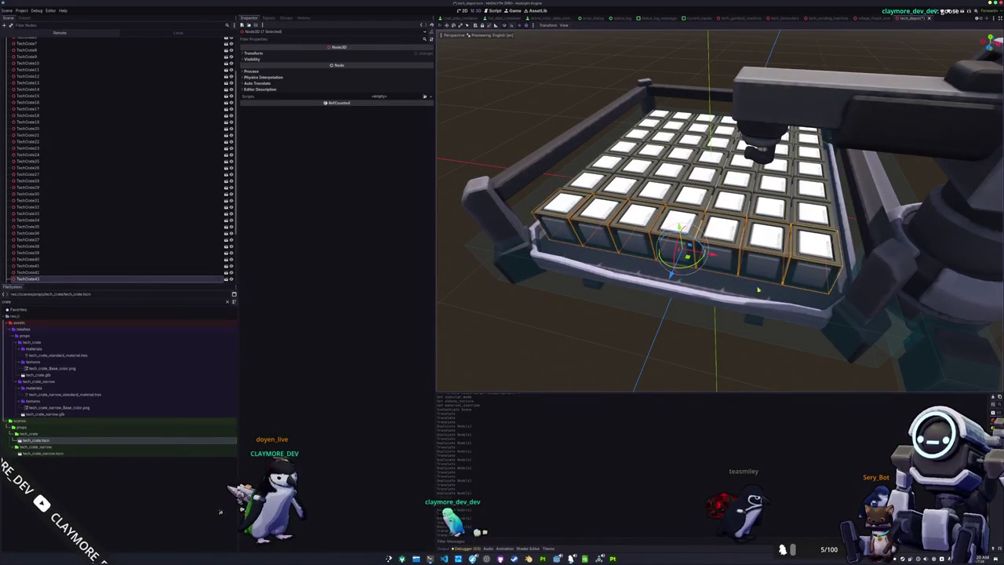
Step: Select the front corner crate together with a second crate
{"action": "left_click", "coordinate": [494, 362]}
{"action": "left_click", "coordinate": [782, 257]}
{"action": "mouse_move", "coordinate": [782, 257]}
{"action": "left_mouse_down"}
{"action": "mouse_move", "coordinate": [793, 247]}
{"action": "mouse_move", "coordinate": [784, 235]}
{"action": "mouse_move", "coordinate": [792, 258]}
{"action": "left_mouse_up"}
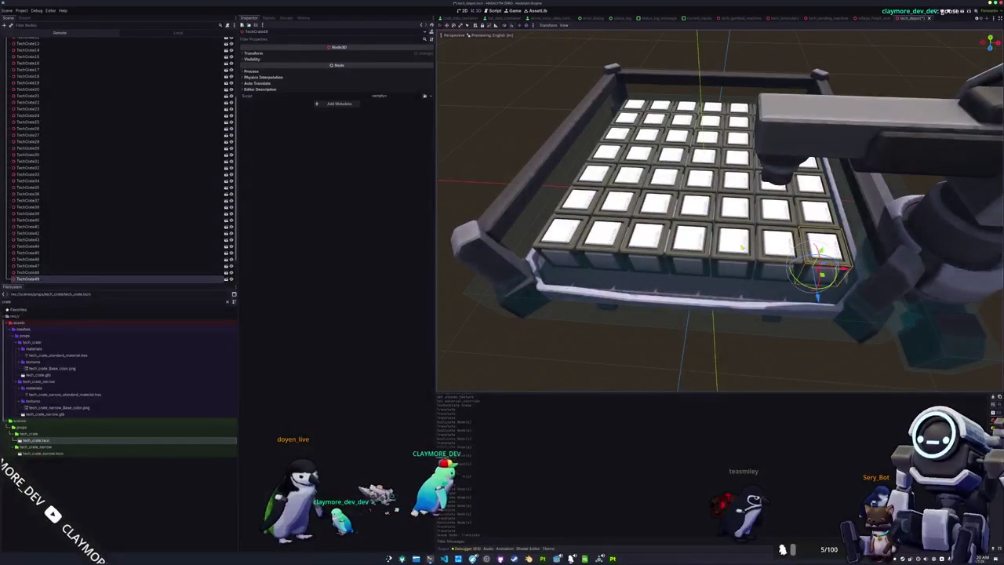
{"action": "left_click", "coordinate": [777, 245], "text": "shift"}
Step: Select ten crates near the crane corner and delete them
{"action": "left_click_drag", "start_coordinate": [777, 245], "coordinate": [764, 205]}
{"action": "left_click", "coordinate": [777, 186], "text": "shift"}
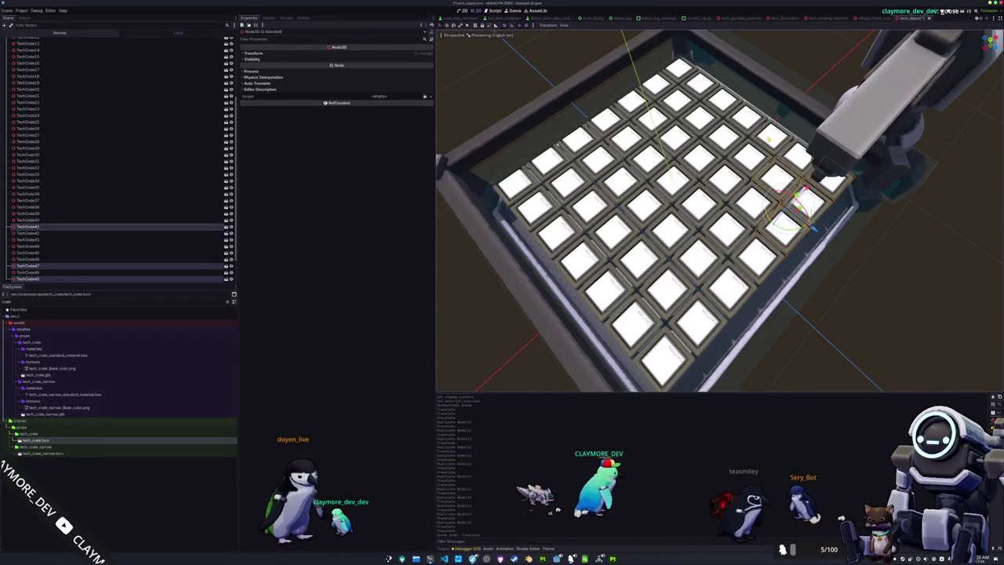
{"action": "left_click", "coordinate": [749, 157], "text": "shift"}
{"action": "left_click", "coordinate": [725, 180], "text": "shift"}
{"action": "left_click", "coordinate": [725, 170], "text": "shift"}
{"action": "left_click", "coordinate": [725, 136], "text": "shift"}
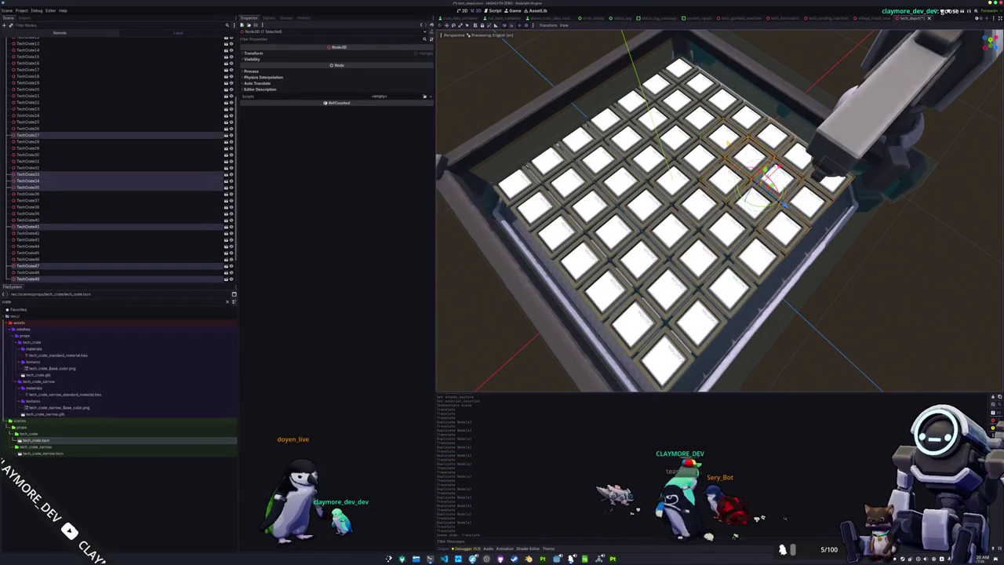
{"action": "left_click", "coordinate": [726, 102], "text": "shift"}
{"action": "left_click", "coordinate": [702, 85], "text": "shift"}
{"action": "left_click", "coordinate": [678, 69], "text": "shift"}
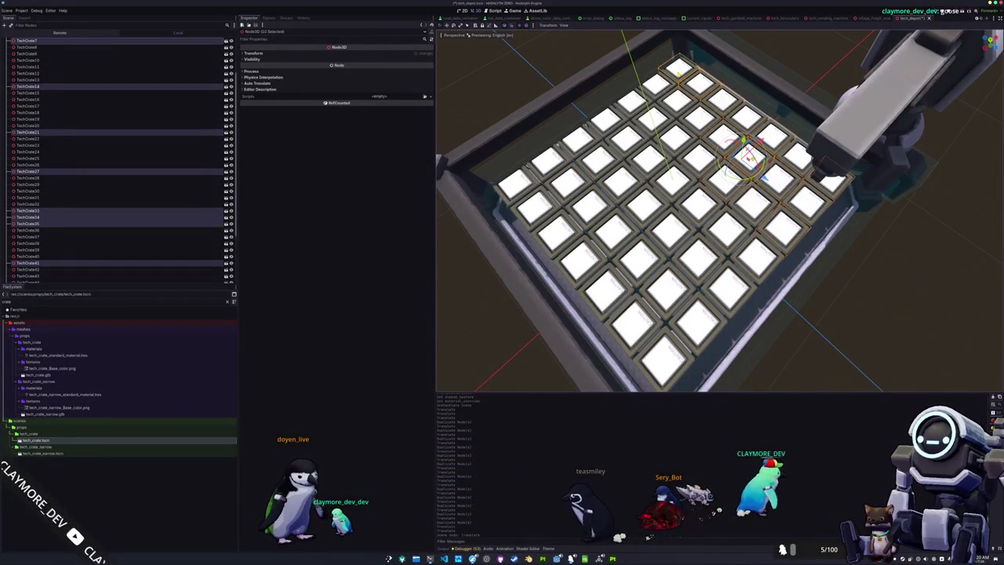
{"action": "key", "text": "Delete"}
{"action": "key", "text": "Return"}
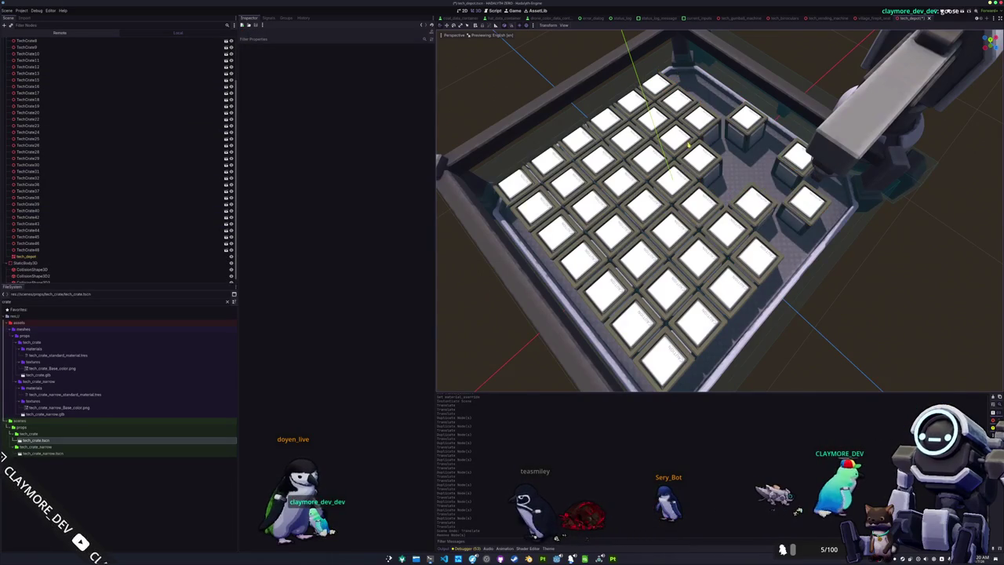
Step: Select 26 remaining crates in the Scene tree and raise them 1.9 on Y as a second layer
{"action": "scroll", "coordinate": [688, 145], "scroll_direction": "down", "scroll_amount": 5}
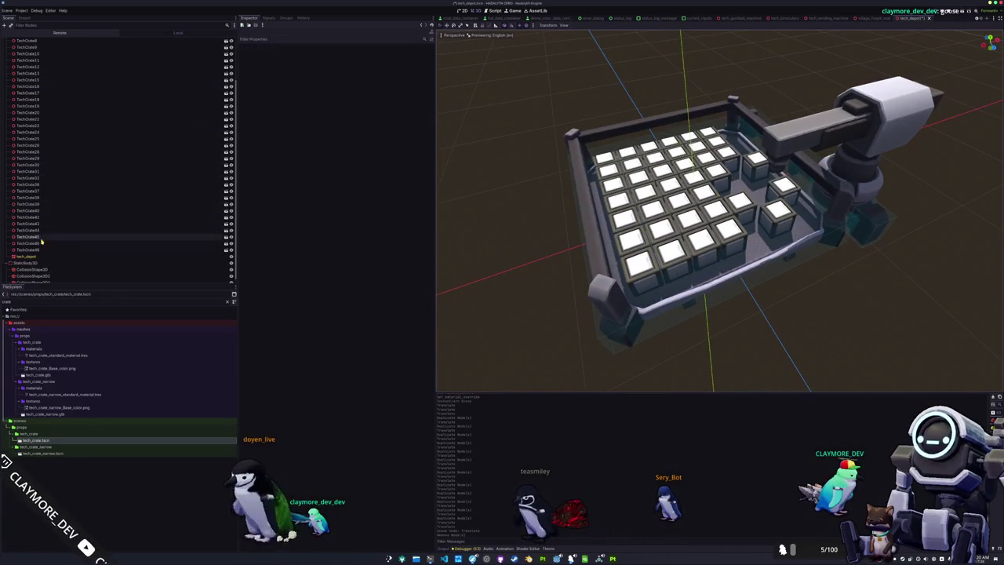
{"action": "left_click", "coordinate": [44, 237]}
{"action": "scroll", "coordinate": [35, 157], "scroll_direction": "up", "scroll_amount": 3}
{"action": "left_click", "coordinate": [30, 57], "text": "shift"}
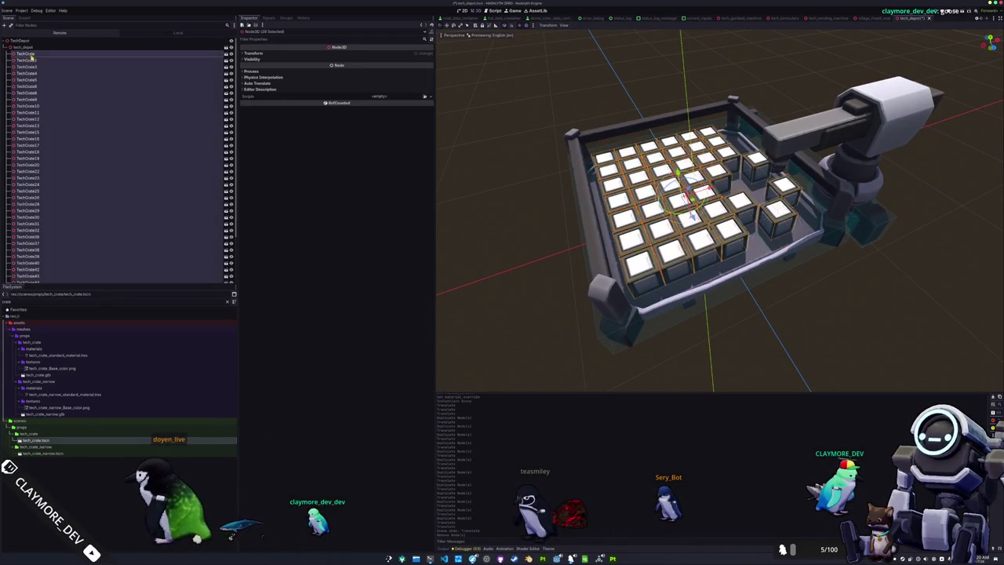
{"action": "scroll", "coordinate": [36, 157], "scroll_direction": "down", "scroll_amount": 2}
{"action": "scroll", "coordinate": [690, 212], "scroll_direction": "up", "scroll_amount": 3}
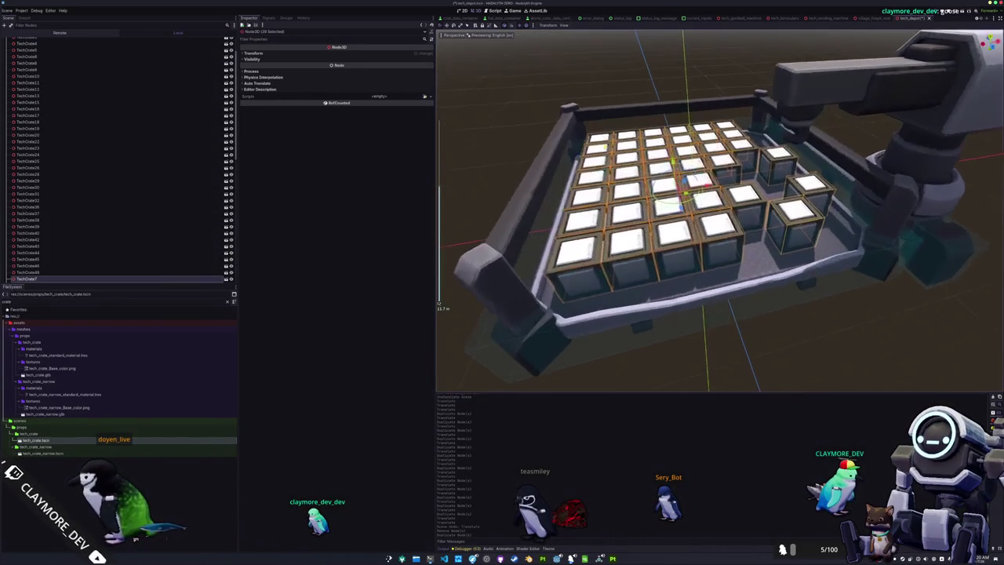
{"action": "scroll", "coordinate": [690, 212], "scroll_direction": "up", "scroll_amount": 2}
{"action": "mouse_move", "coordinate": [672, 164]}
{"action": "left_mouse_down"}
{"action": "mouse_move", "coordinate": [672, 138]}
{"action": "mouse_move", "coordinate": [640, 105]}
{"action": "mouse_move", "coordinate": [640, 125]}
{"action": "left_mouse_up"}
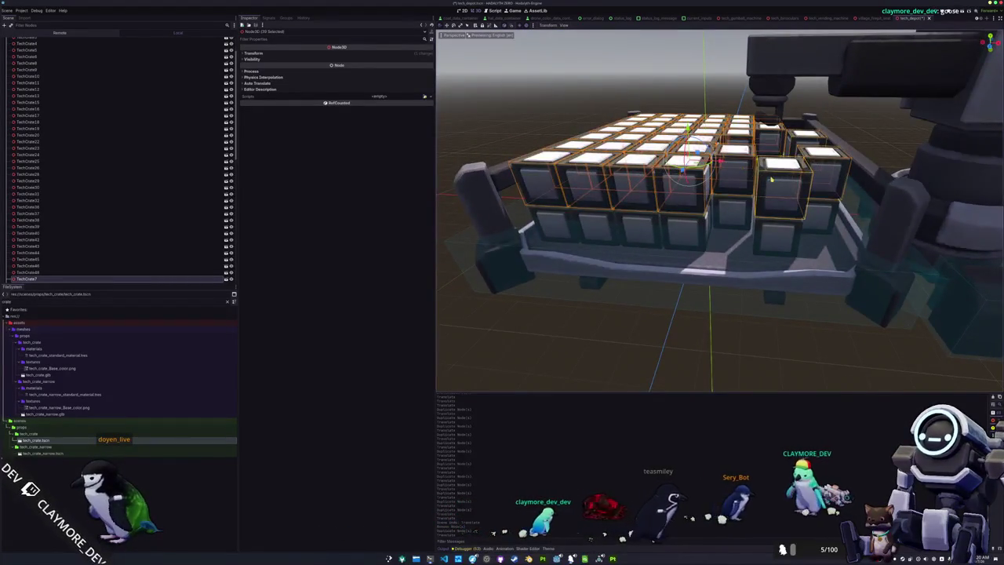
Step: Select a row of crates in the upper layer of the stack
{"action": "left_click_drag", "start_coordinate": [771, 179], "coordinate": [698, 61]}
{"action": "left_click", "coordinate": [698, 62]}
{"action": "left_click", "coordinate": [800, 174]}
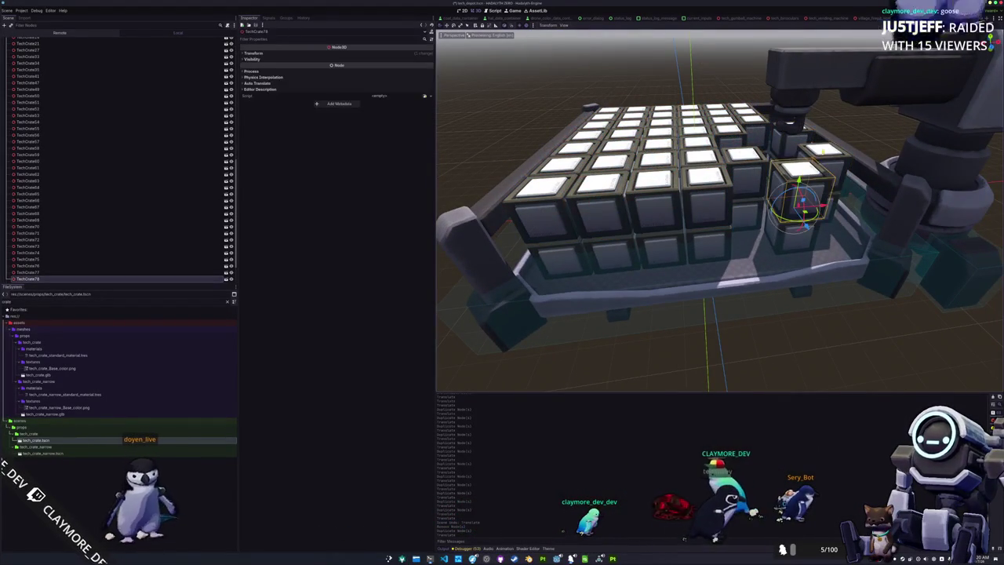
{"action": "mouse_move", "coordinate": [755, 171]}
{"action": "left_mouse_down"}
{"action": "mouse_move", "coordinate": [737, 171]}
{"action": "mouse_move", "coordinate": [774, 145]}
{"action": "left_mouse_up"}
{"action": "left_click", "coordinate": [774, 145], "text": "shift"}
{"action": "left_click", "coordinate": [765, 150], "text": "shift"}
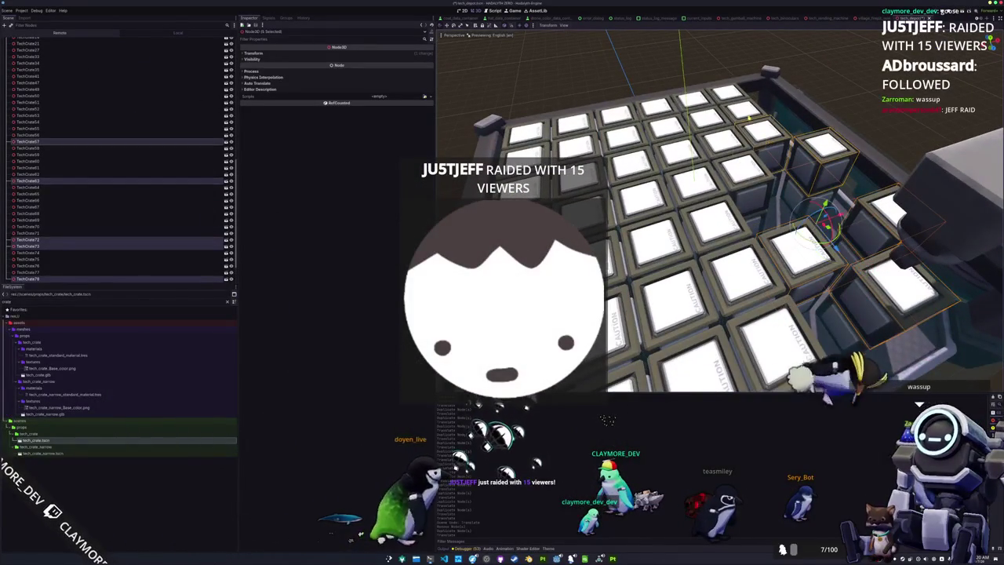
{"action": "left_click", "coordinate": [755, 157], "text": "shift"}
{"action": "left_click", "coordinate": [745, 163], "text": "shift"}
{"action": "left_click", "coordinate": [738, 170], "text": "shift"}
{"action": "left_click", "coordinate": [738, 170], "text": "shift"}
Step: Delete the 21 selected upper-layer crates, then delete the leftover TechCrate71
{"action": "left_click_drag", "start_coordinate": [737, 171], "coordinate": [746, 228]}
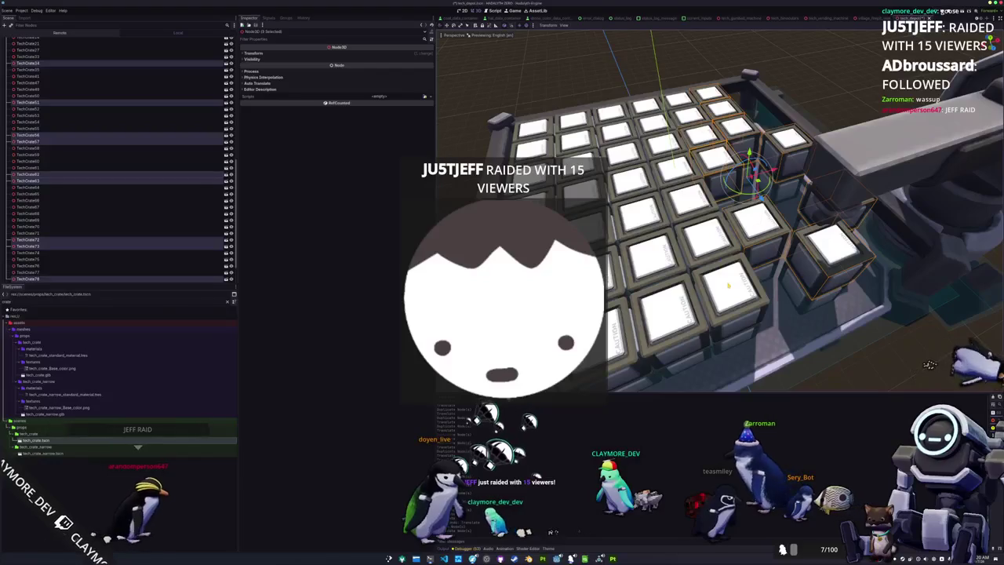
{"action": "scroll", "coordinate": [737, 212], "scroll_direction": "down", "scroll_amount": 2}
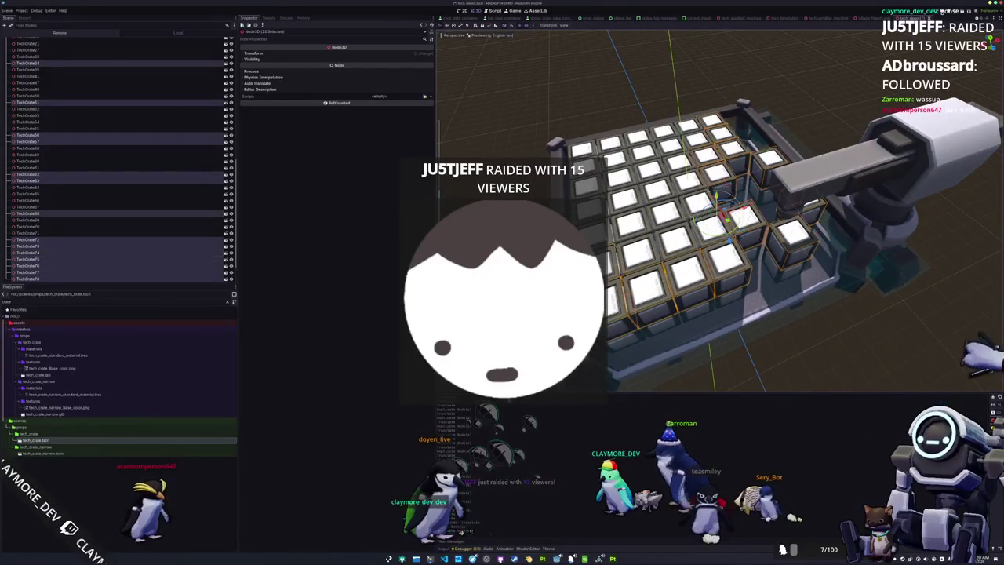
{"action": "left_click_drag", "start_coordinate": [747, 227], "coordinate": [714, 251]}
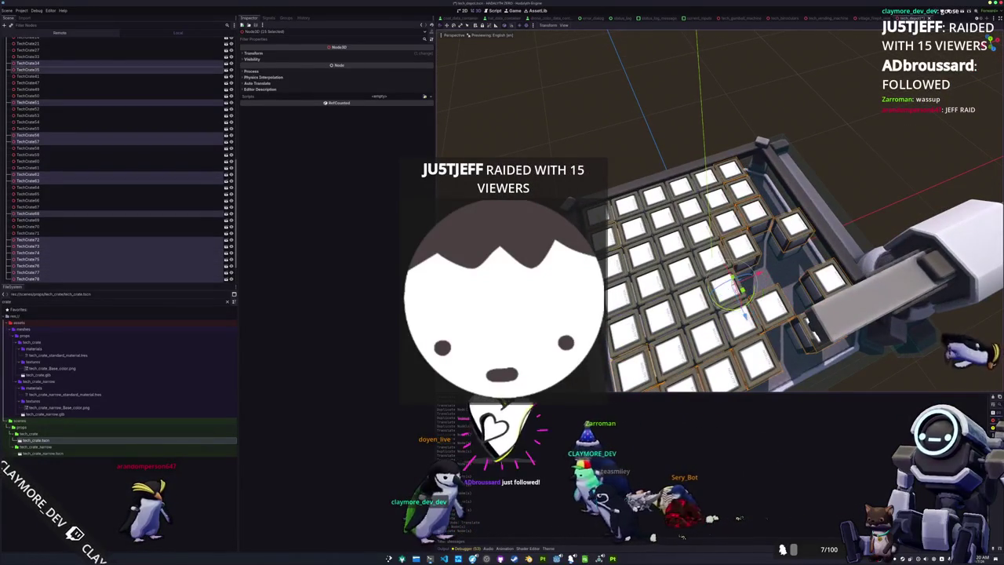
{"action": "left_click", "coordinate": [627, 206], "text": "shift"}
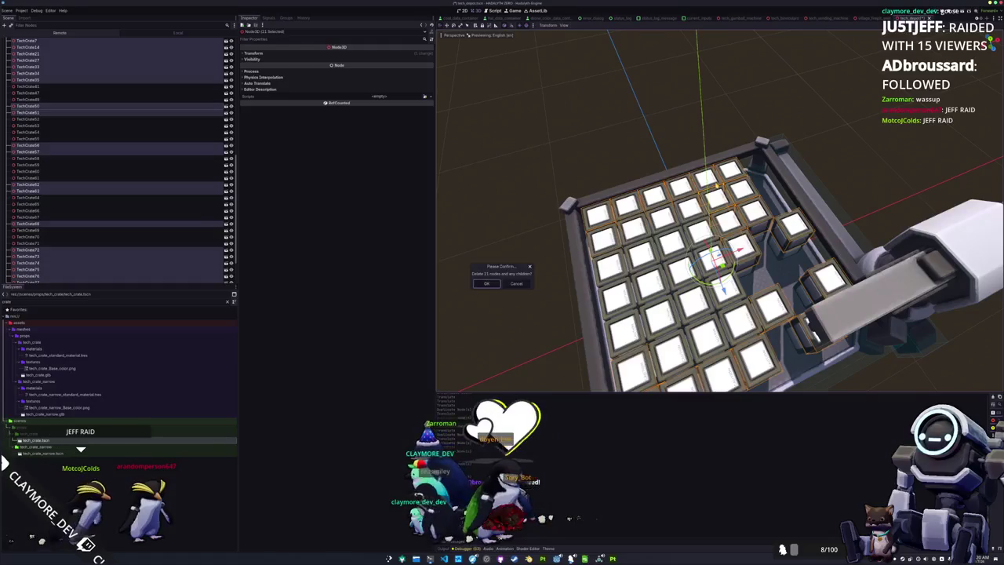
{"action": "key", "text": "Return"}
{"action": "left_click", "coordinate": [718, 329]}
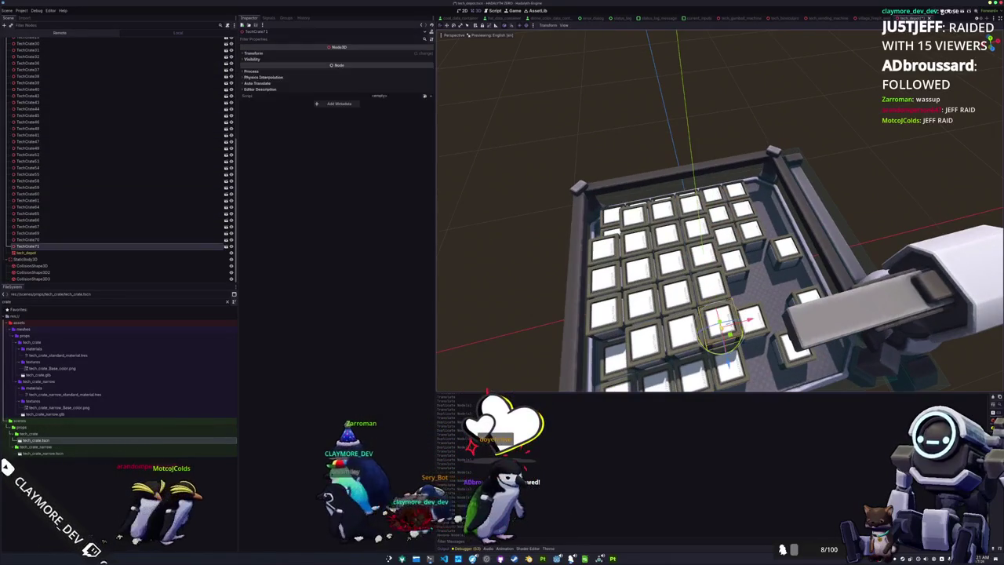
{"action": "key", "text": "Delete"}
{"action": "key", "text": "Return"}
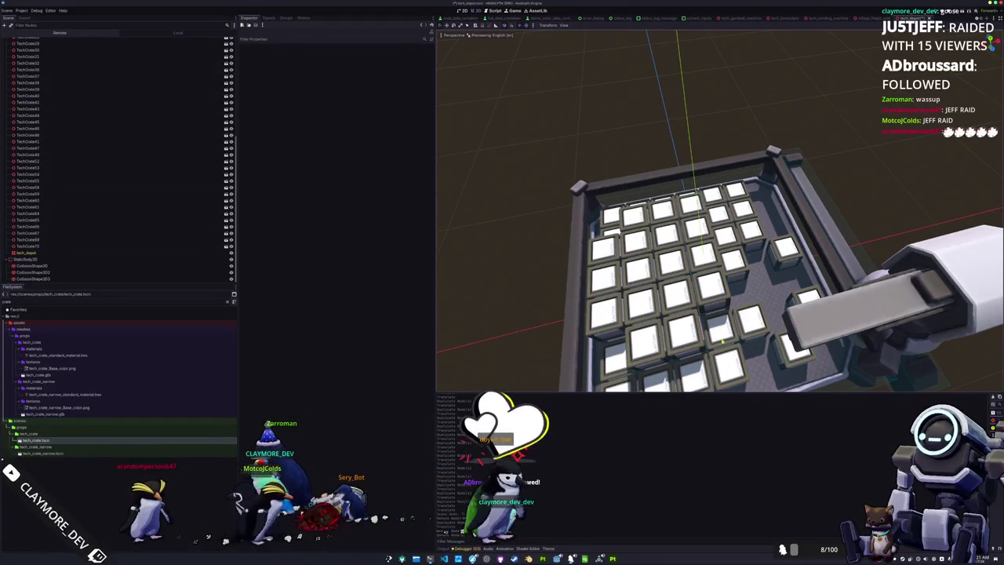
Step: Inspect the two-tier crate tray from several angles, then run the scene with F6
{"action": "left_click_drag", "start_coordinate": [706, 235], "coordinate": [659, 236]}
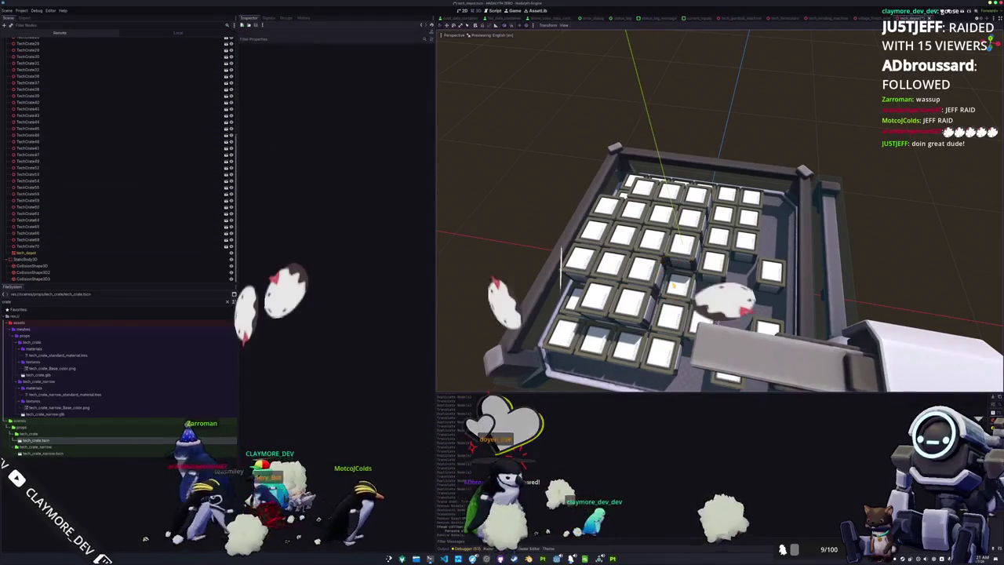
{"action": "left_click_drag", "start_coordinate": [561, 271], "coordinate": [561, 428]}
{"action": "left_click_drag", "start_coordinate": [705, 235], "coordinate": [581, 235]}
{"action": "left_click_drag", "start_coordinate": [733, 257], "coordinate": [672, 237]}
{"action": "scroll", "coordinate": [671, 237], "scroll_direction": "down", "scroll_amount": 5}
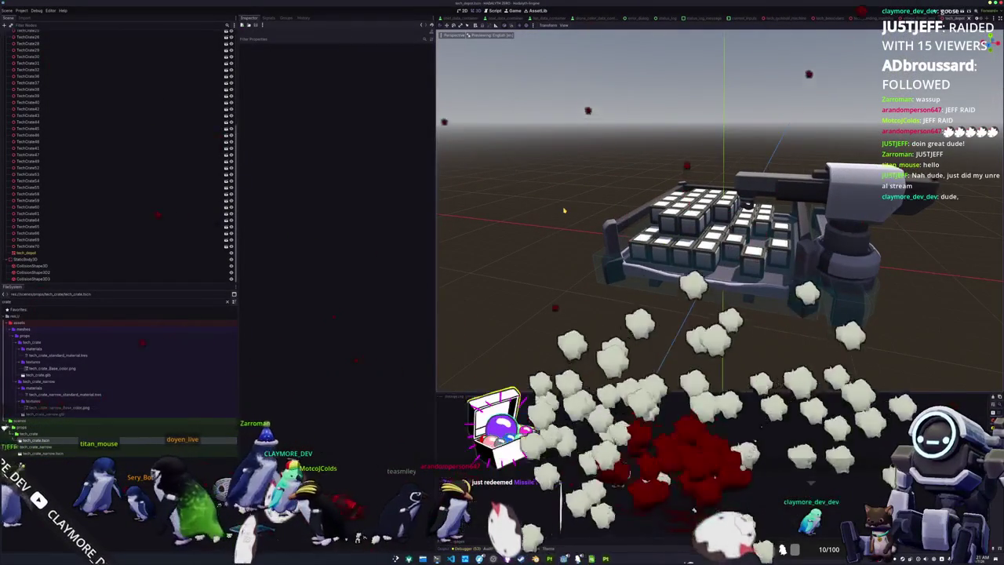
{"action": "key", "text": "F6"}
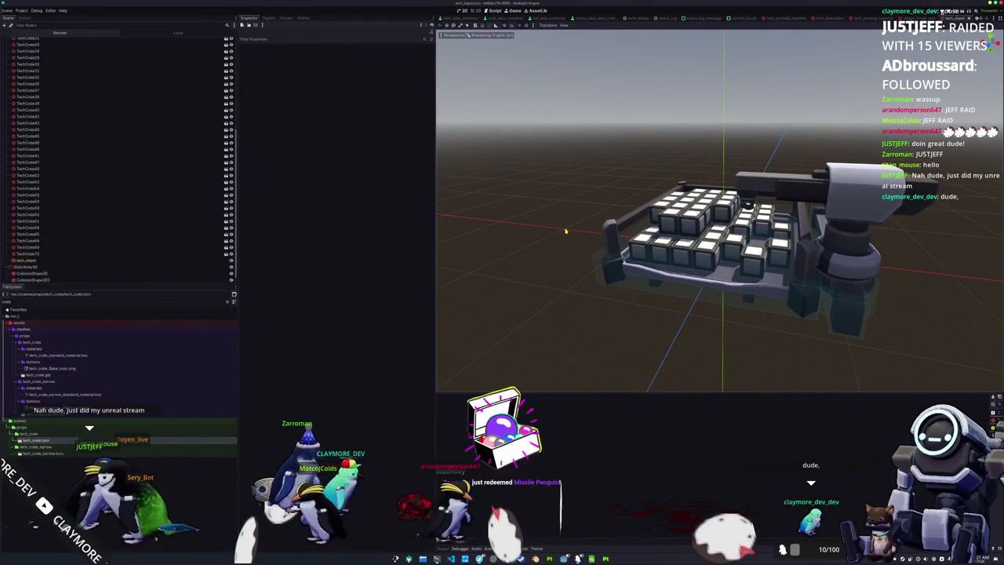
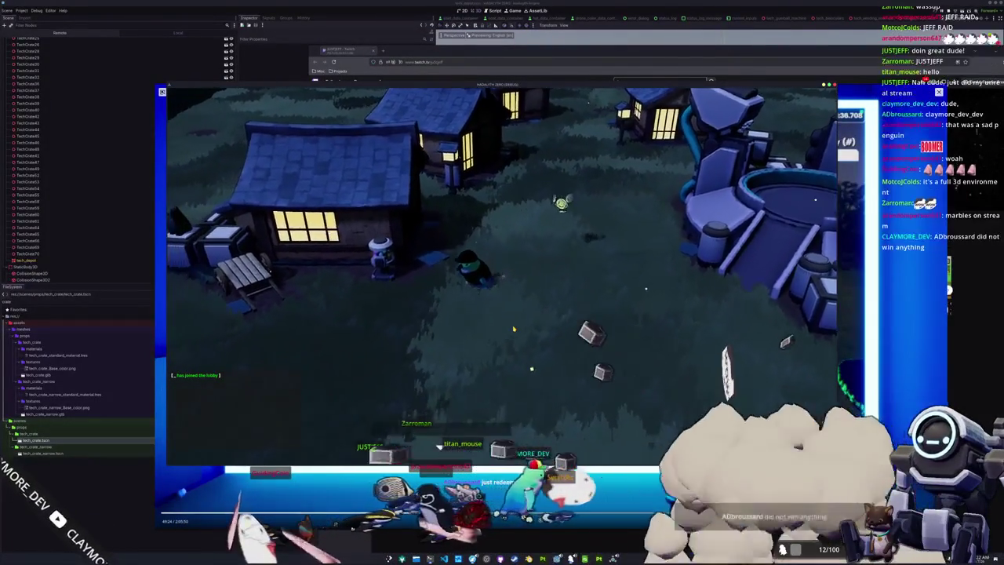
Step: Walk the character down-left through the village, across the wooden bridge toward the house
{"action": "key", "text": "s"}
{"action": "key", "text": "a"}
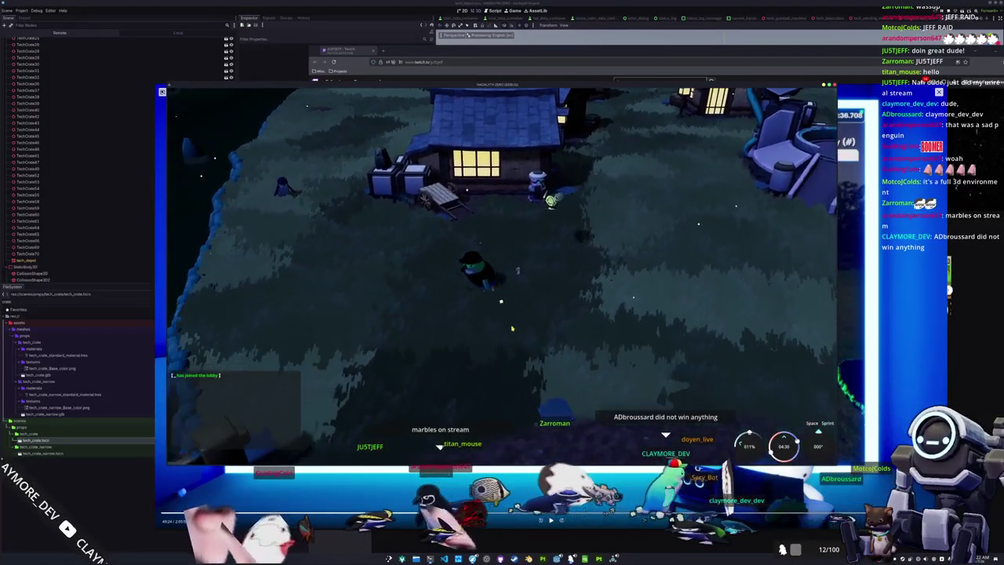
{"action": "key", "text": "s"}
{"action": "key", "text": "a"}
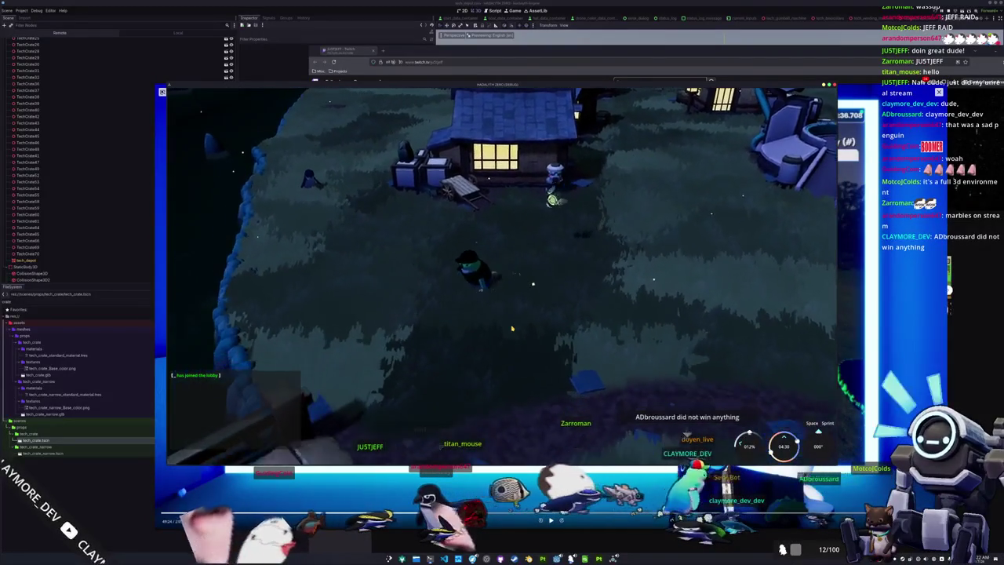
{"action": "key", "text": "s"}
{"action": "key", "text": "a"}
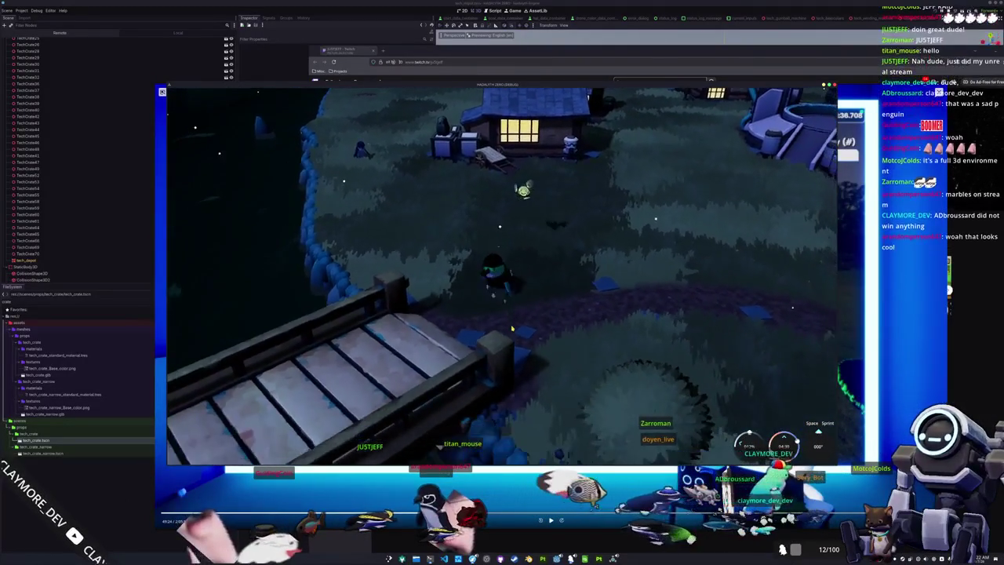
{"action": "key", "text": "e"}
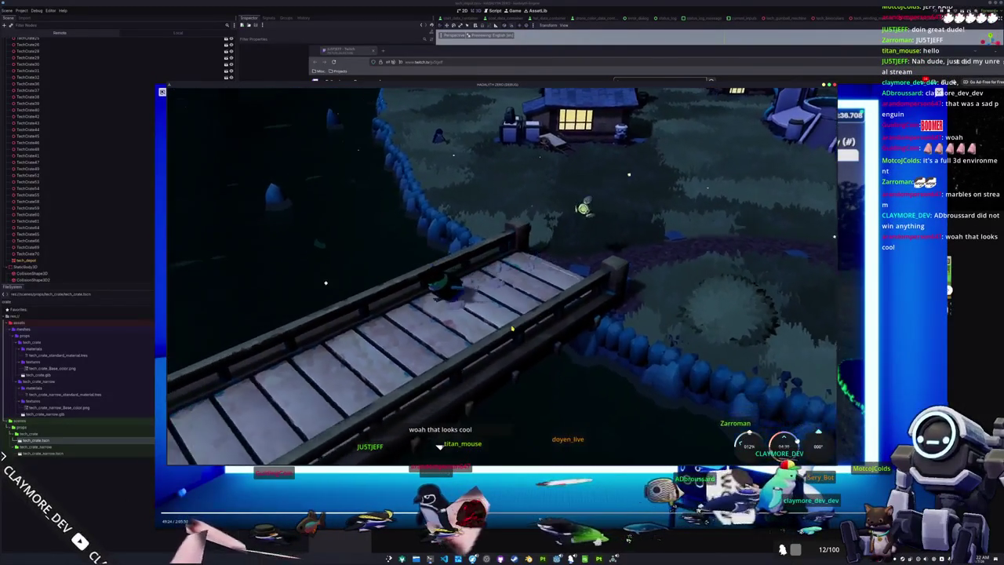
{"action": "key", "text": "s"}
{"action": "key", "text": "a"}
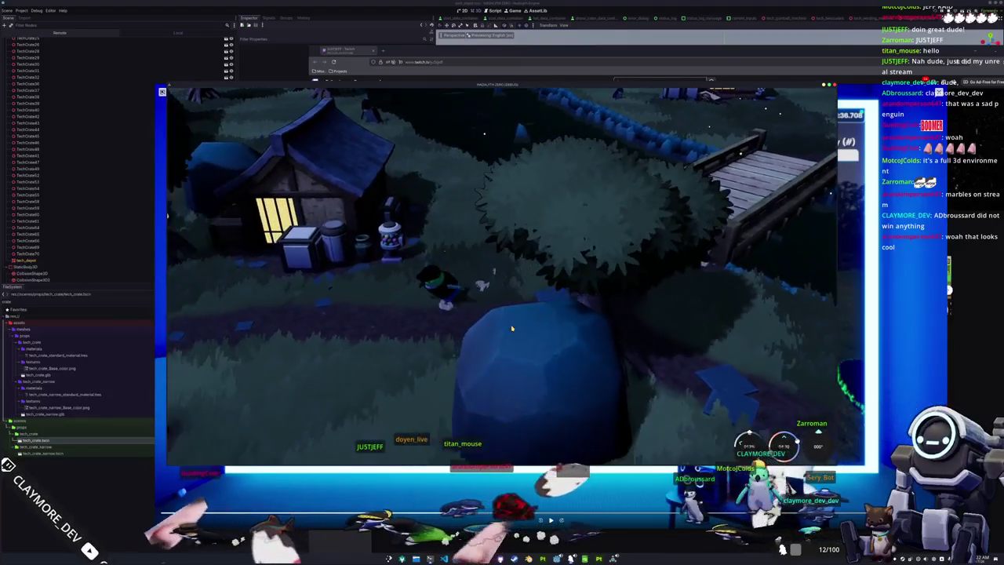
Step: Swing the camera around the village and walk toward the big screen building
{"action": "key", "text": "e"}
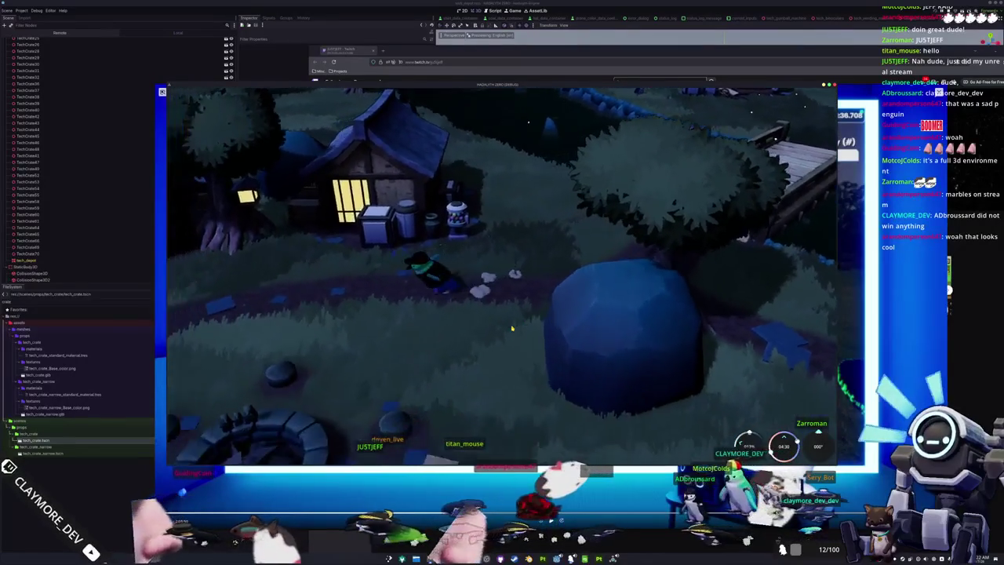
{"action": "key", "text": "e"}
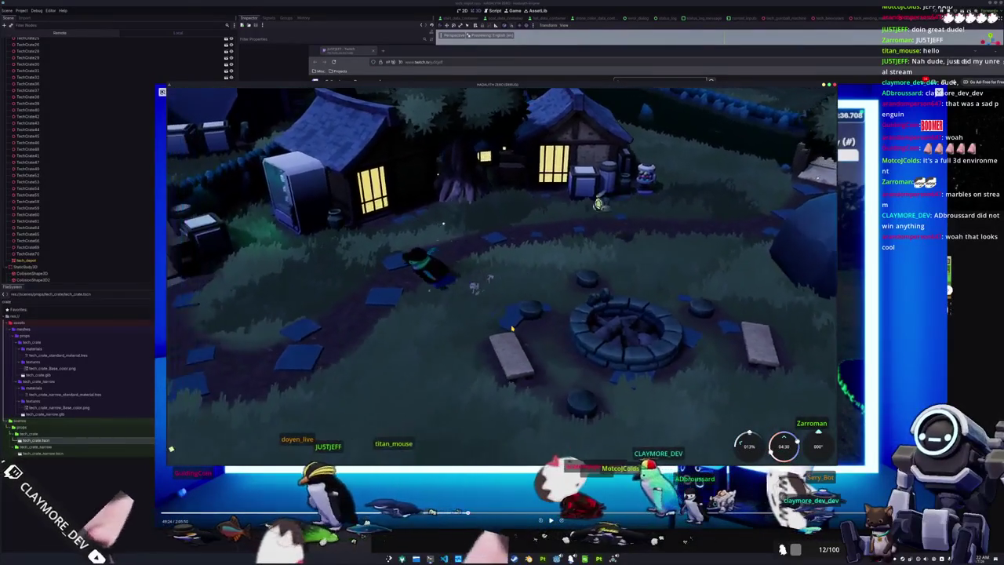
{"action": "key", "text": "e"}
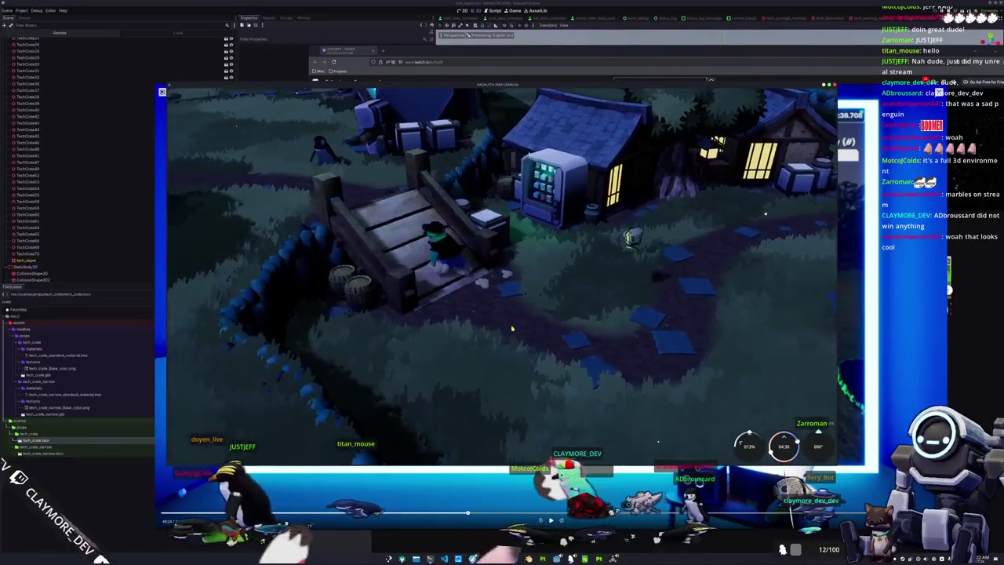
{"action": "key", "text": "w"}
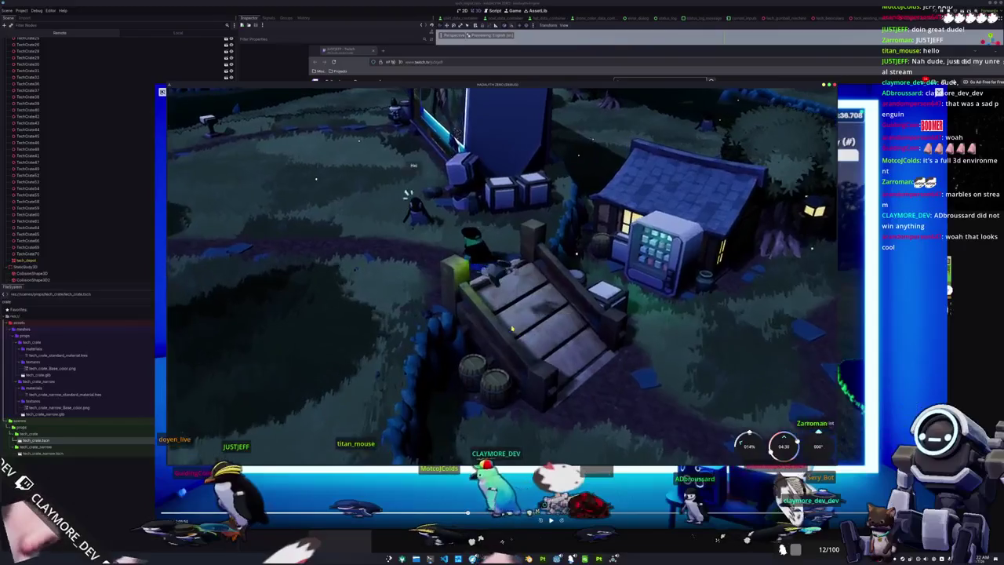
{"action": "key", "text": "w"}
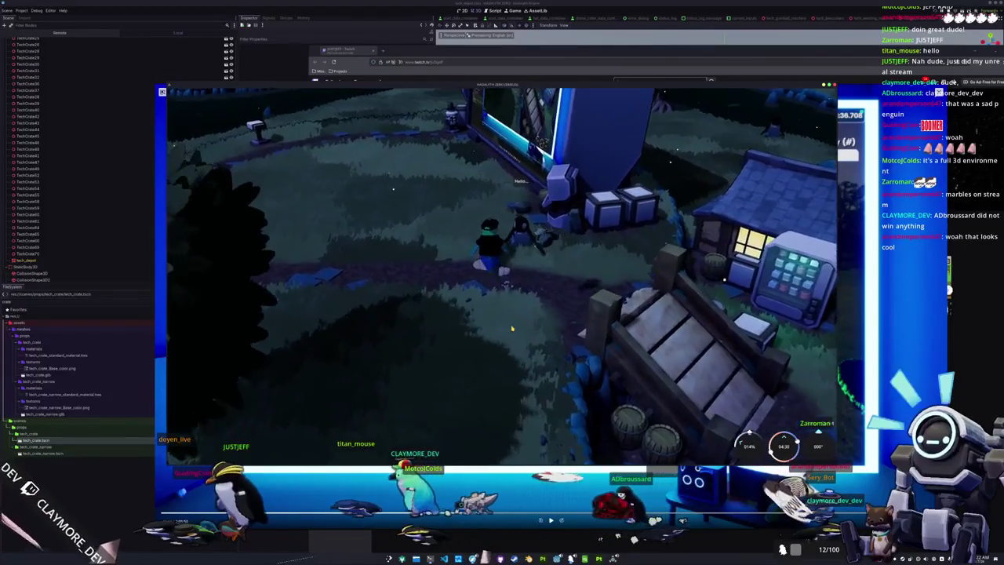
{"action": "key", "text": "f"}
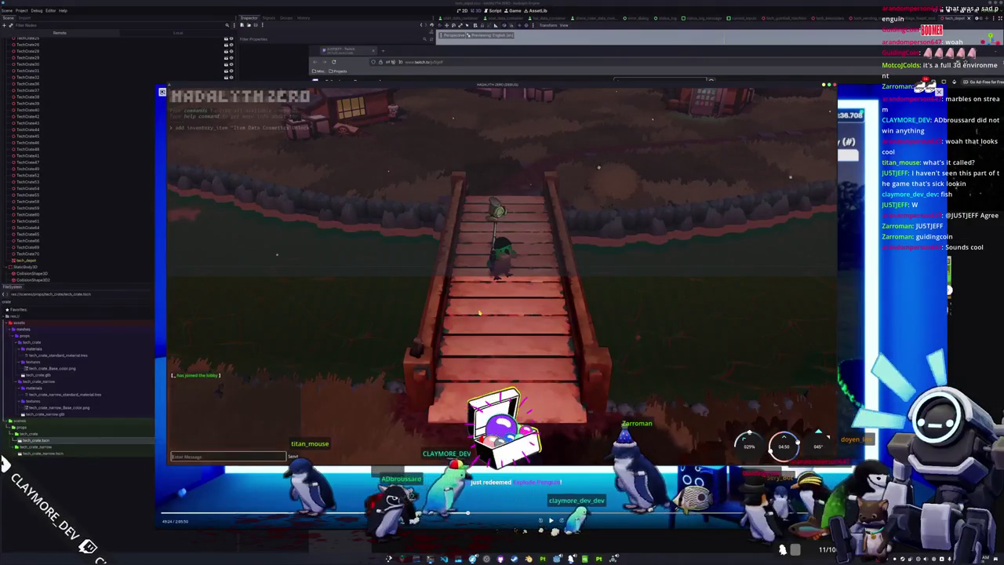
Step: Close the in-game command console
{"action": "key", "text": "Return"}
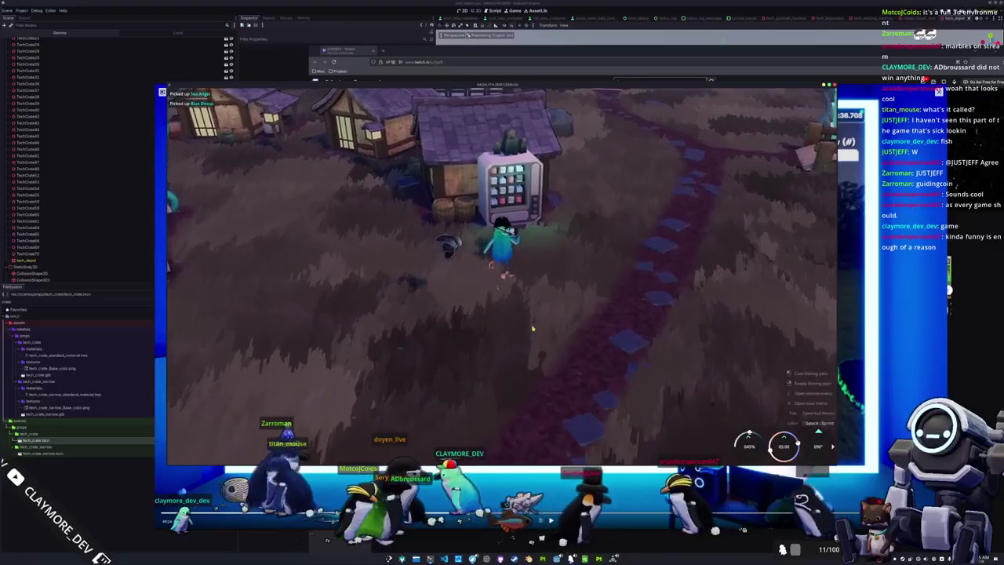
Step: Stop and relaunch the game, then close it from its title menu with F8
{"action": "left_click", "coordinate": [512, 11]}
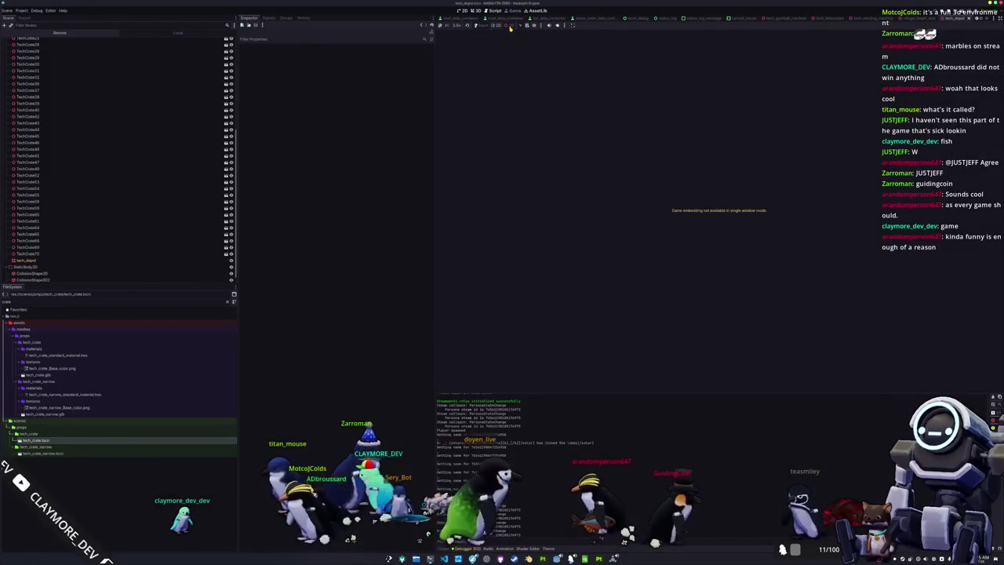
{"action": "left_click", "coordinate": [557, 26]}
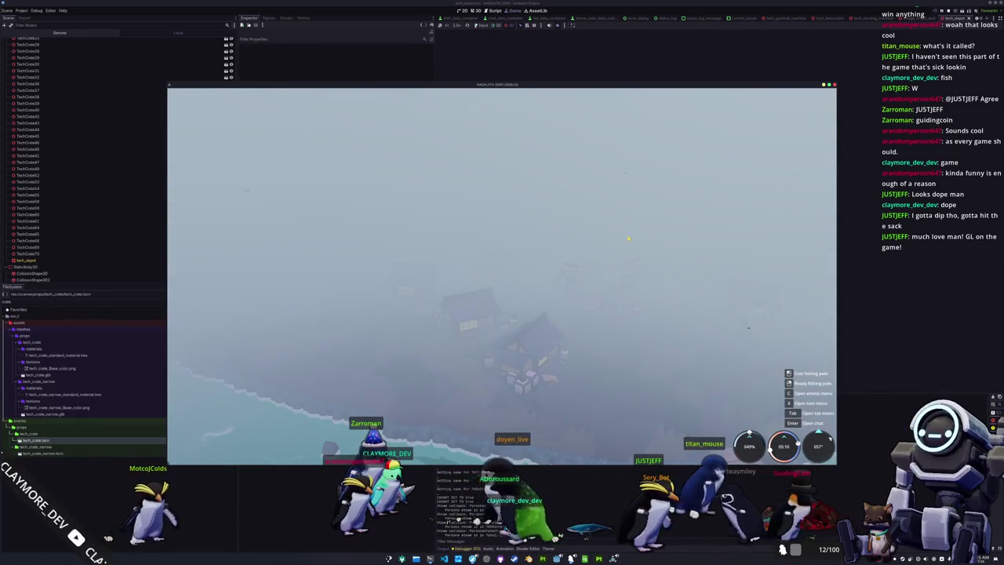
{"action": "key", "text": "F8"}
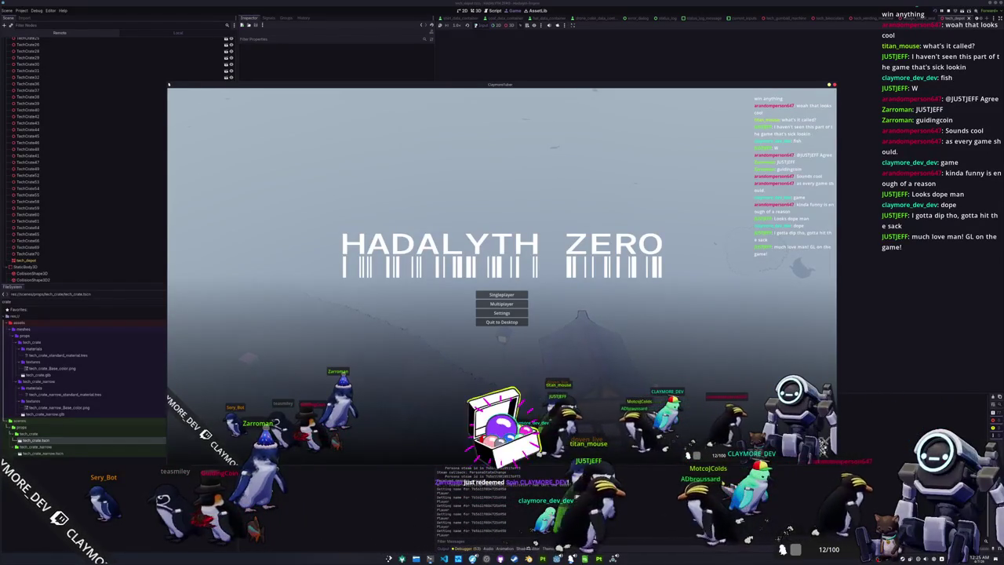
{"action": "key", "text": "F8"}
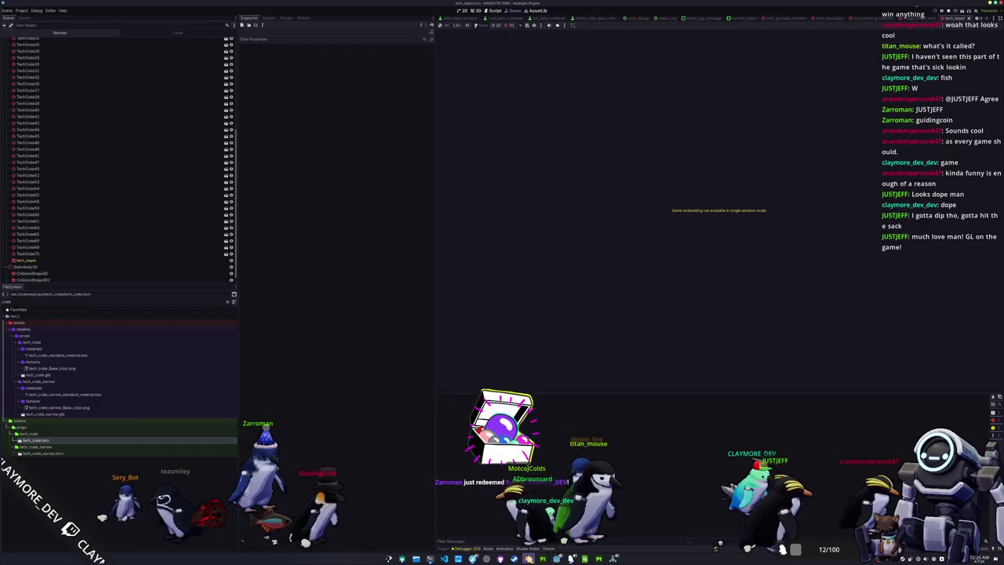
Step: Glance at the crate model in Blender, then return to Godot's debugger and 3D crate-tray view
{"action": "key", "text": "alt+Tab"}
{"action": "left_click_drag", "start_coordinate": [567, 362], "coordinate": [551, 410]}
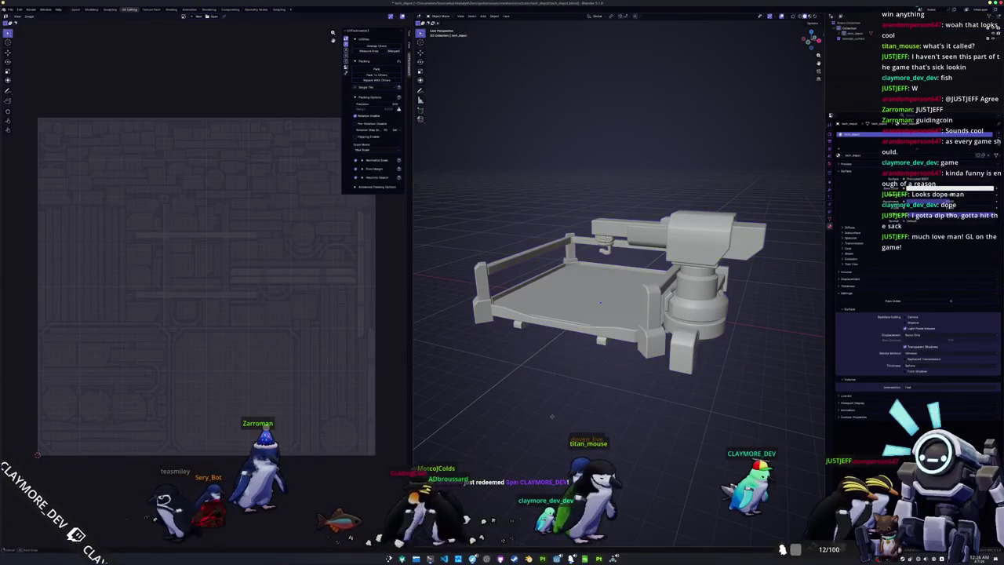
{"action": "key", "text": "alt+Tab"}
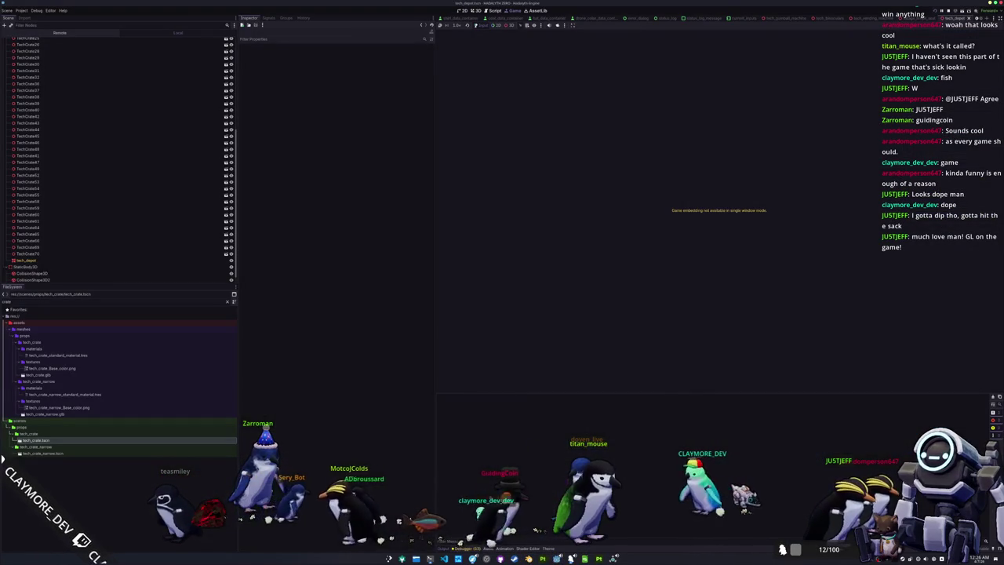
{"action": "key", "text": "F5"}
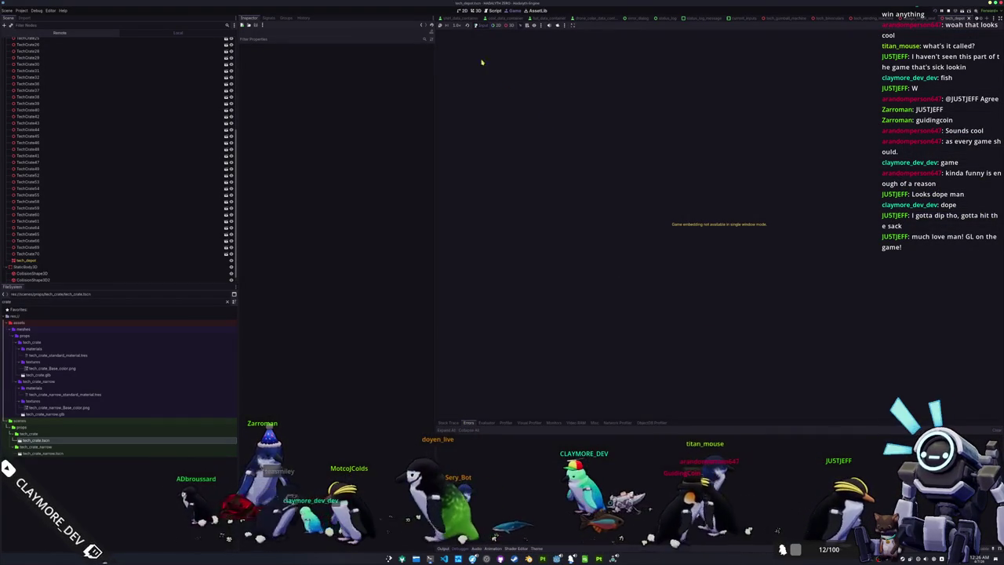
{"action": "left_click", "coordinate": [474, 10]}
Step: Select tech crates in the tray, including TechCrate60 and TechCrate46
{"action": "scroll", "coordinate": [674, 236], "scroll_direction": "up", "scroll_amount": 5}
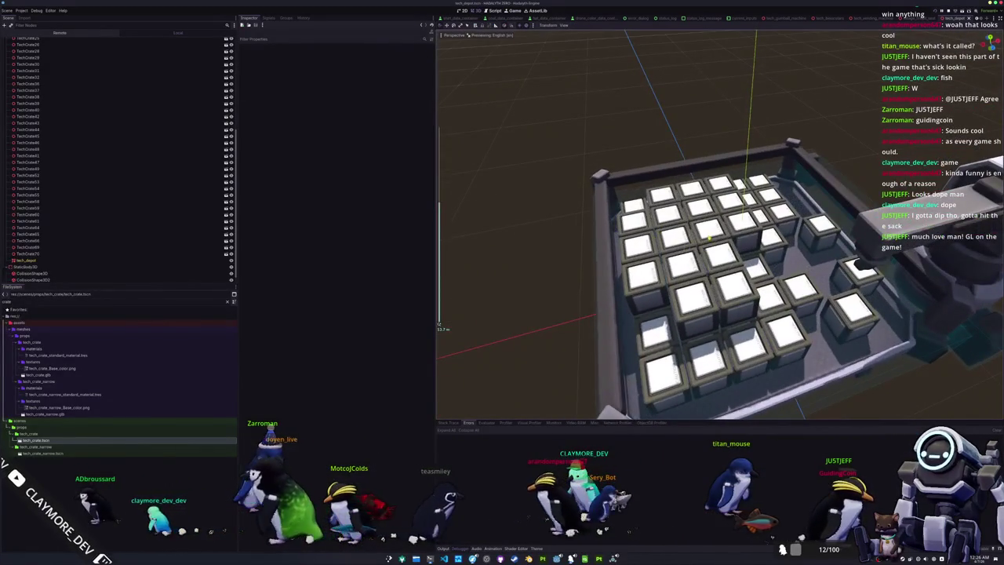
{"action": "left_click", "coordinate": [709, 236]}
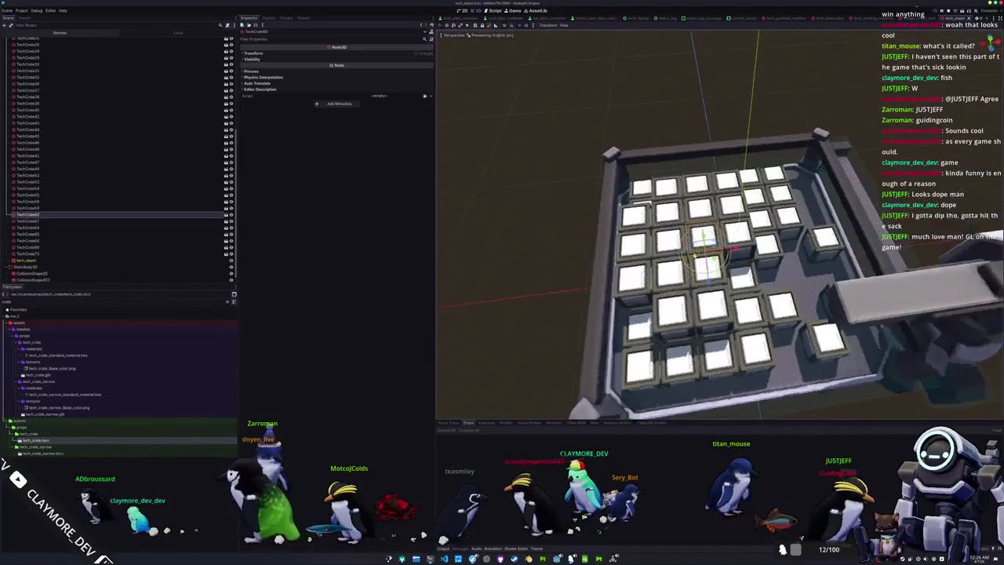
{"action": "left_click", "coordinate": [715, 200], "text": "shift"}
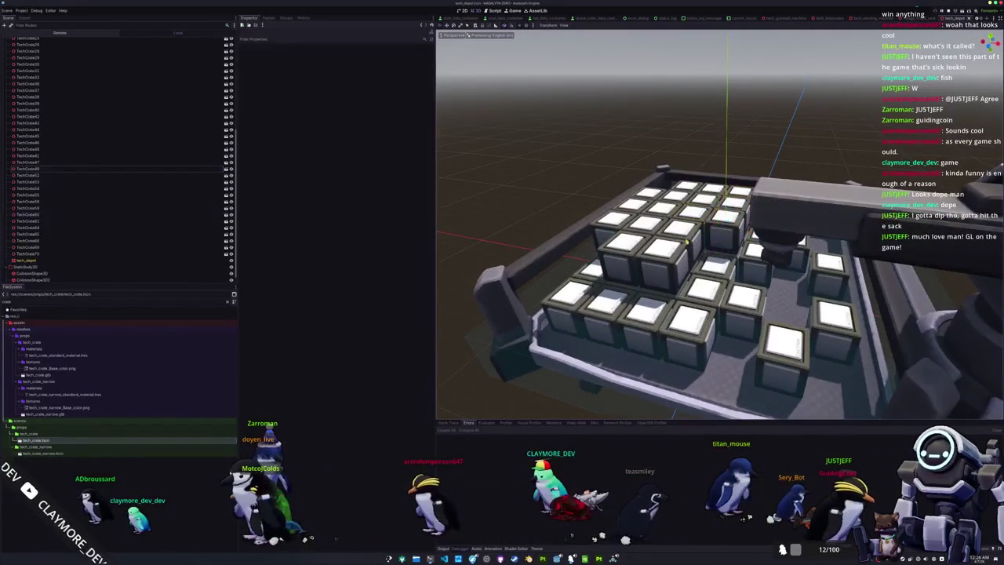
{"action": "scroll", "coordinate": [699, 299], "scroll_direction": "down", "scroll_amount": 3}
{"action": "left_click", "coordinate": [699, 299]}
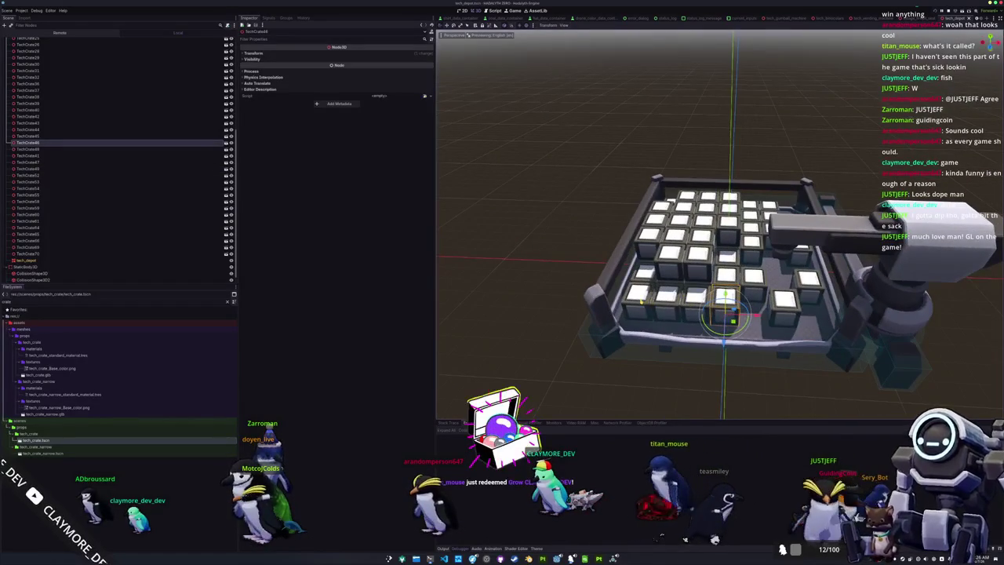
{"action": "left_click", "coordinate": [643, 298], "text": "shift"}
{"action": "scroll", "coordinate": [706, 235], "scroll_direction": "up", "scroll_amount": 3}
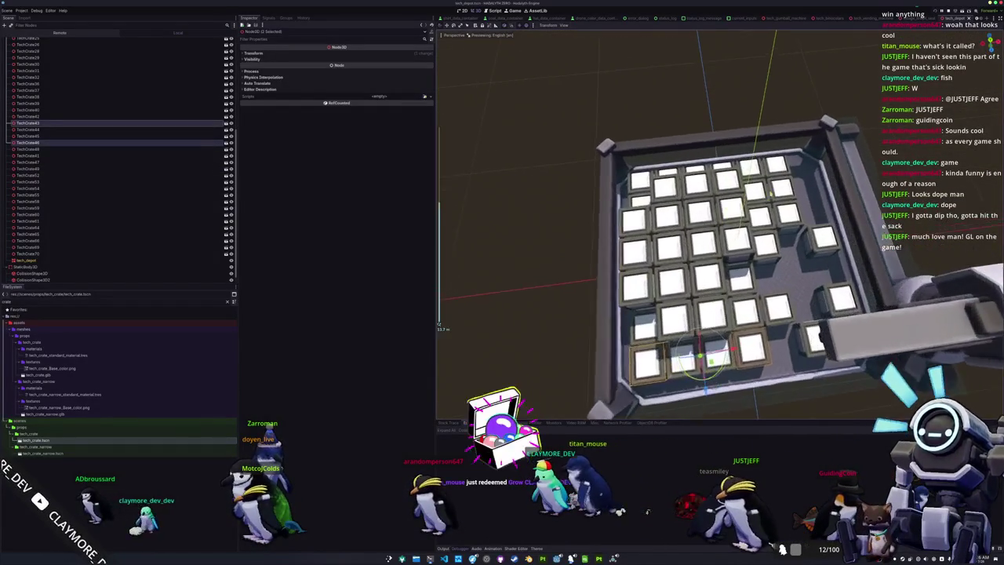
{"action": "scroll", "coordinate": [719, 224], "scroll_direction": "down", "scroll_amount": 3}
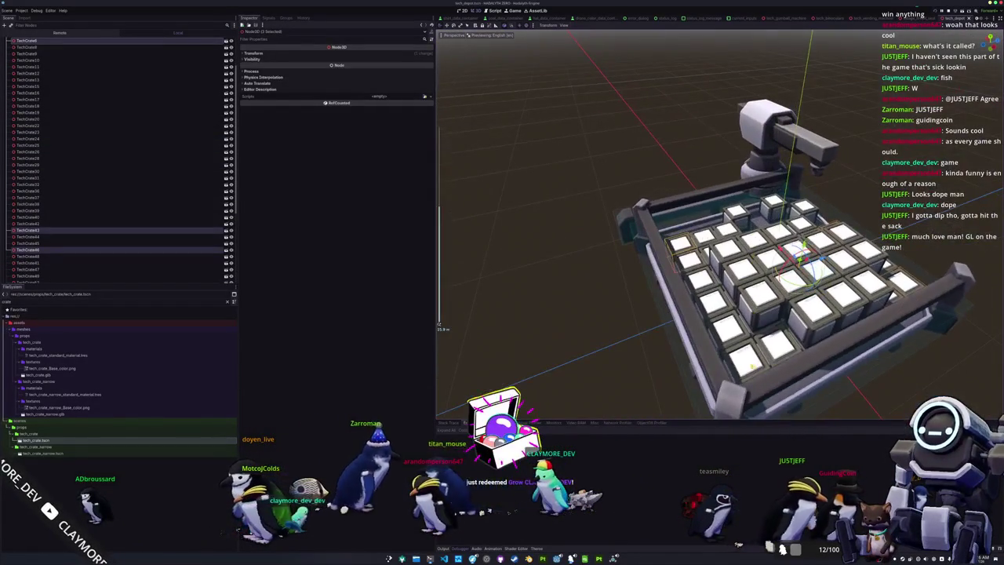
{"action": "left_click", "coordinate": [790, 281], "text": "shift"}
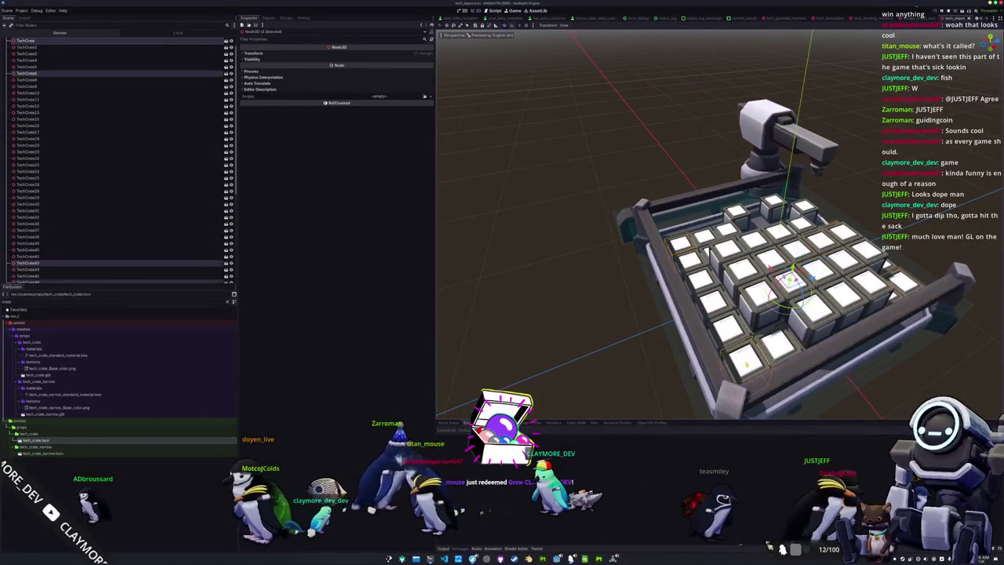
Step: Select TechCrate41 and duplicate it with Ctrl+D
{"action": "left_click", "coordinate": [494, 275]}
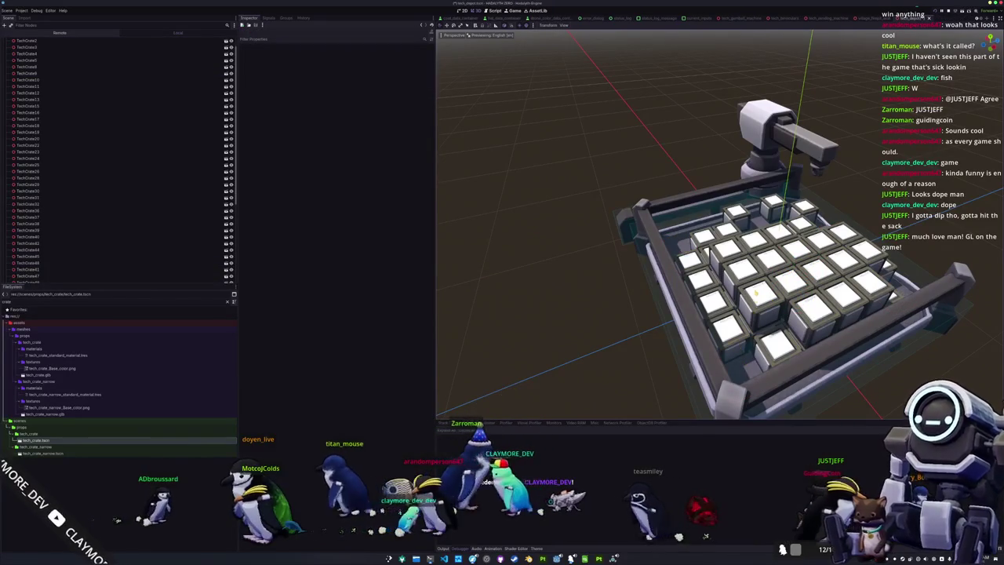
{"action": "left_click", "coordinate": [754, 295]}
{"action": "key", "text": "ctrl+d"}
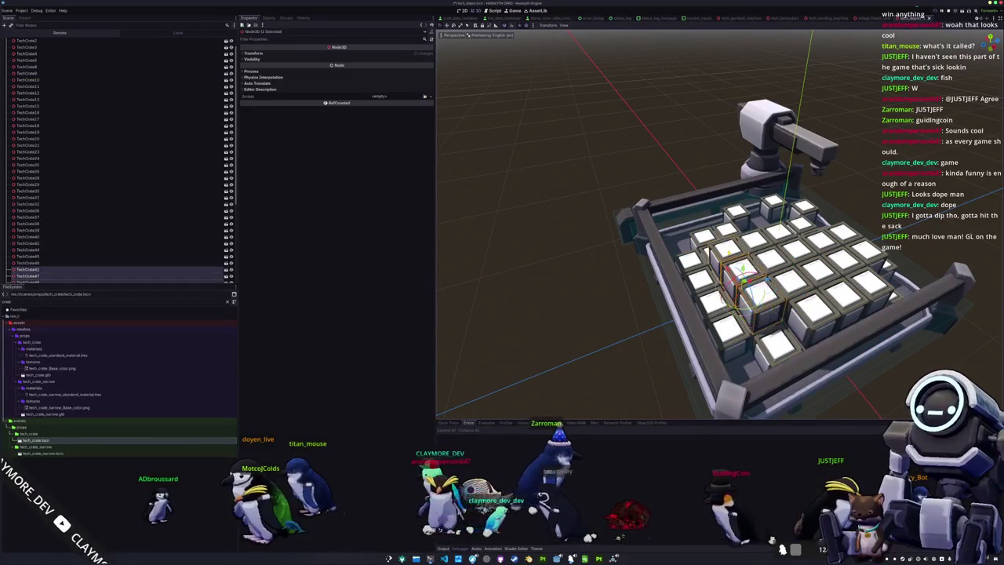
{"action": "mouse_move", "coordinate": [509, 235]}
{"action": "left_mouse_down"}
{"action": "mouse_move", "coordinate": [604, 289]}
{"action": "mouse_move", "coordinate": [714, 290]}
{"action": "left_mouse_up"}
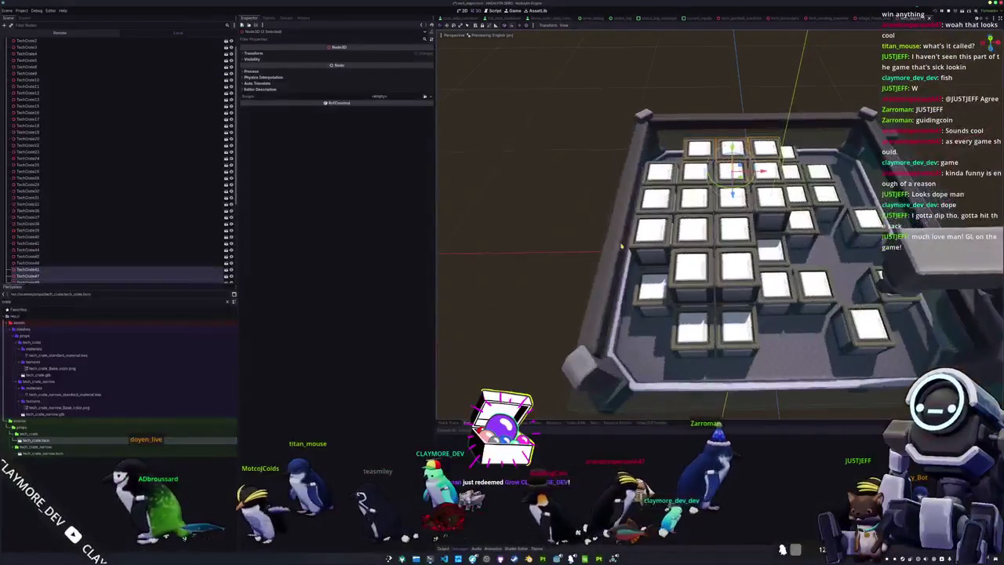
{"action": "key", "text": "ctrl+d"}
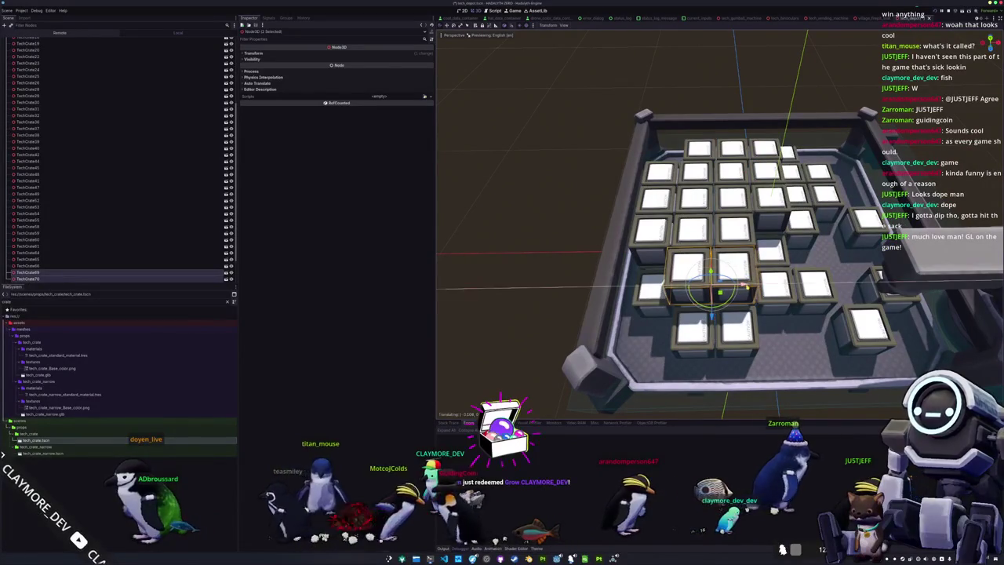
Step: Slide the crate next to TechCrate40 slightly to the right
{"action": "left_click", "coordinate": [814, 287]}
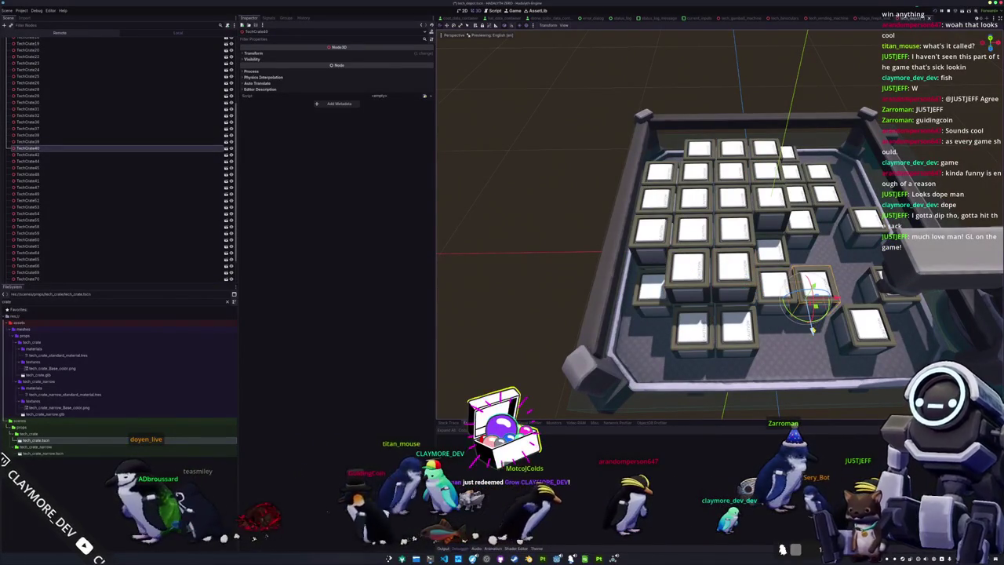
{"action": "left_click_drag", "start_coordinate": [813, 298], "coordinate": [737, 309]}
{"action": "left_click", "coordinate": [816, 263]}
{"action": "left_click_drag", "start_coordinate": [822, 314], "coordinate": [827, 323]}
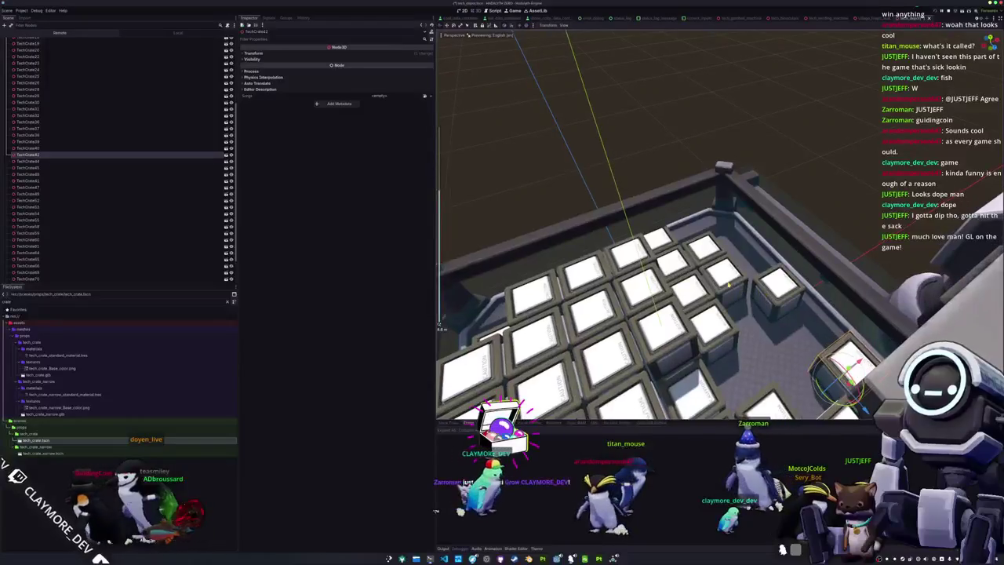
Step: Select neighbouring crates from a lower view, then check Blender and come back
{"action": "left_click", "coordinate": [728, 271]}
{"action": "mouse_move", "coordinate": [728, 270]}
{"action": "left_mouse_down"}
{"action": "mouse_move", "coordinate": [679, 312]}
{"action": "mouse_move", "coordinate": [687, 314]}
{"action": "mouse_move", "coordinate": [640, 339]}
{"action": "left_mouse_up"}
{"action": "left_click", "coordinate": [688, 258]}
{"action": "left_click", "coordinate": [720, 248], "text": "shift"}
{"action": "scroll", "coordinate": [690, 259], "scroll_direction": "up", "scroll_amount": 2}
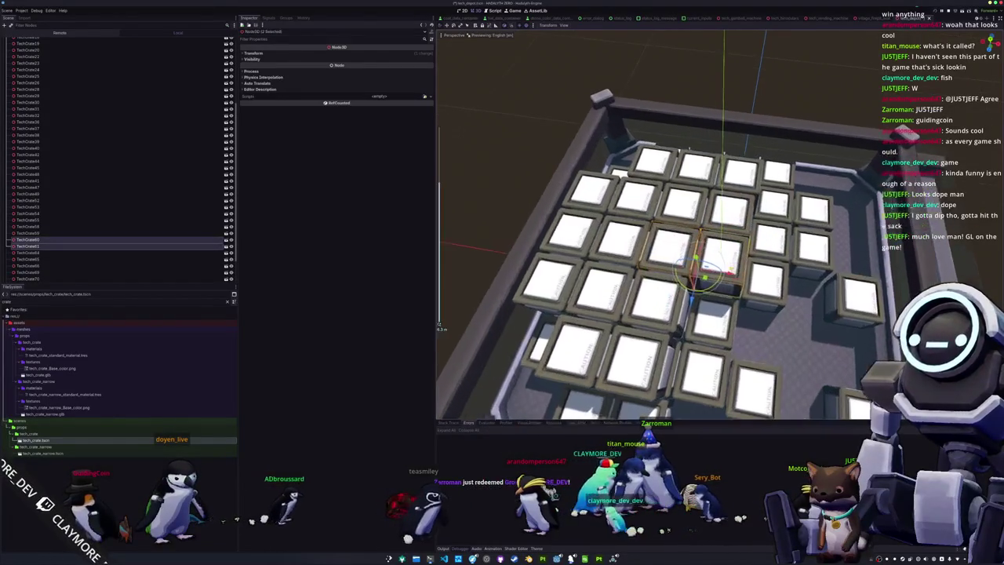
{"action": "left_click_drag", "start_coordinate": [690, 258], "coordinate": [659, 278]}
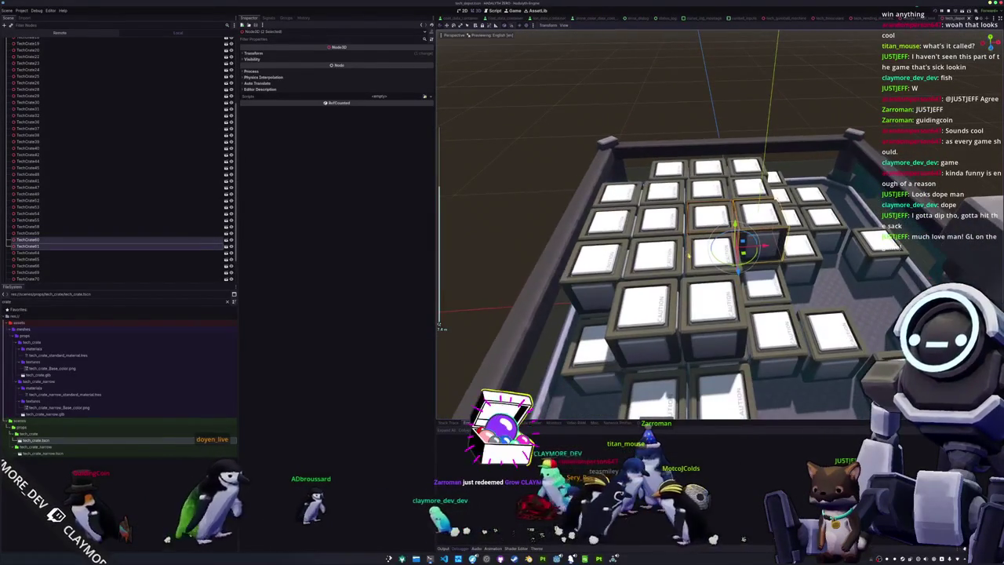
{"action": "key", "text": "alt+Tab"}
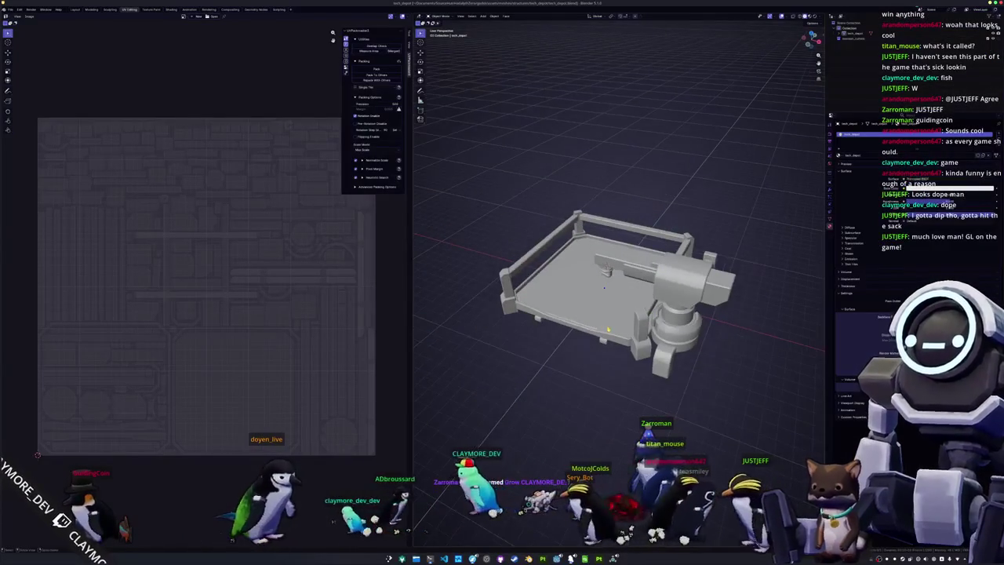
{"action": "key", "text": "alt+Tab"}
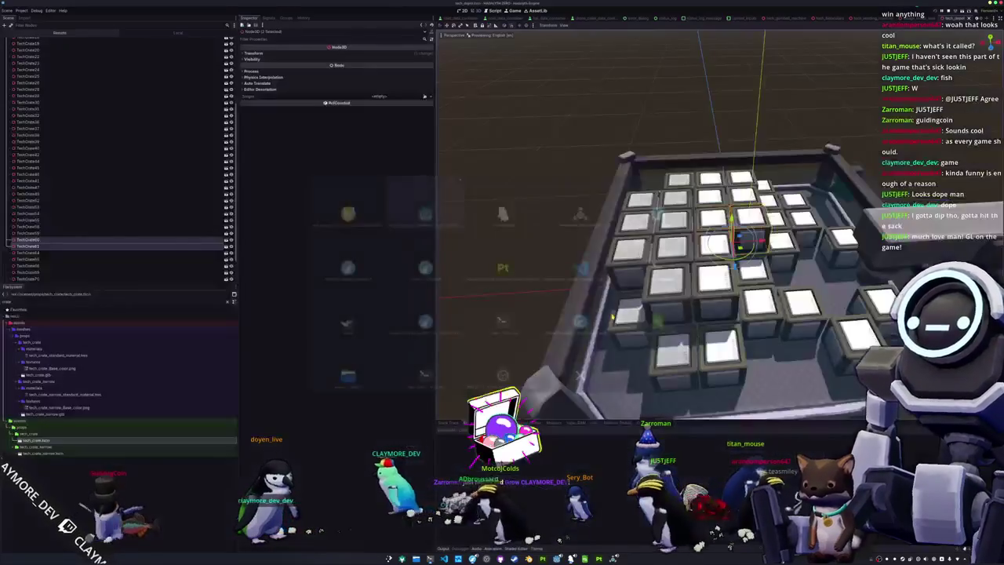
Step: Run the game from the main world scene and start a singleplayer session
{"action": "mouse_move", "coordinate": [626, 329]}
{"action": "left_mouse_down"}
{"action": "mouse_move", "coordinate": [603, 274]}
{"action": "mouse_move", "coordinate": [612, 308]}
{"action": "mouse_move", "coordinate": [580, 307]}
{"action": "left_mouse_up"}
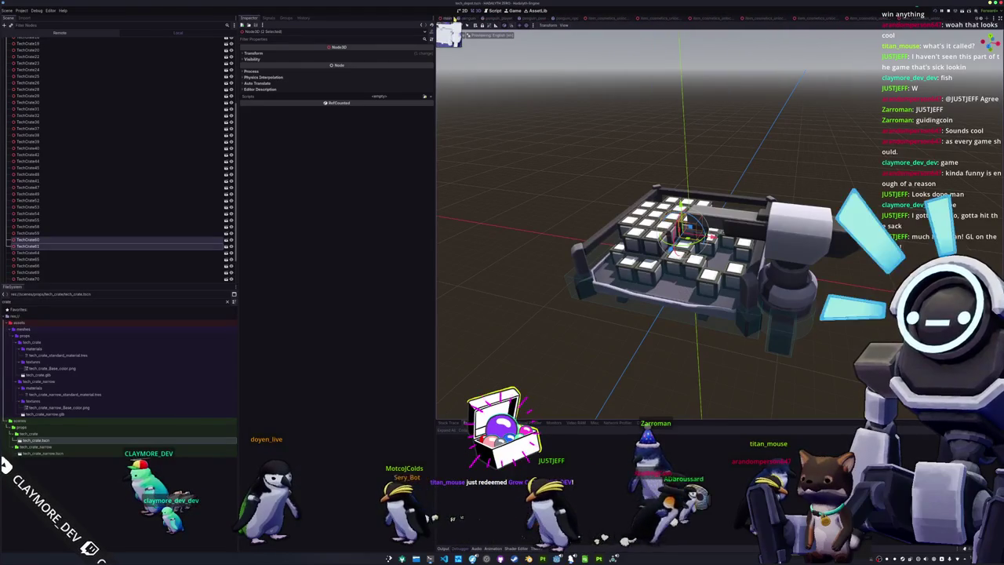
{"action": "left_click", "coordinate": [449, 17]}
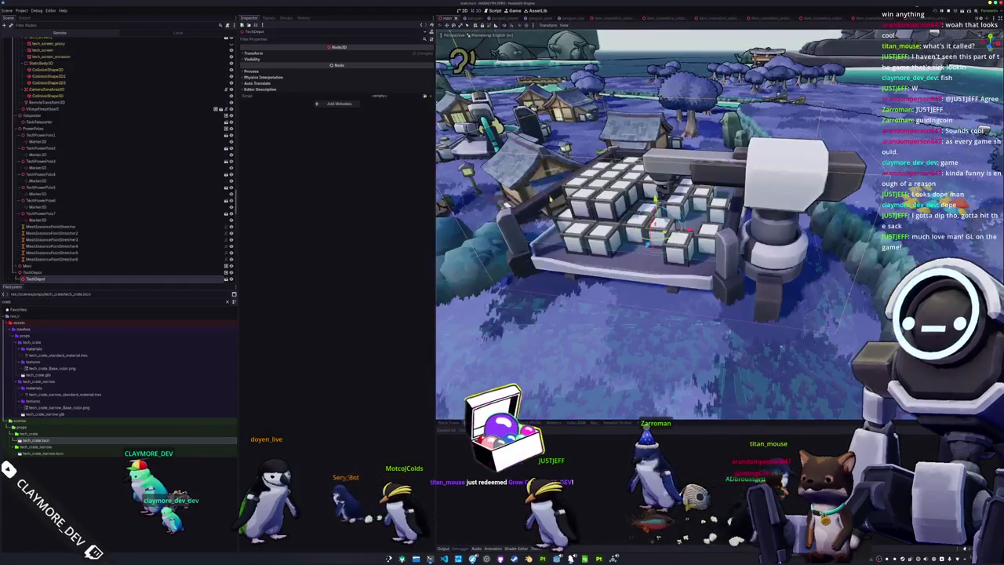
{"action": "mouse_move", "coordinate": [596, 307]}
{"action": "left_mouse_down"}
{"action": "mouse_move", "coordinate": [549, 291]}
{"action": "mouse_move", "coordinate": [534, 313]}
{"action": "mouse_move", "coordinate": [559, 287]}
{"action": "left_mouse_up"}
{"action": "key", "text": "F5"}
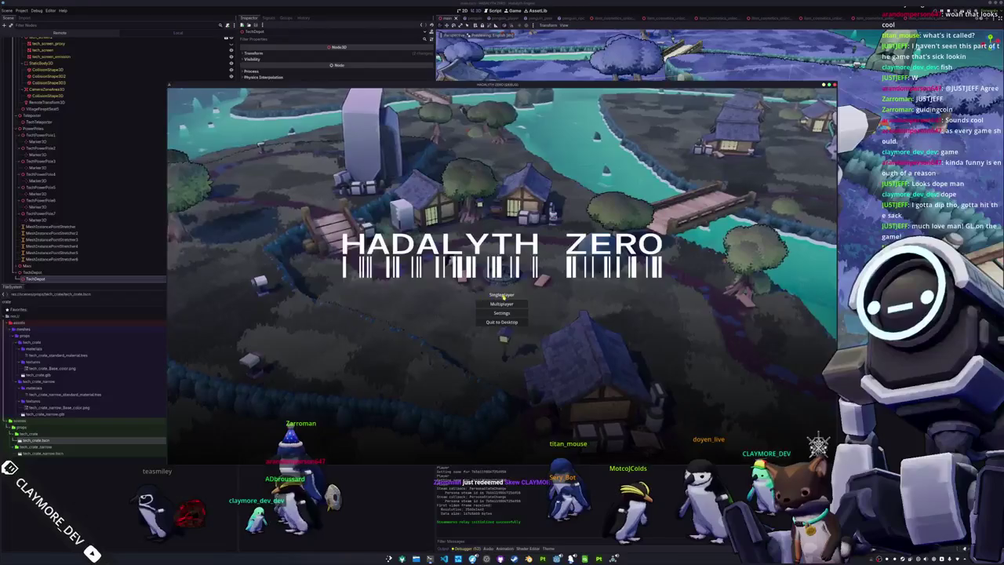
{"action": "left_click", "coordinate": [502, 295]}
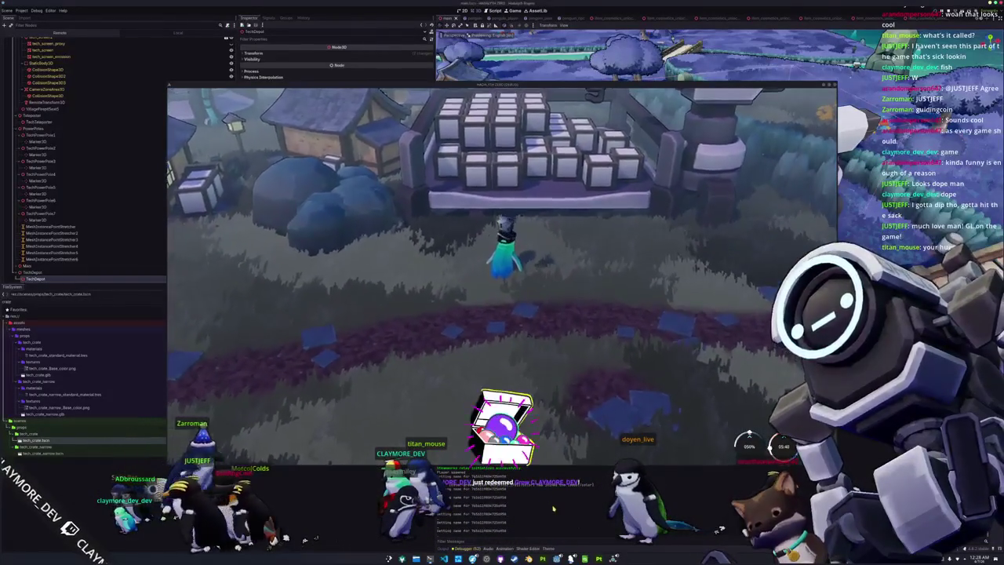
Step: Close the running game with F8
{"action": "key", "text": "F8"}
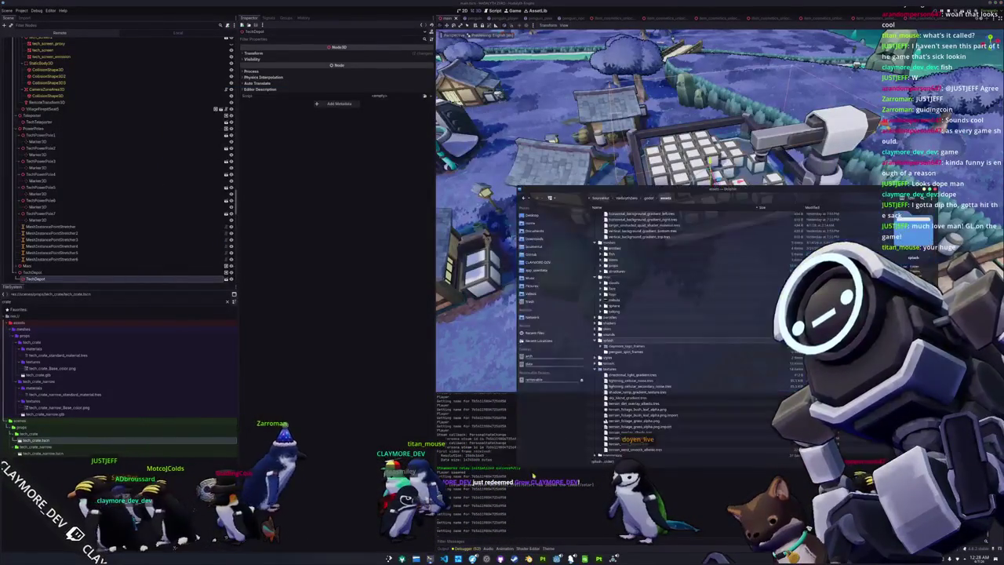
{"action": "scroll", "coordinate": [611, 345], "scroll_direction": "down", "scroll_amount": 10}
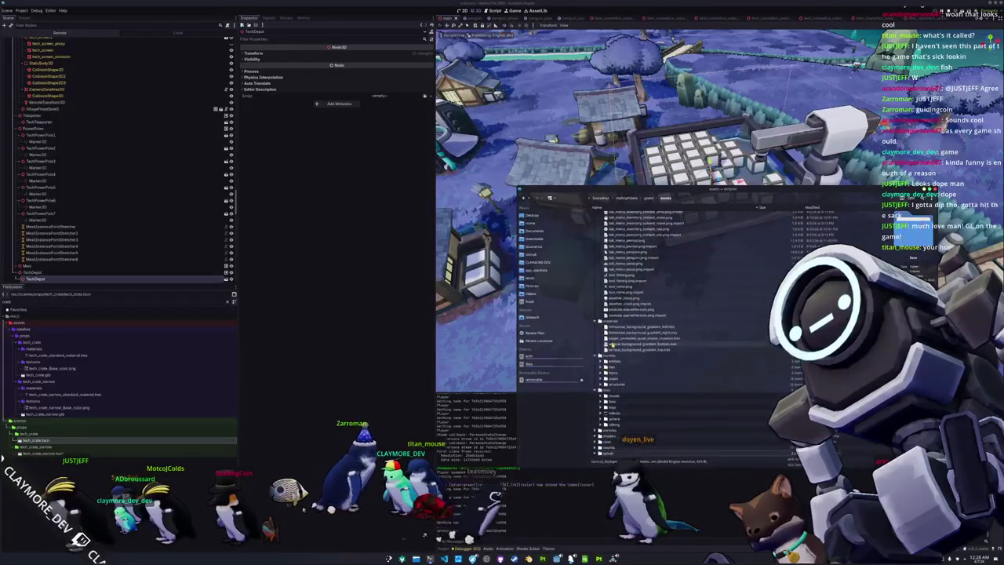
Step: Create a new 'squid' folder inside assets/meshes/entities and enter it
{"action": "scroll", "coordinate": [618, 341], "scroll_direction": "up", "scroll_amount": 5}
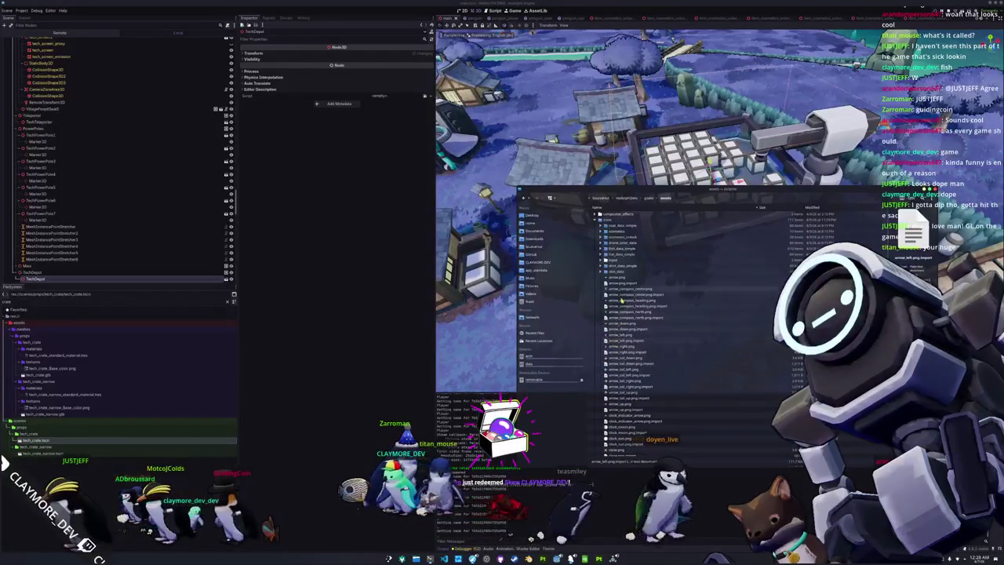
{"action": "left_click", "coordinate": [601, 273]}
{"action": "left_click", "coordinate": [598, 224]}
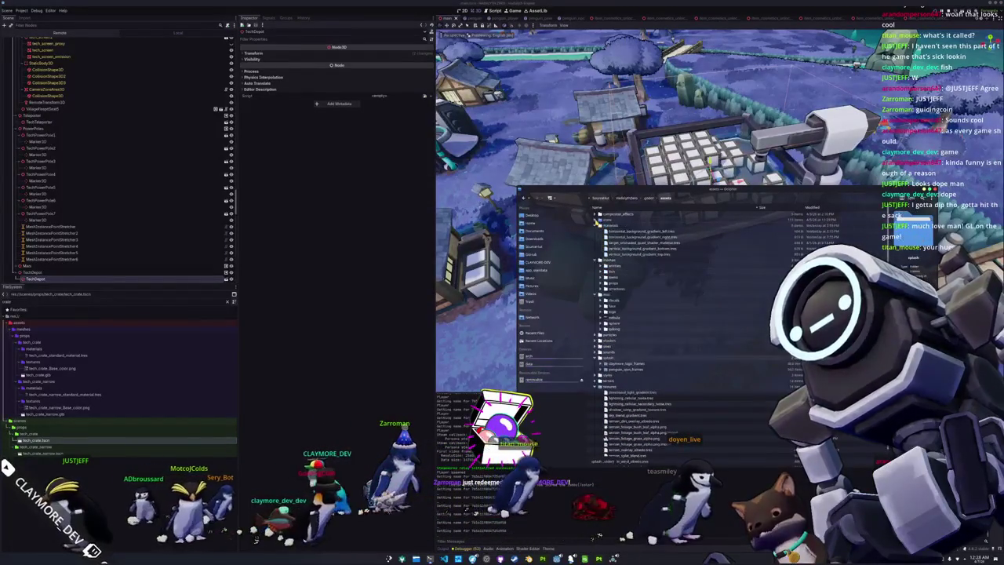
{"action": "left_click", "coordinate": [598, 225]}
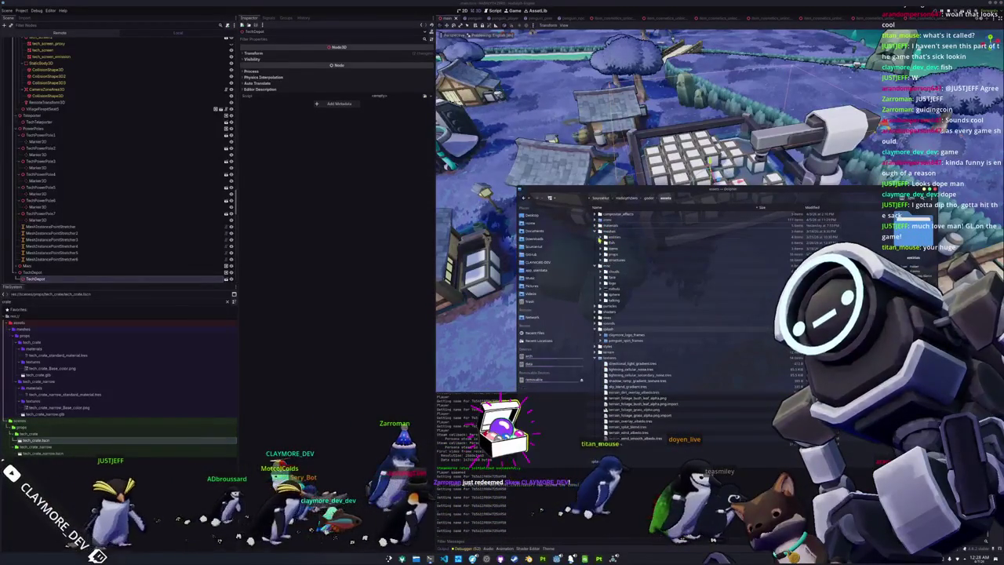
{"action": "left_click", "coordinate": [599, 240]}
{"action": "double_click", "coordinate": [616, 237]}
{"action": "right_click", "coordinate": [617, 265]}
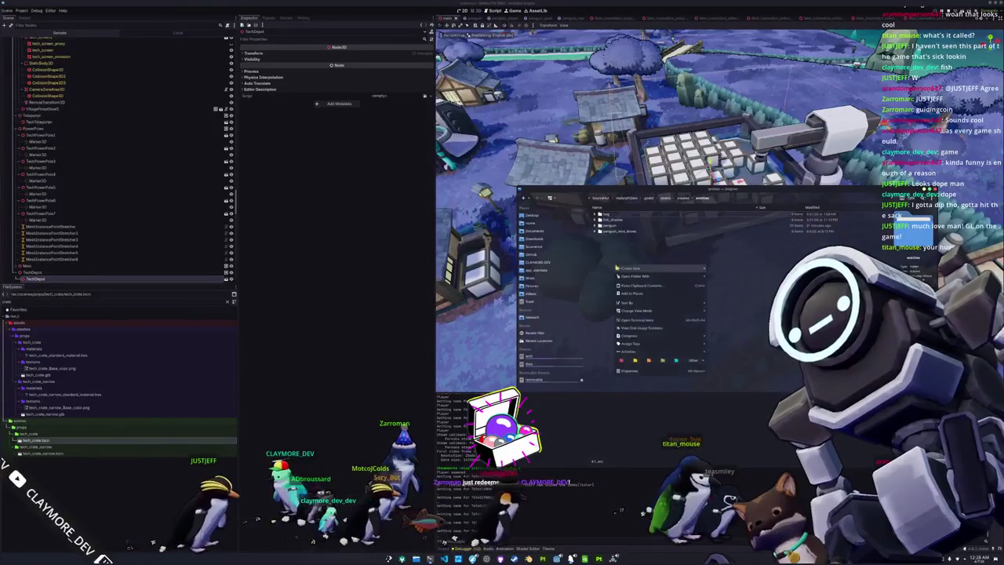
{"action": "left_click", "coordinate": [717, 272]}
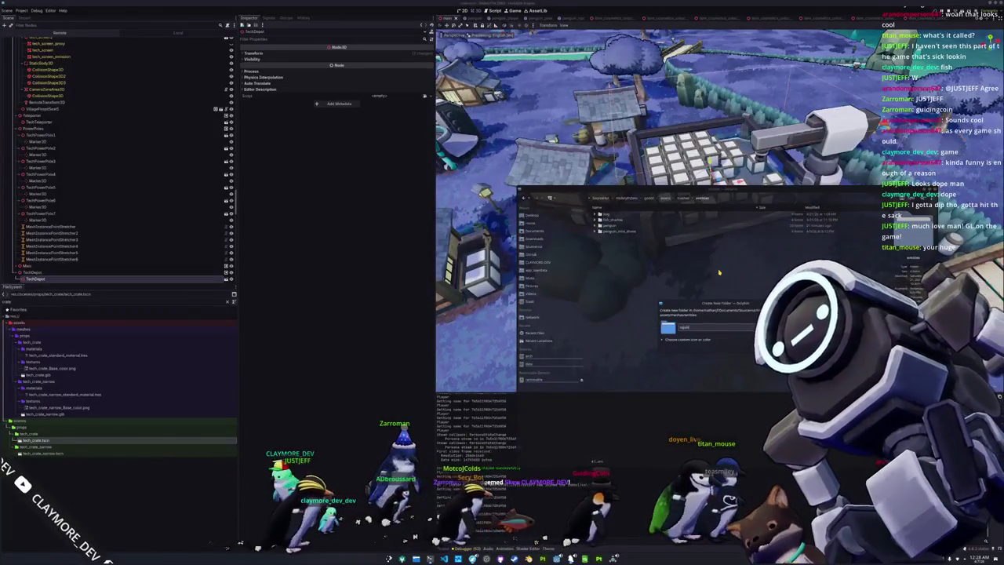
{"action": "key", "text": "Return"}
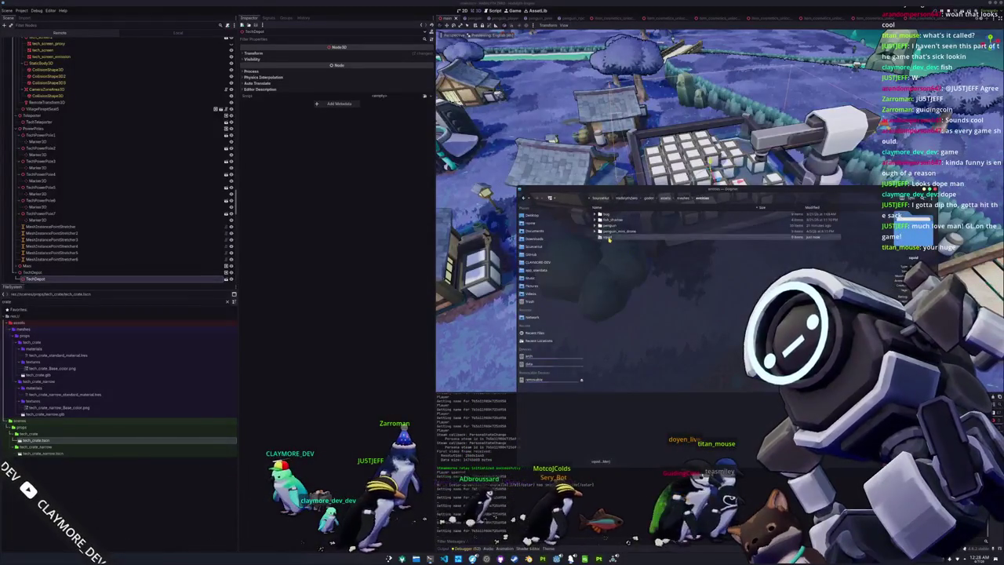
{"action": "double_click", "coordinate": [609, 237]}
Step: Open the SourceHut place in a second Dolphin window
{"action": "right_click", "coordinate": [644, 298]}
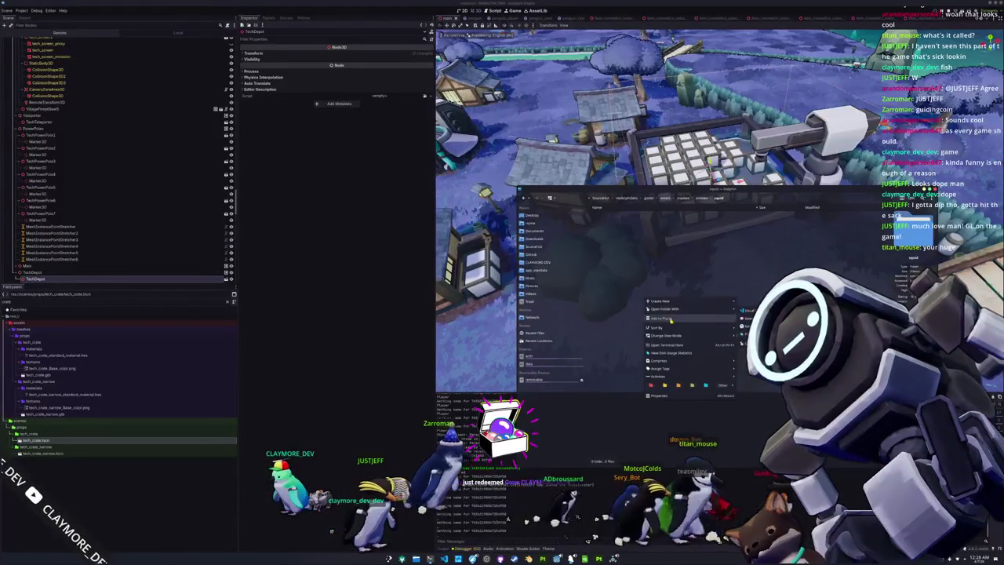
{"action": "left_click", "coordinate": [698, 242]}
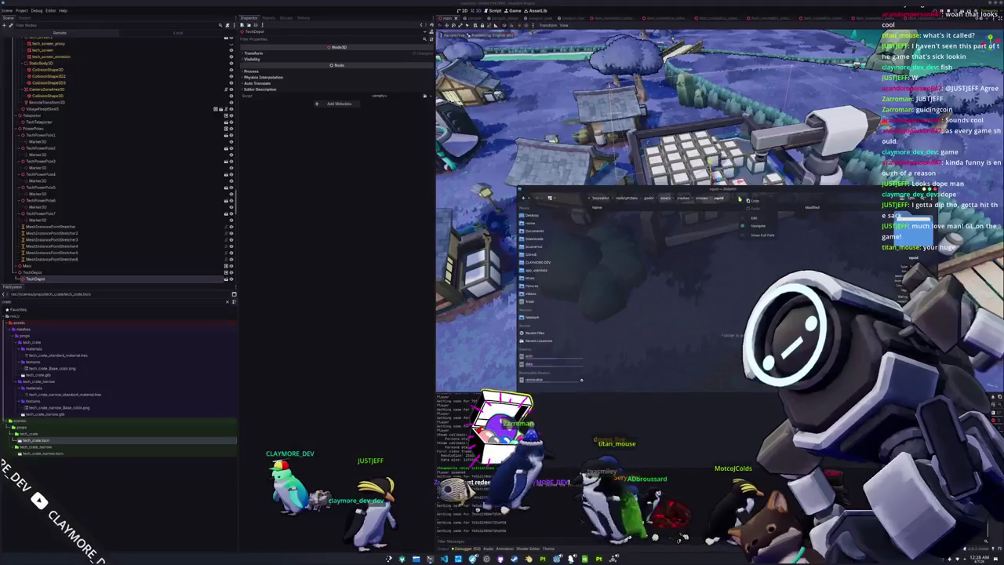
{"action": "right_click", "coordinate": [540, 249]}
{"action": "left_click", "coordinate": [565, 261]}
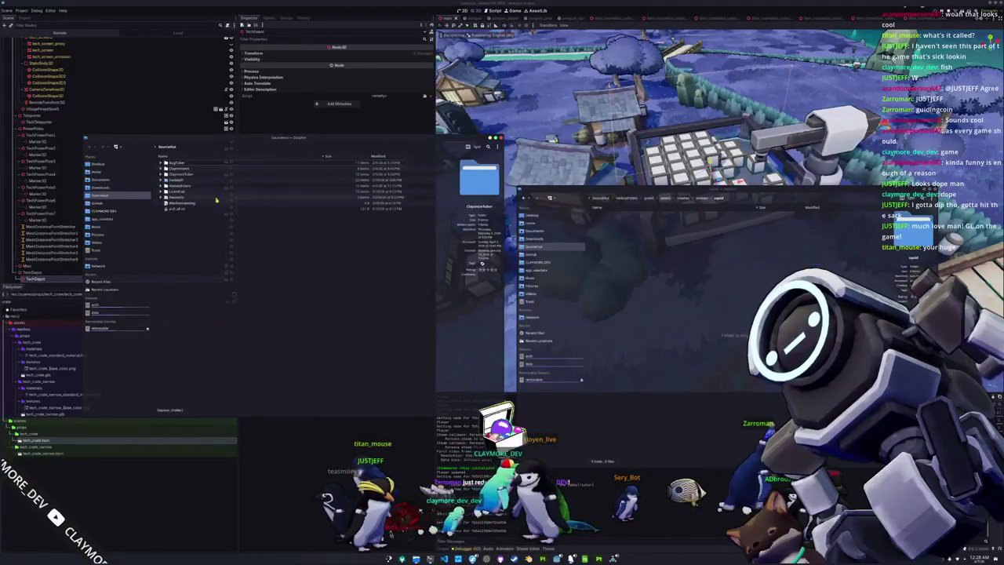
Step: Browse to Hadalyth/godot/assets/entities/squid in the second window
{"action": "double_click", "coordinate": [179, 180]}
{"action": "double_click", "coordinate": [180, 182]}
{"action": "double_click", "coordinate": [180, 182]}
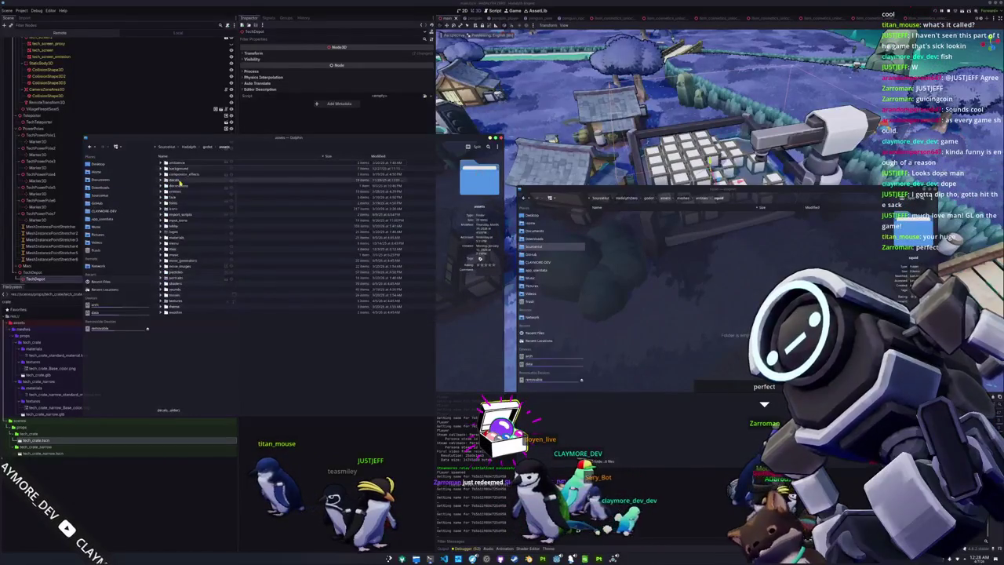
{"action": "double_click", "coordinate": [180, 190]}
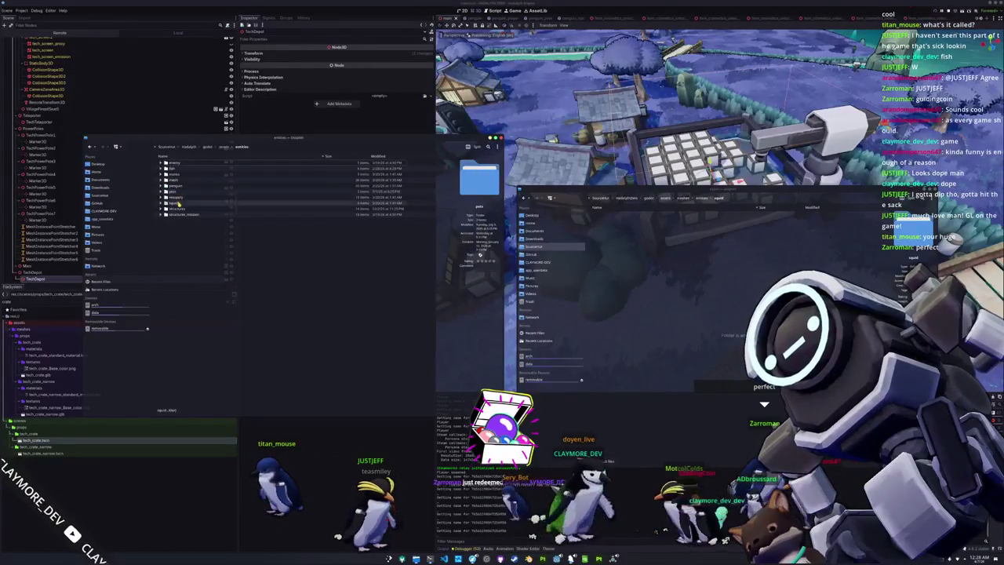
{"action": "double_click", "coordinate": [179, 204]}
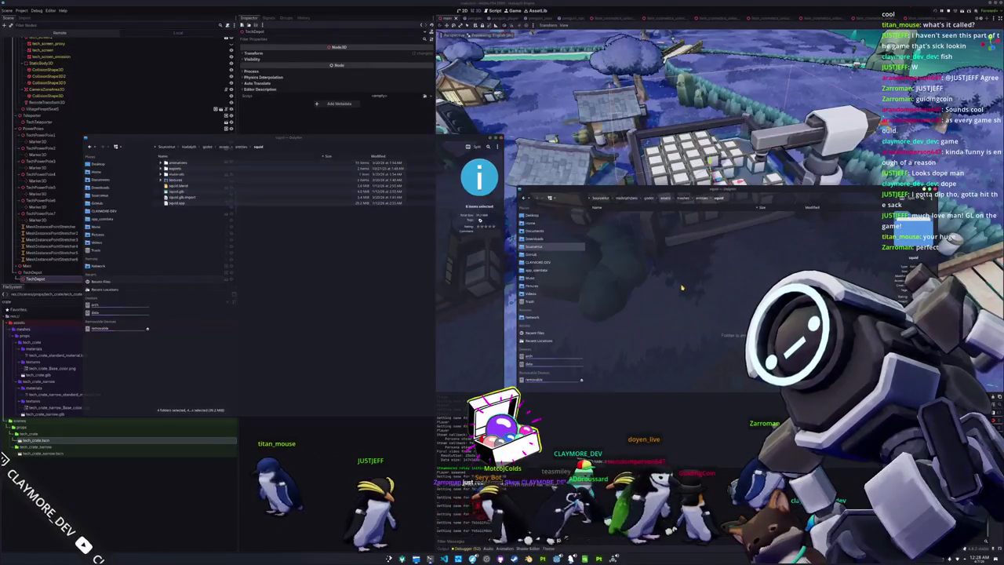
Step: Check the copied animations, materials and textures folders, then close both Dolphin windows
{"action": "left_click", "coordinate": [598, 231]}
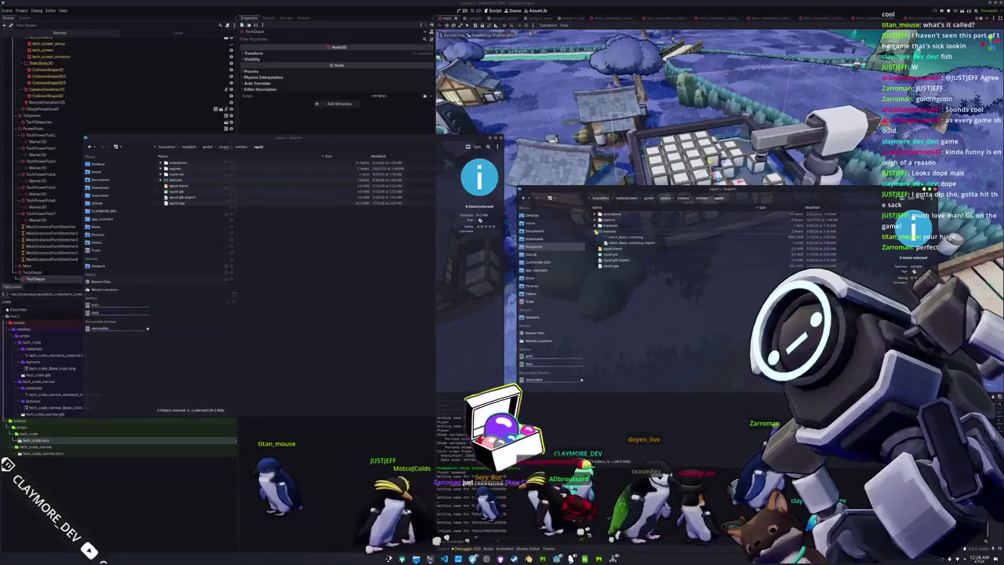
{"action": "left_click", "coordinate": [598, 224]}
{"action": "left_click", "coordinate": [596, 225]}
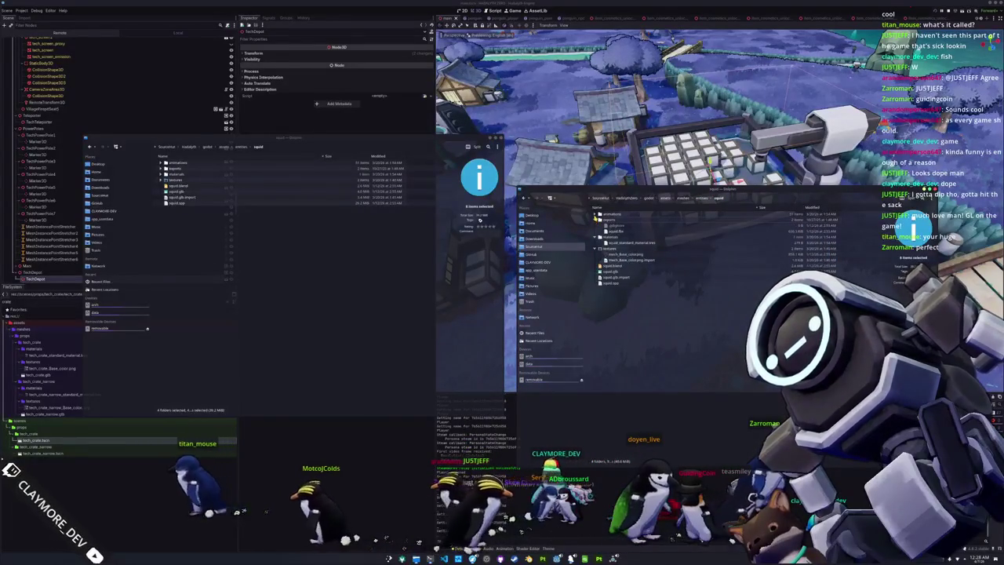
{"action": "left_click", "coordinate": [597, 215]}
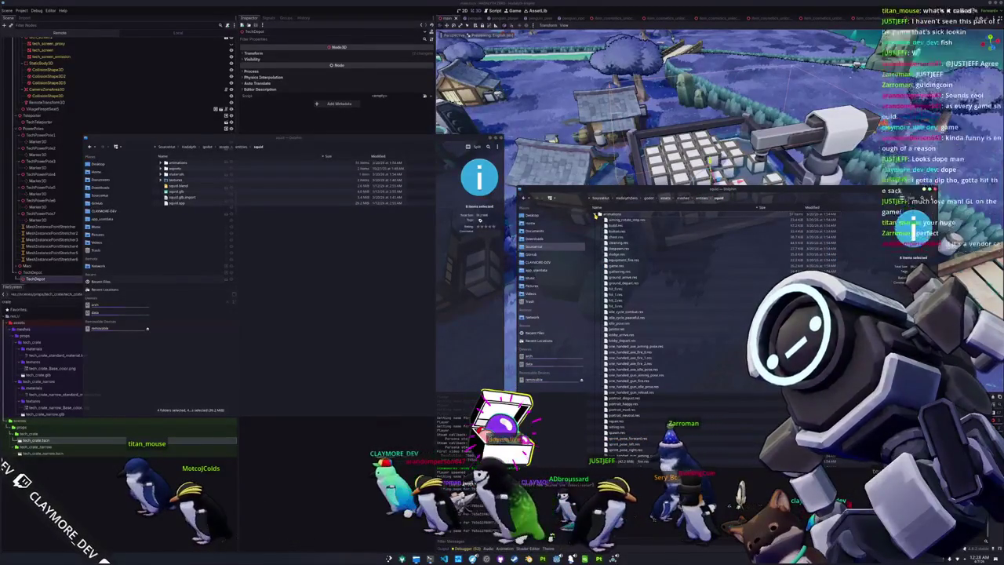
{"action": "left_click", "coordinate": [597, 214]}
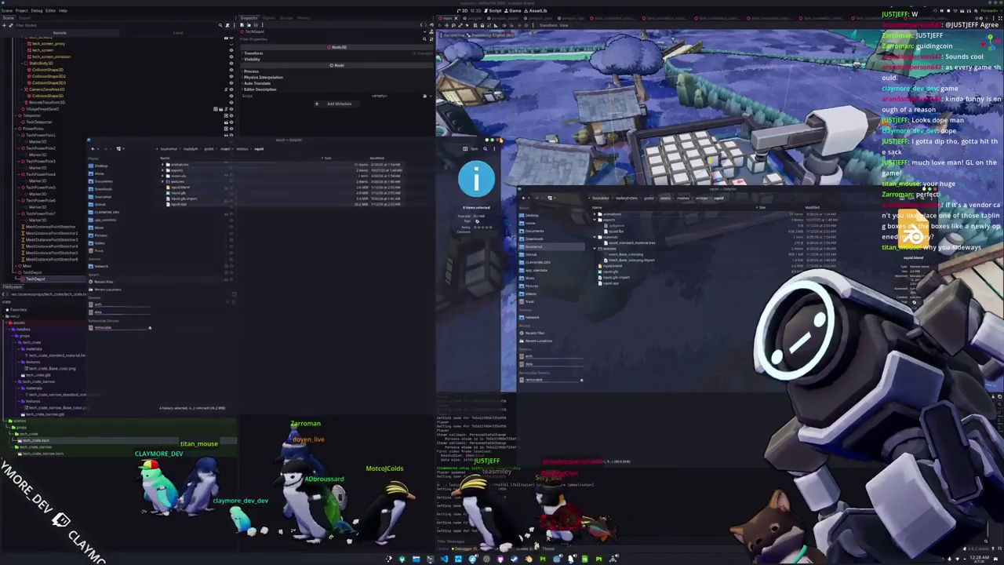
{"action": "left_click", "coordinate": [389, 387]}
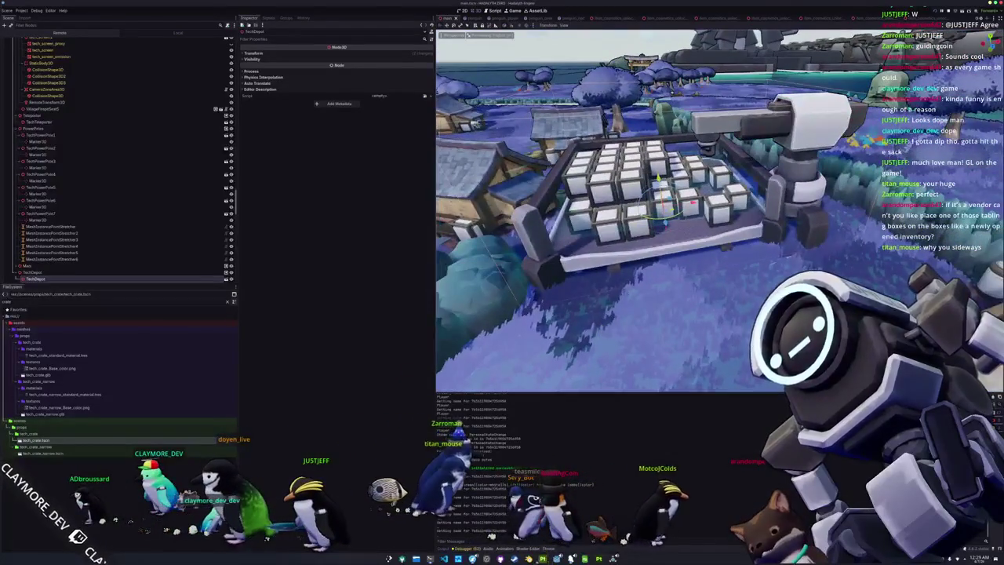
Step: Open squid.blend from the project's new squid folder in Blender
{"action": "key", "text": "alt+Tab"}
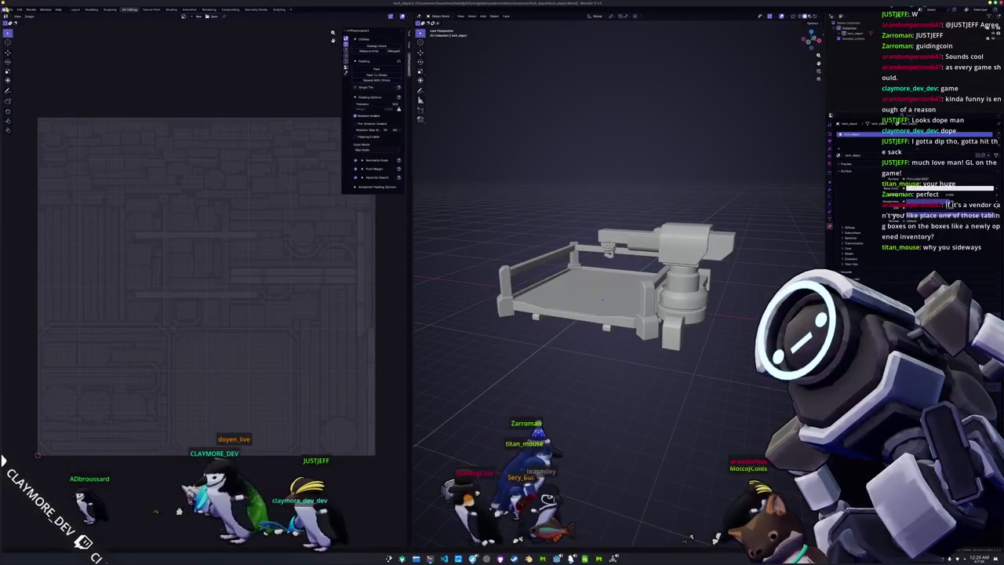
{"action": "left_click", "coordinate": [10, 9]}
{"action": "left_click", "coordinate": [16, 26]}
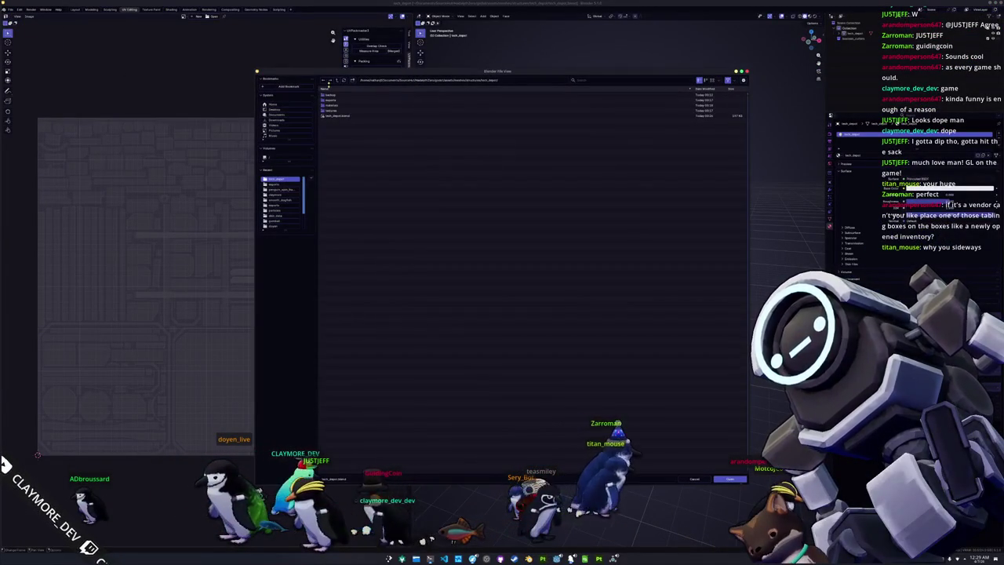
{"action": "left_click", "coordinate": [337, 80]}
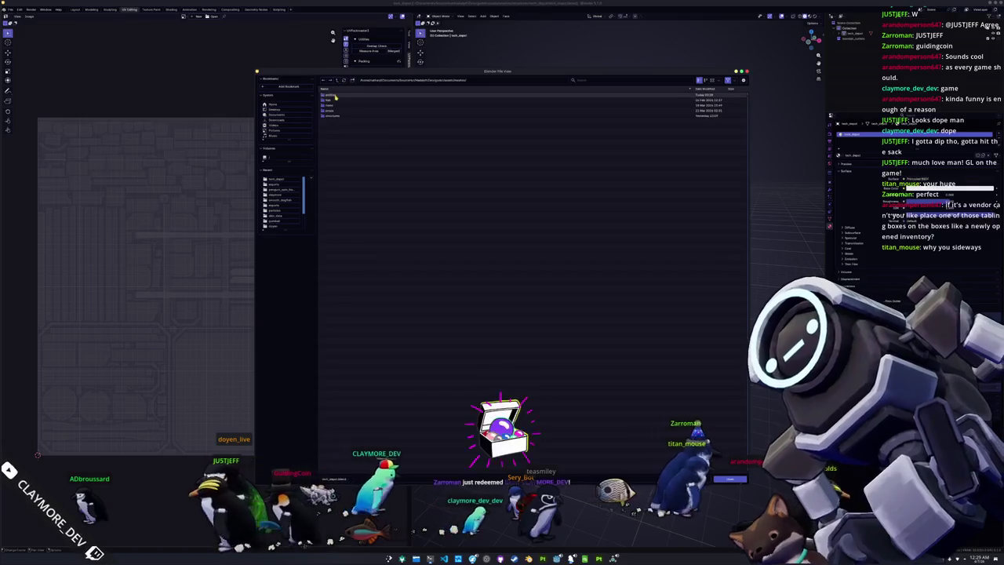
{"action": "left_click", "coordinate": [336, 95]}
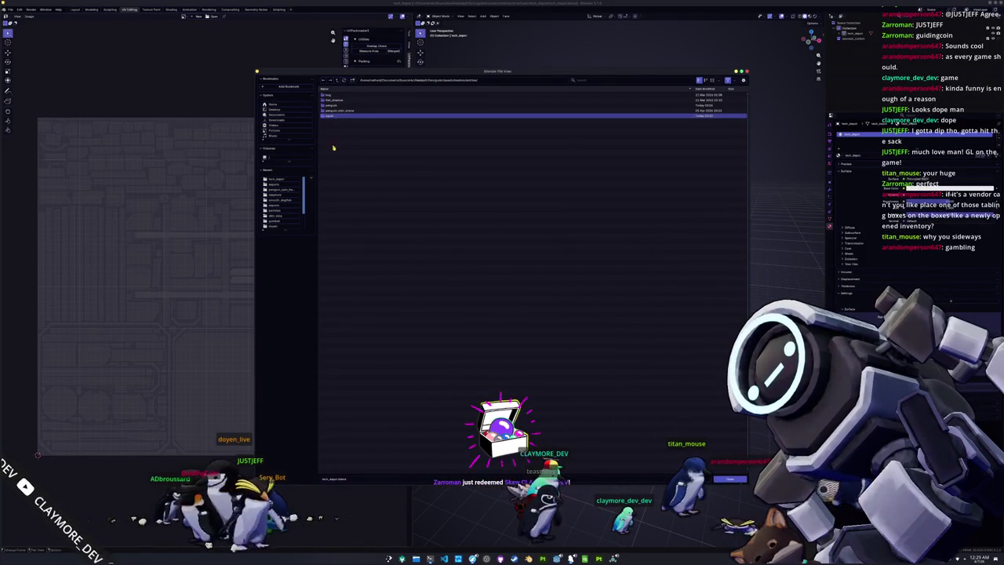
{"action": "left_click", "coordinate": [366, 202]}
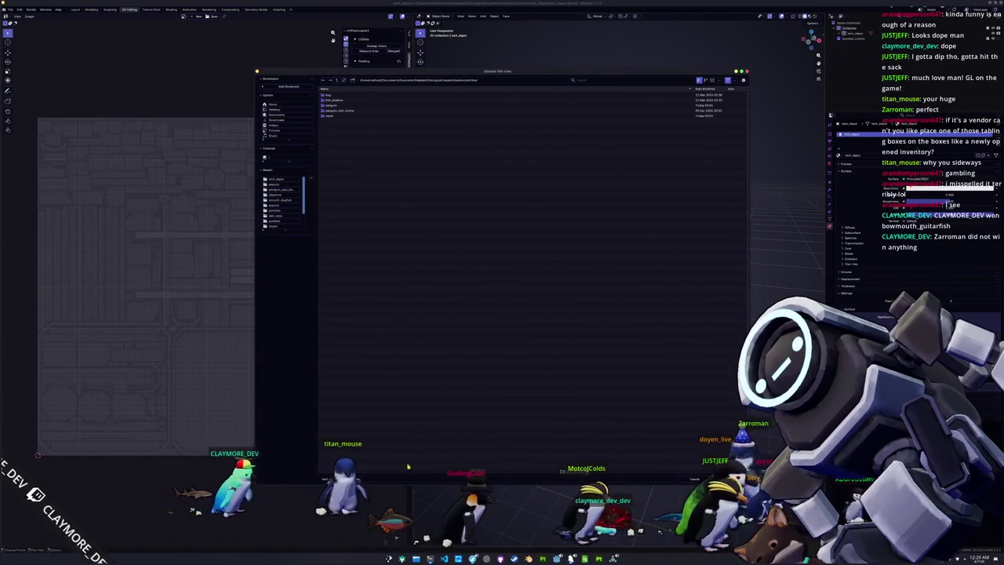
{"action": "double_click", "coordinate": [335, 110]}
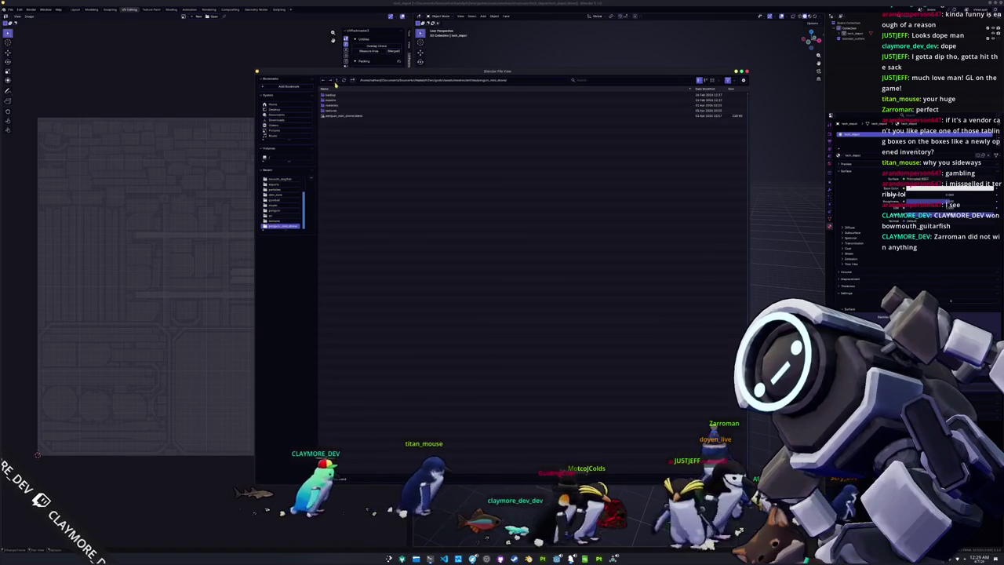
{"action": "double_click", "coordinate": [333, 116]}
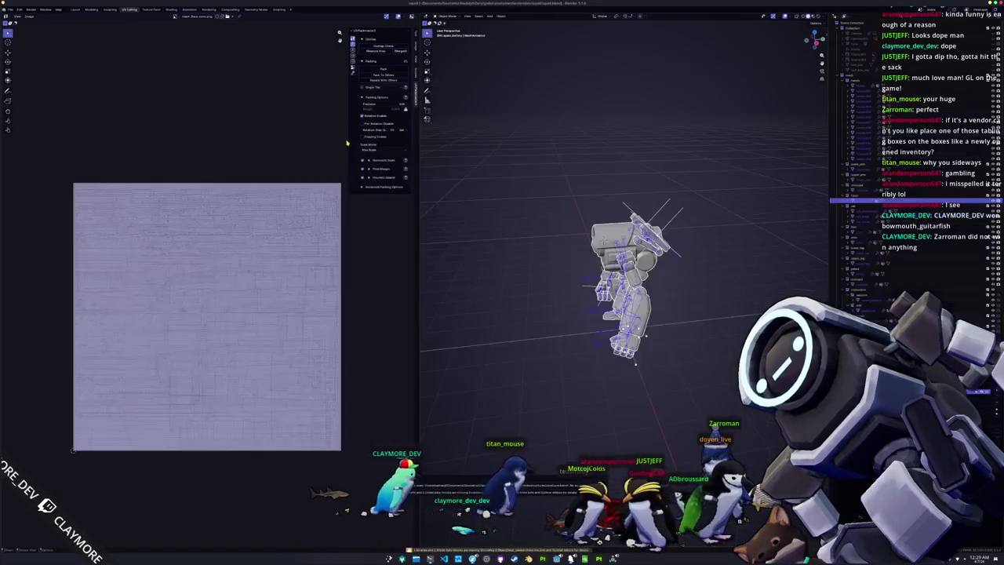
Step: In the Layout workspace, delete the unwanted selected object and select the mech's armature
{"action": "left_click_drag", "start_coordinate": [562, 215], "coordinate": [586, 213]}
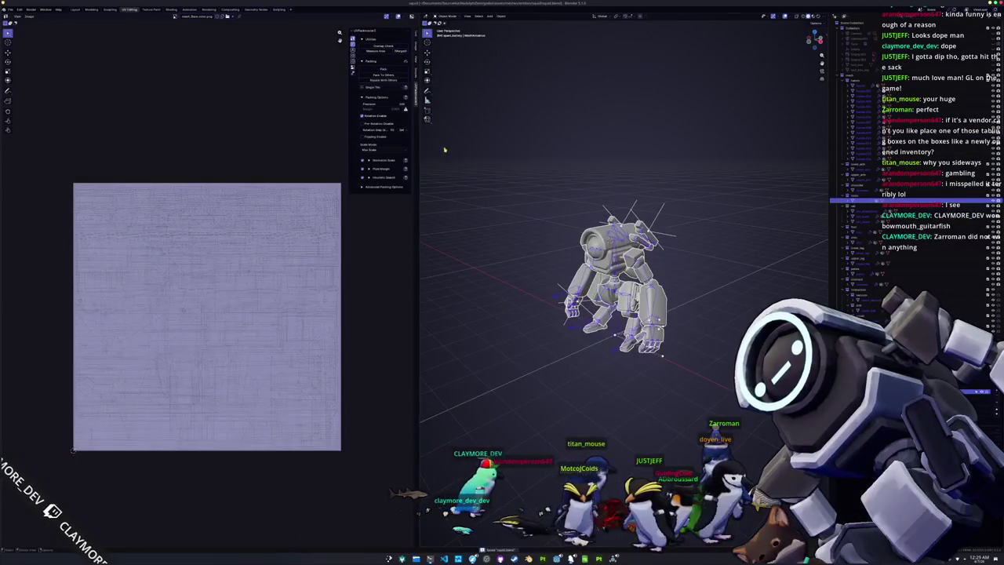
{"action": "left_click", "coordinate": [74, 9]}
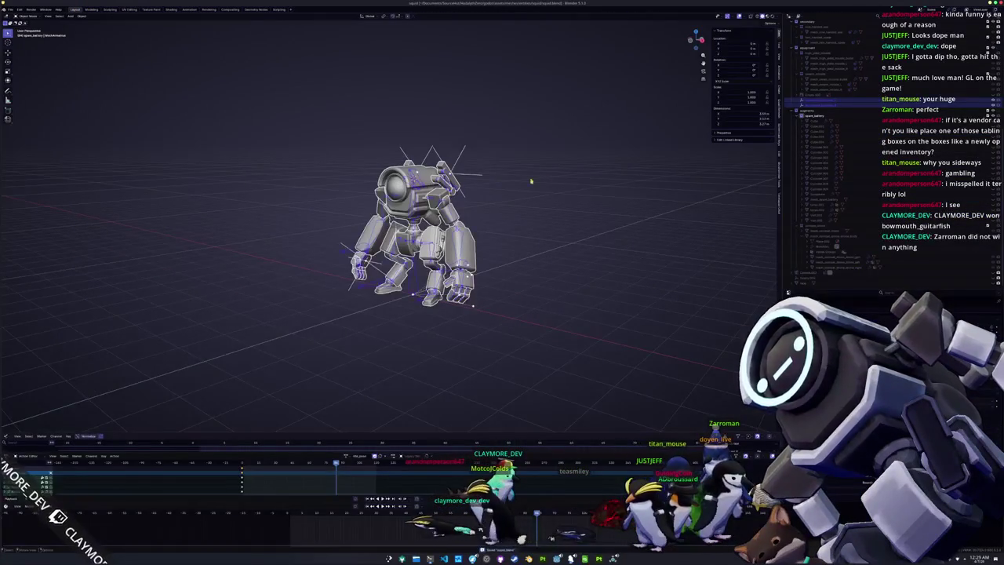
{"action": "left_click_drag", "start_coordinate": [516, 183], "coordinate": [520, 235]}
{"action": "scroll", "coordinate": [520, 247], "scroll_direction": "up", "scroll_amount": 3}
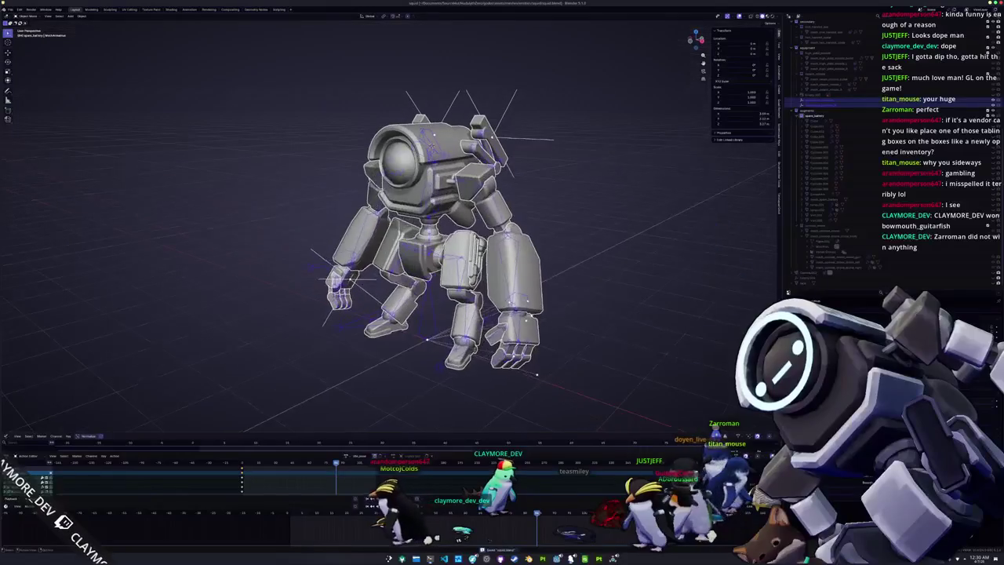
{"action": "key", "text": "x"}
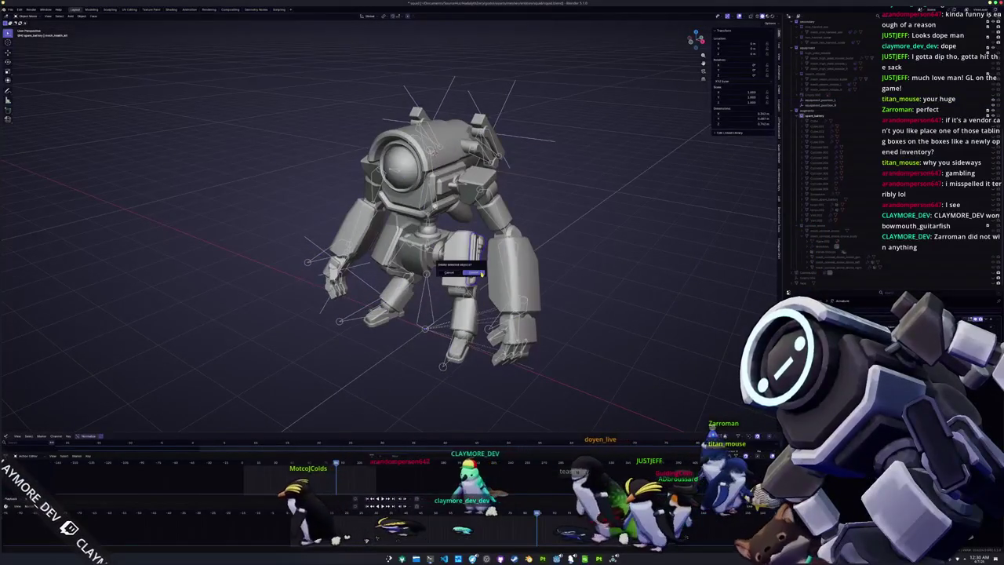
{"action": "left_click", "coordinate": [473, 273]}
{"action": "mouse_move", "coordinate": [473, 273]}
{"action": "left_mouse_down"}
{"action": "mouse_move", "coordinate": [565, 259]}
{"action": "mouse_move", "coordinate": [408, 259]}
{"action": "left_mouse_up"}
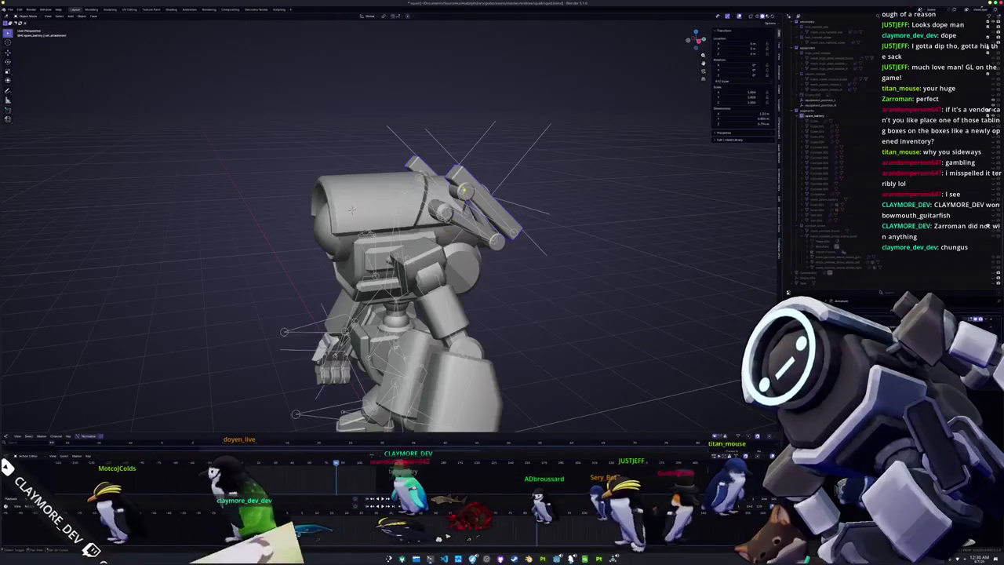
{"action": "left_click", "coordinate": [408, 259]}
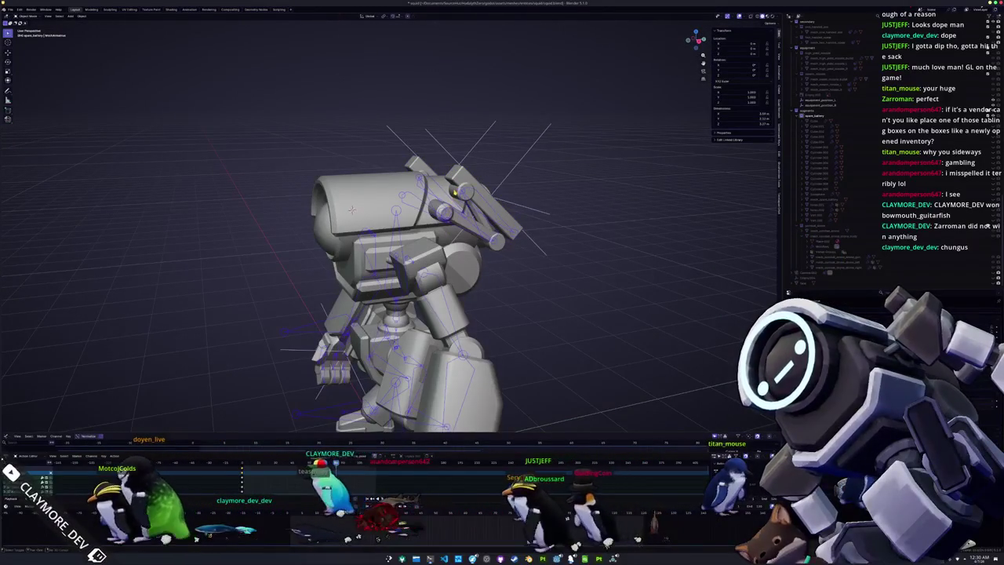
{"action": "scroll", "coordinate": [400, 224], "scroll_direction": "up", "scroll_amount": 4}
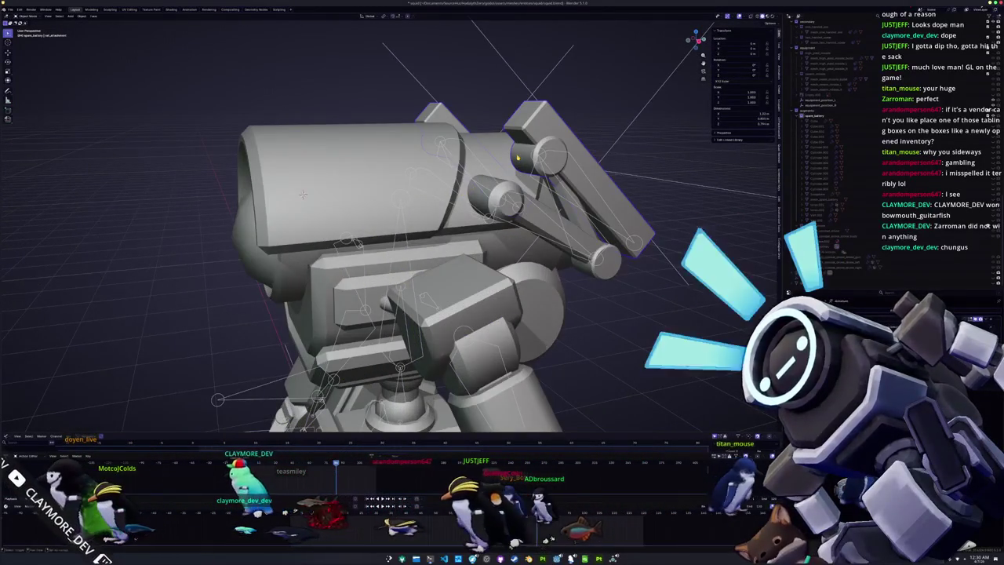
Step: Frame the parts around the mech's head cannon and delete the extra objects
{"action": "left_click_drag", "start_coordinate": [518, 157], "coordinate": [471, 314]}
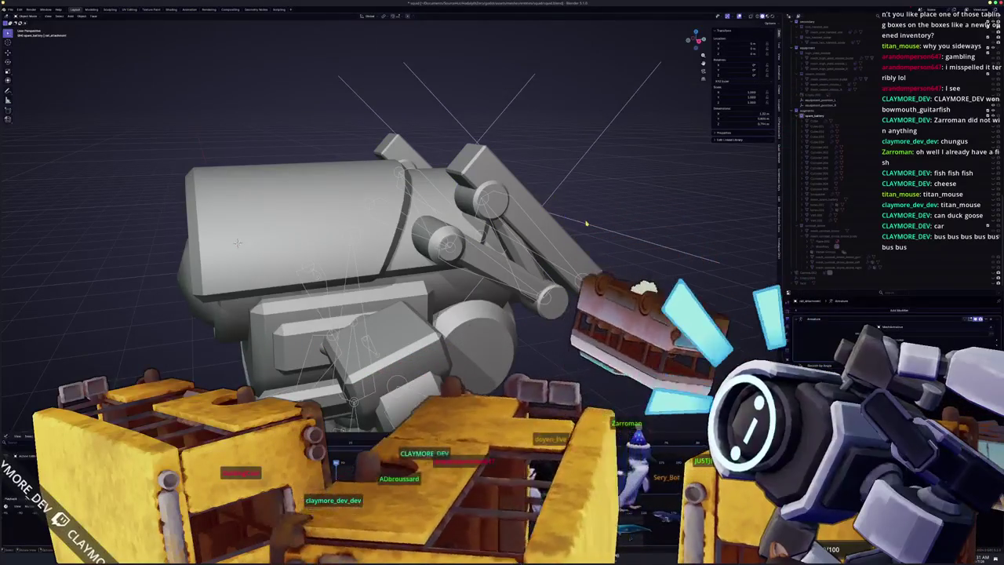
{"action": "left_click", "coordinate": [819, 100]}
{"action": "key", "text": "KP_Decimal"}
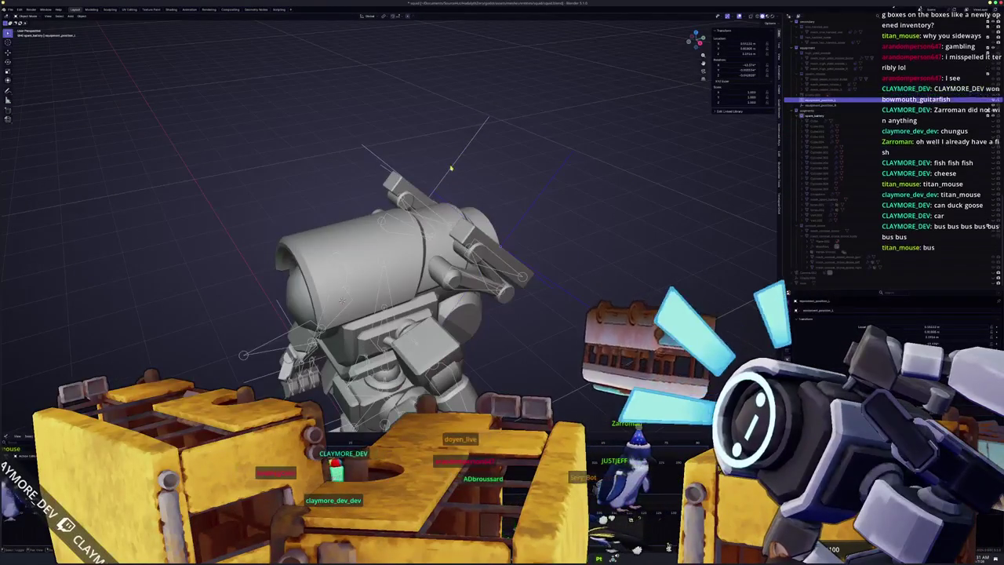
{"action": "key", "text": "KP_4"}
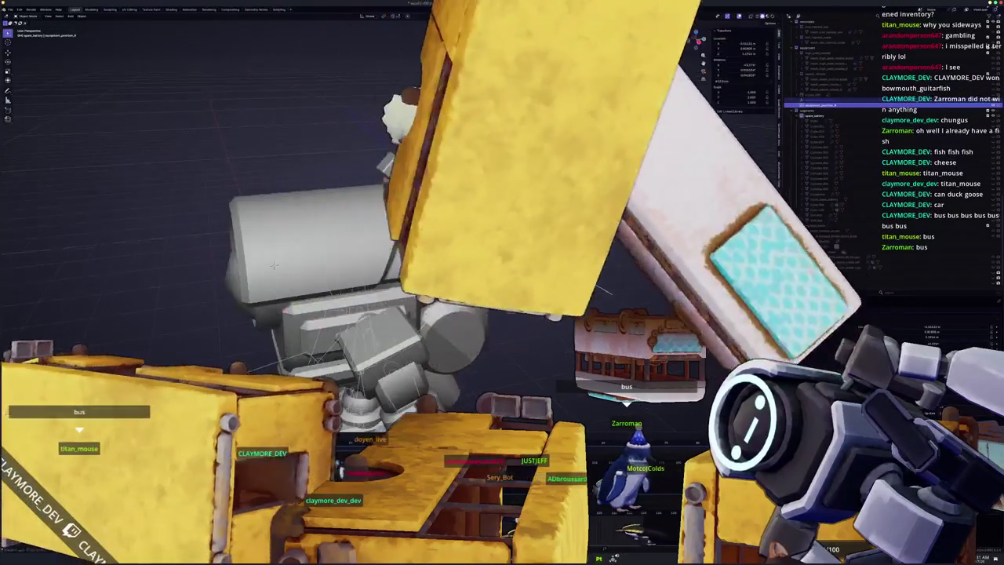
{"action": "left_click", "coordinate": [815, 115]}
{"action": "key", "text": "KP_Decimal"}
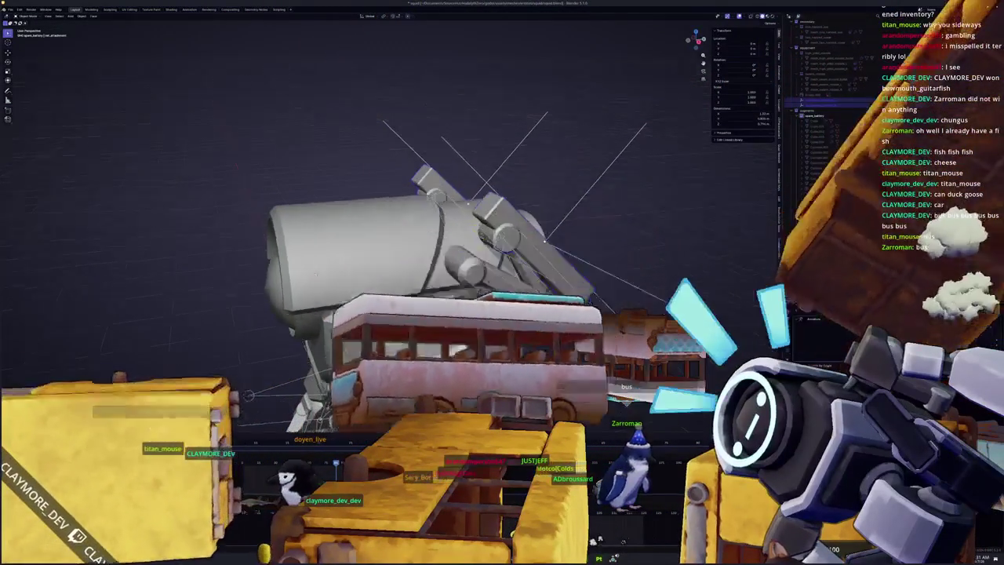
{"action": "key", "text": "KP_Decimal"}
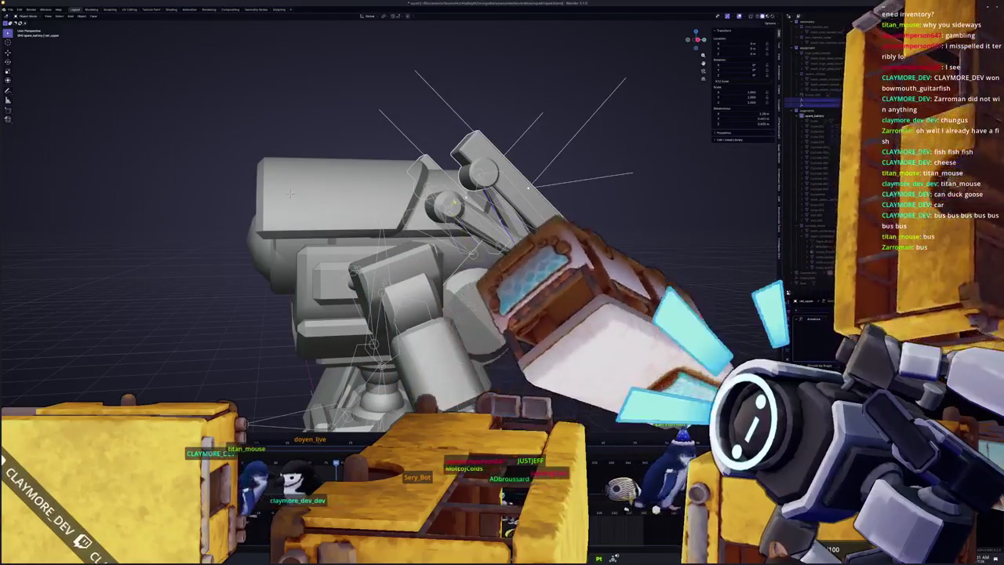
{"action": "key", "text": "KP_4"}
{"action": "key", "text": "KP_Decimal"}
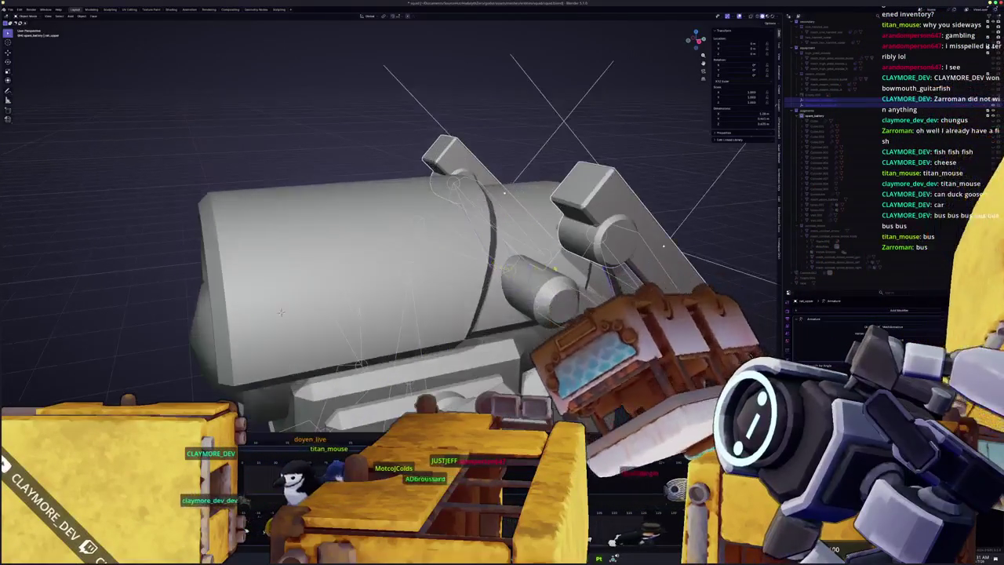
{"action": "key", "text": "KP_1"}
{"action": "key", "text": "x"}
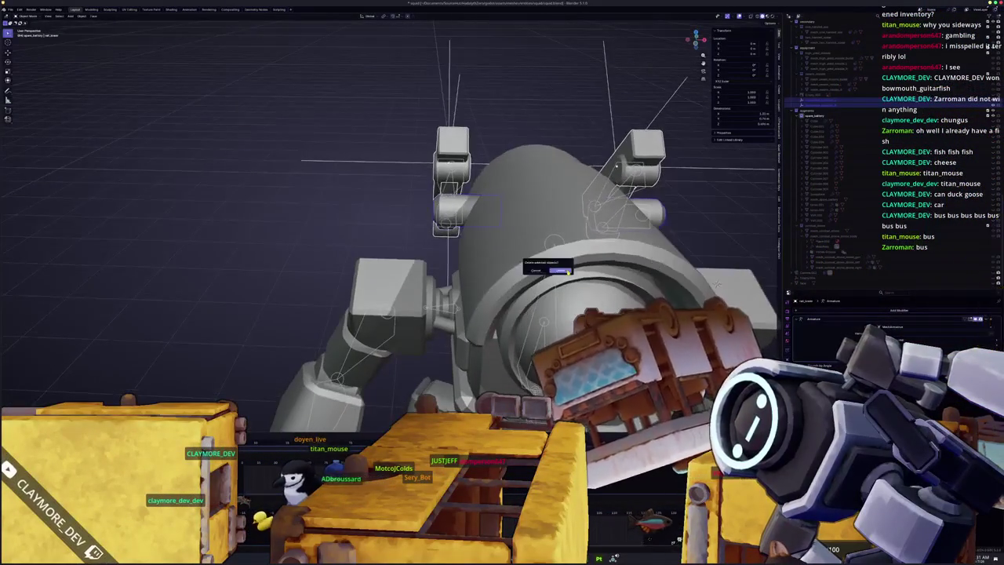
{"action": "left_click", "coordinate": [564, 271]}
Step: Select the MechArmature and move the timeline to a frame showing the sitting pose
{"action": "scroll", "coordinate": [519, 194], "scroll_direction": "down", "scroll_amount": 8}
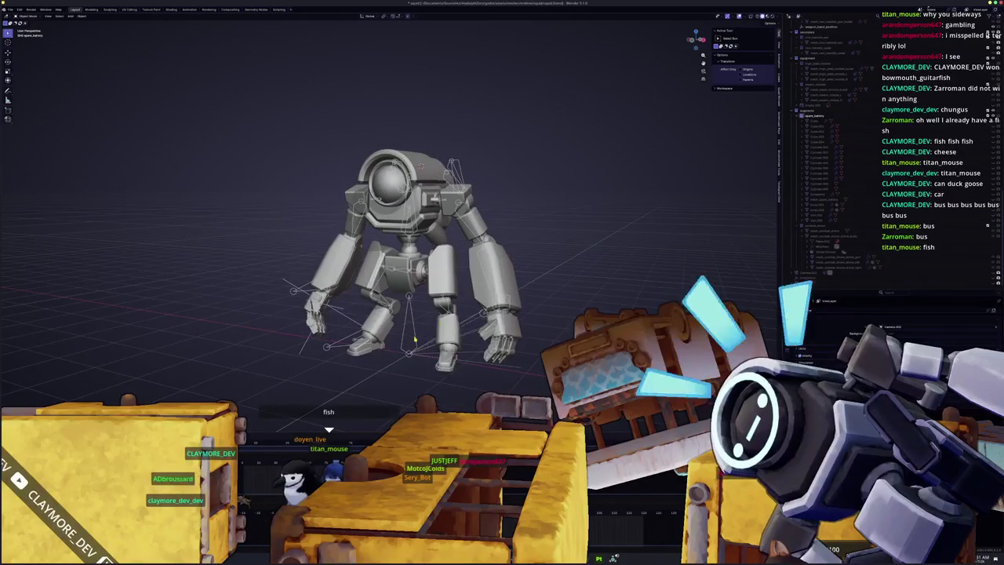
{"action": "left_click", "coordinate": [335, 314]}
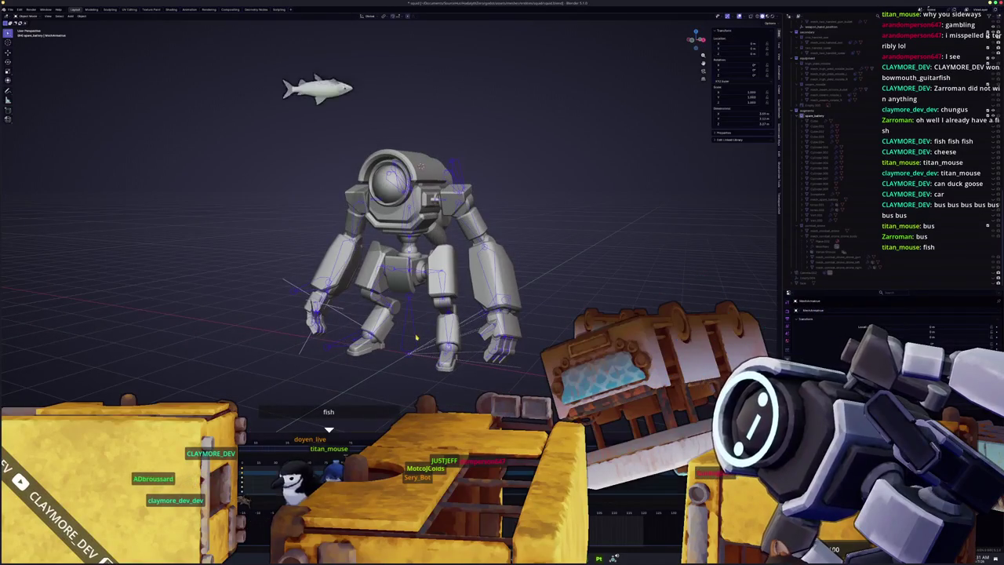
{"action": "left_click", "coordinate": [334, 314]}
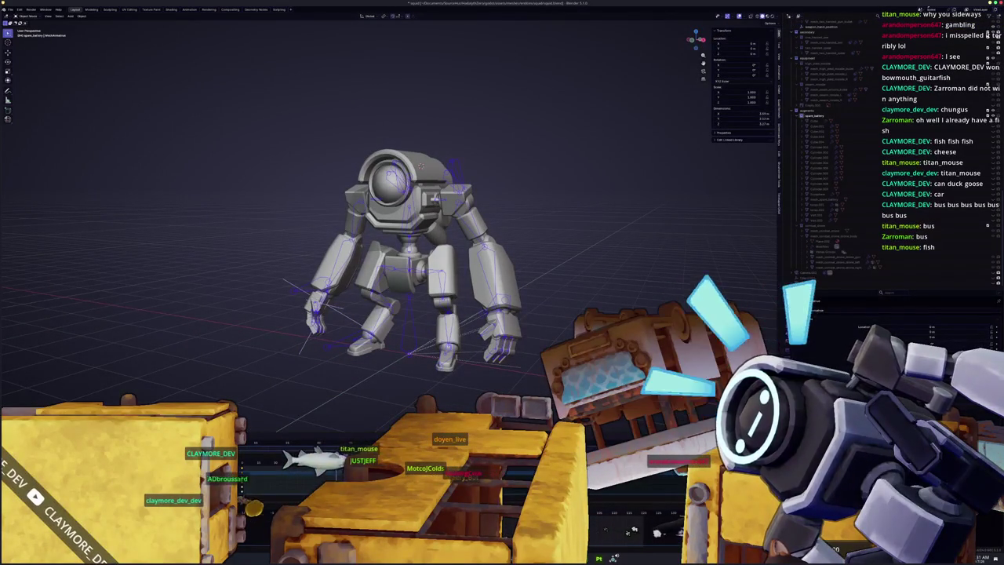
{"action": "left_click", "coordinate": [661, 531]}
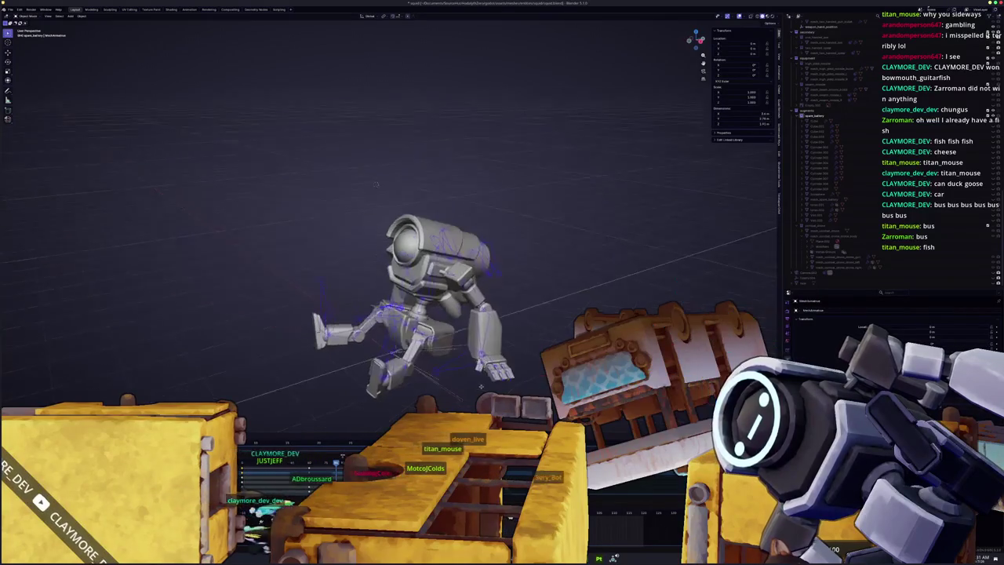
{"action": "scroll", "coordinate": [392, 235], "scroll_direction": "left", "scroll_amount": 5}
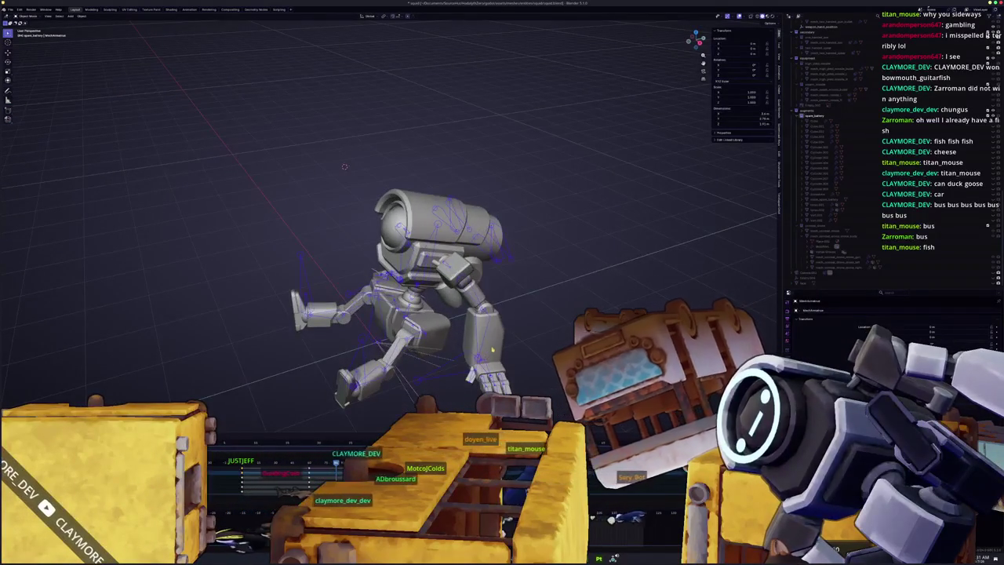
{"action": "scroll", "coordinate": [369, 146], "scroll_direction": "left", "scroll_amount": 5}
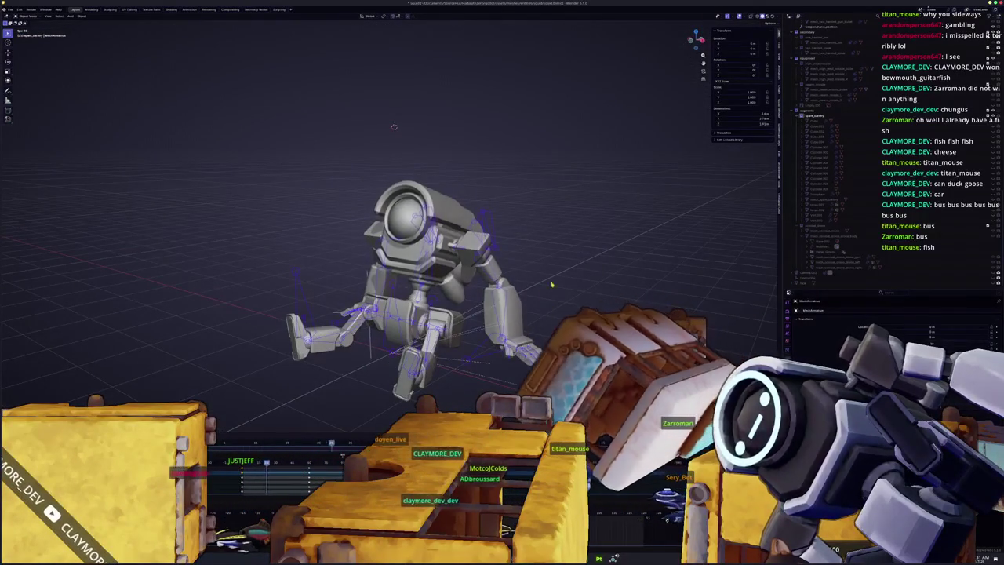
{"action": "left_click", "coordinate": [820, 233]}
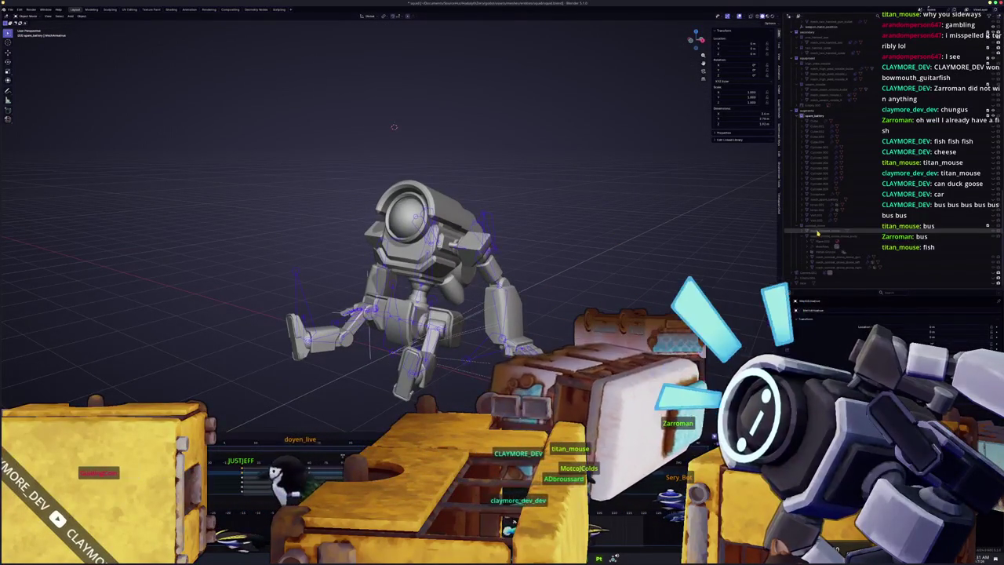
{"action": "left_click", "coordinate": [852, 118]}
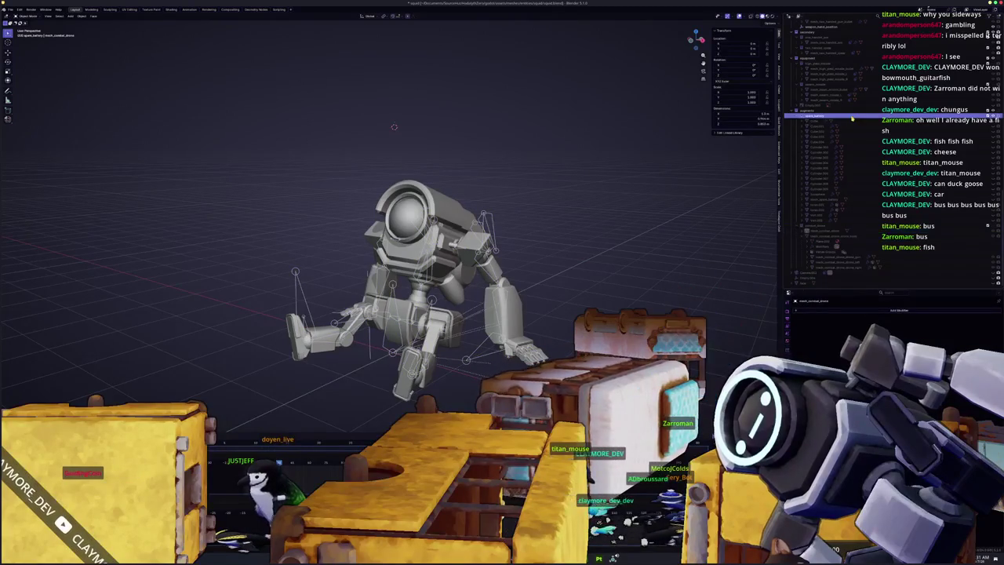
{"action": "scroll", "coordinate": [839, 149], "scroll_direction": "up", "scroll_amount": 2}
{"action": "scroll", "coordinate": [815, 225], "scroll_direction": "down", "scroll_amount": 1}
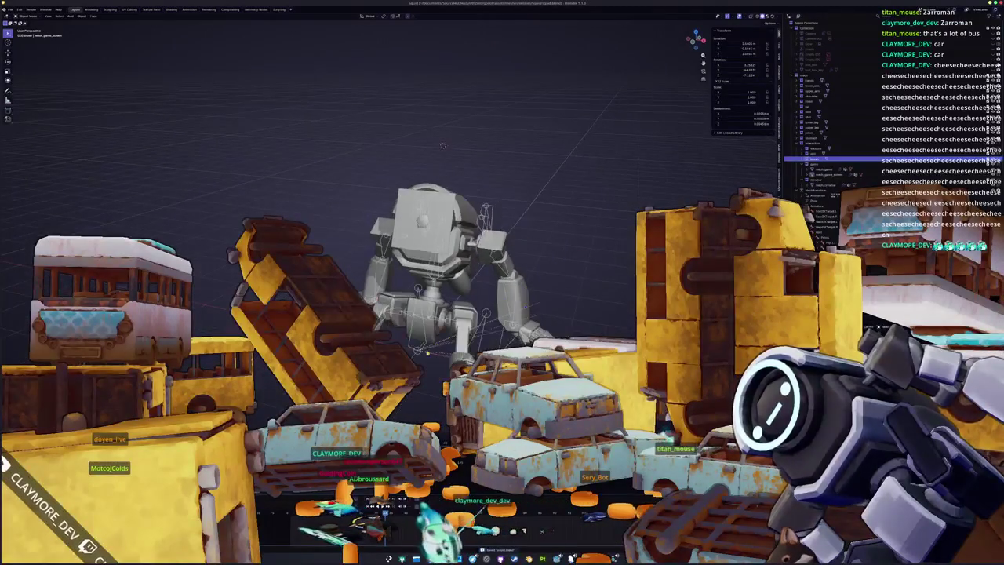
Step: Select the robot's armature and enlarge the glTF 2.0 export window
{"action": "left_click", "coordinate": [422, 348]}
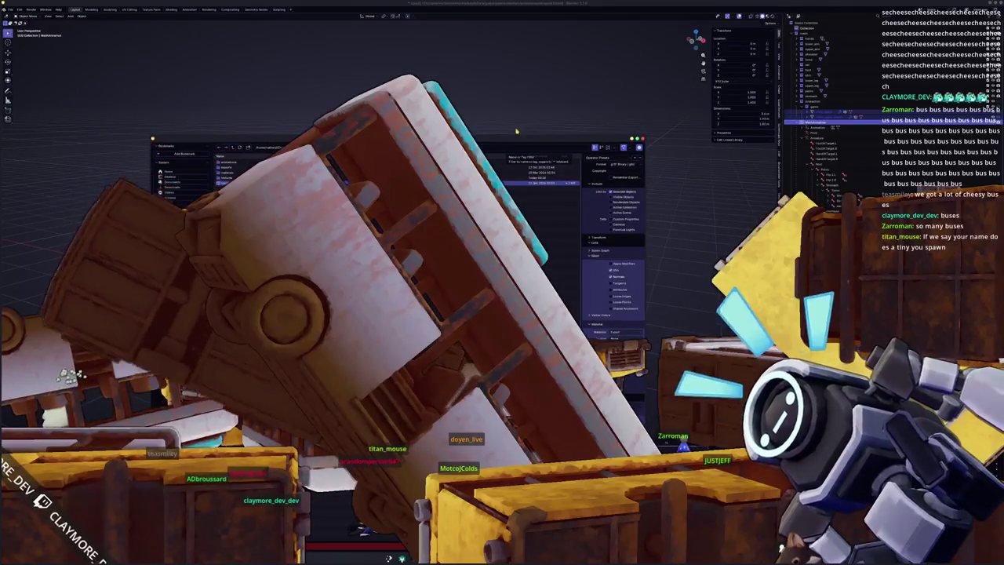
{"action": "left_click_drag", "start_coordinate": [508, 138], "coordinate": [506, 2]}
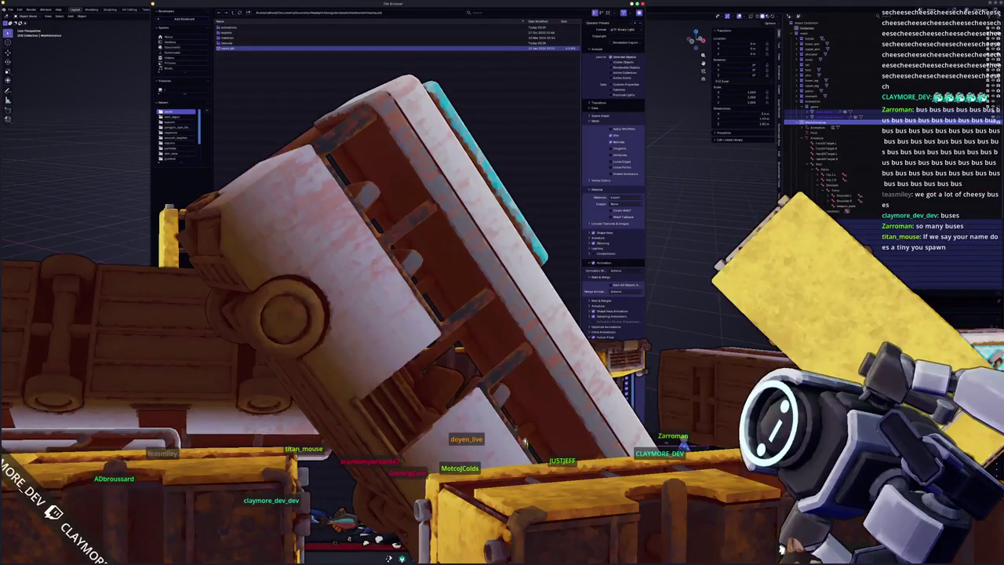
Step: Enable choosing exported actions in the glTF animation options and export the mech
{"action": "left_click", "coordinate": [594, 338]}
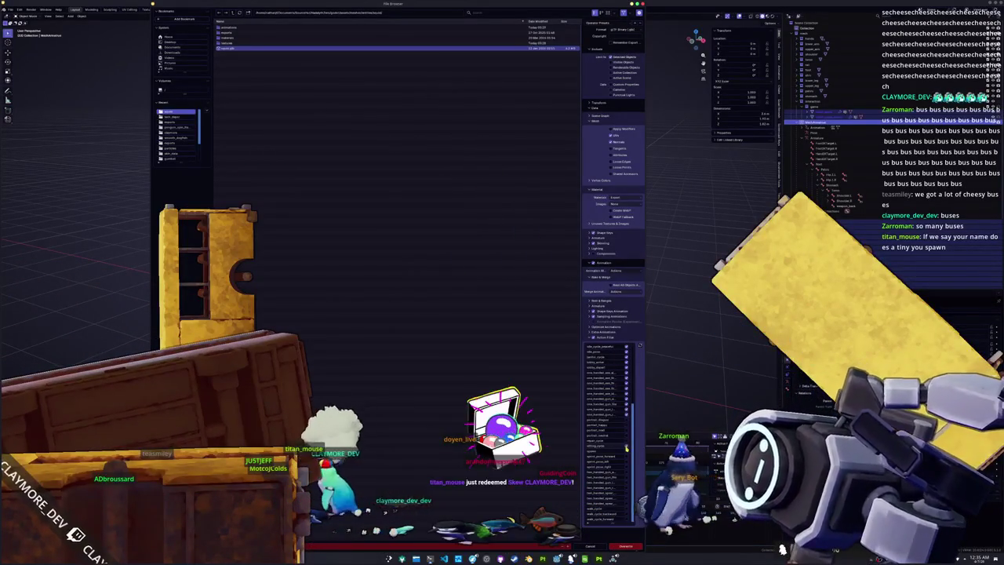
{"action": "scroll", "coordinate": [608, 431], "scroll_direction": "up", "scroll_amount": 3}
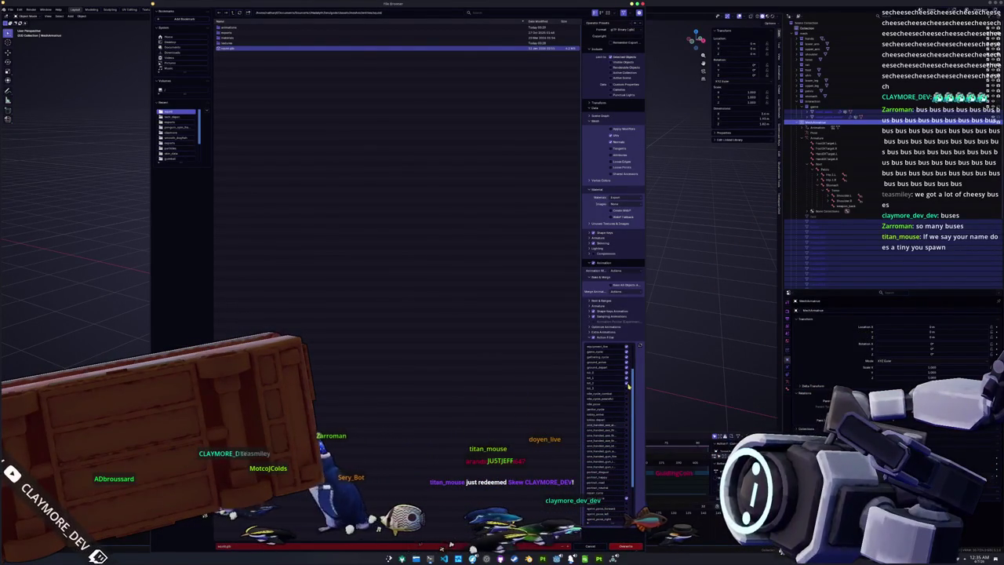
{"action": "scroll", "coordinate": [618, 409], "scroll_direction": "up", "scroll_amount": 3}
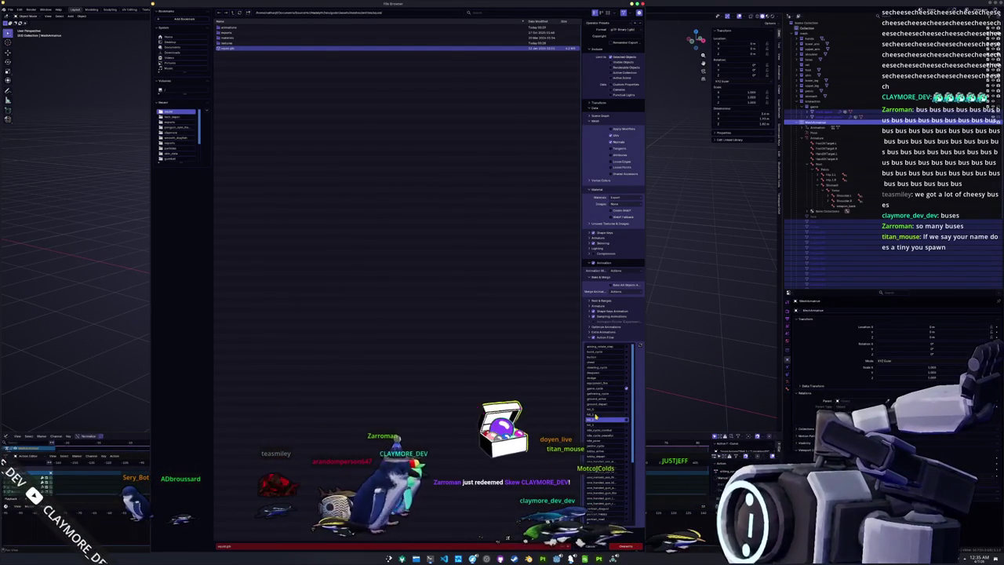
{"action": "scroll", "coordinate": [615, 389], "scroll_direction": "down", "scroll_amount": 3}
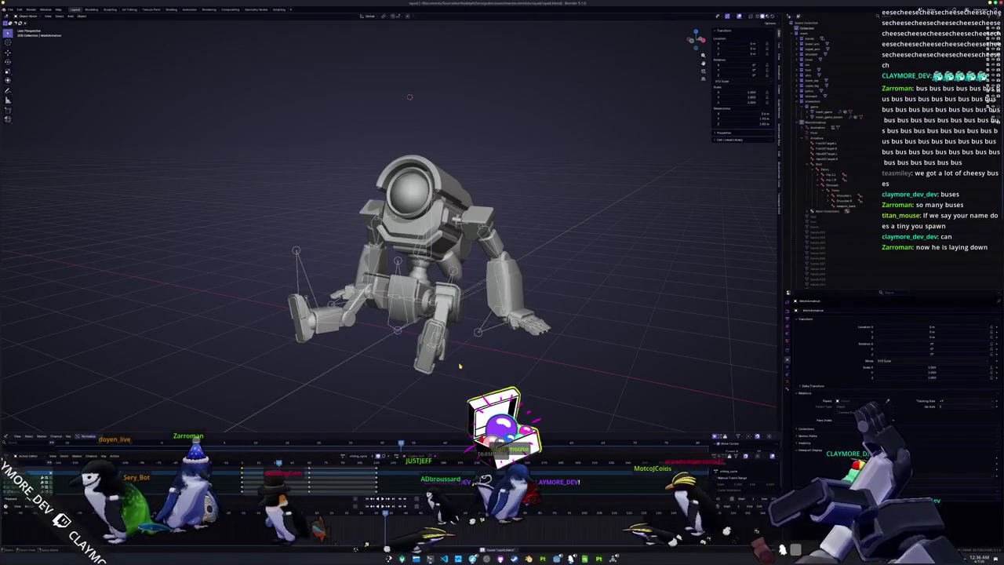
{"action": "scroll", "coordinate": [460, 366], "scroll_direction": "down", "scroll_amount": 3}
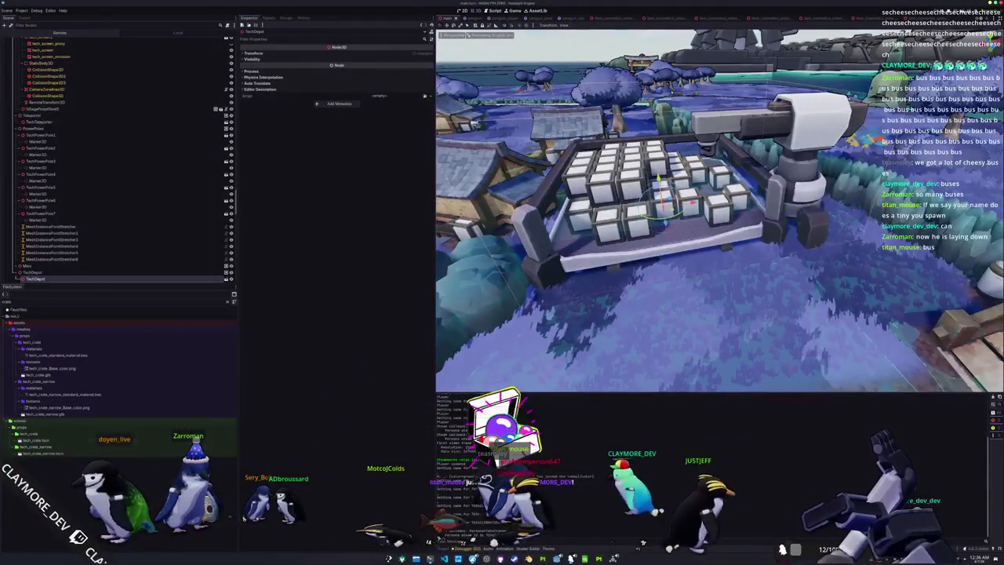
Step: Open the TechDepot scene on its own and select its root node
{"action": "left_click_drag", "start_coordinate": [580, 251], "coordinate": [597, 267]}
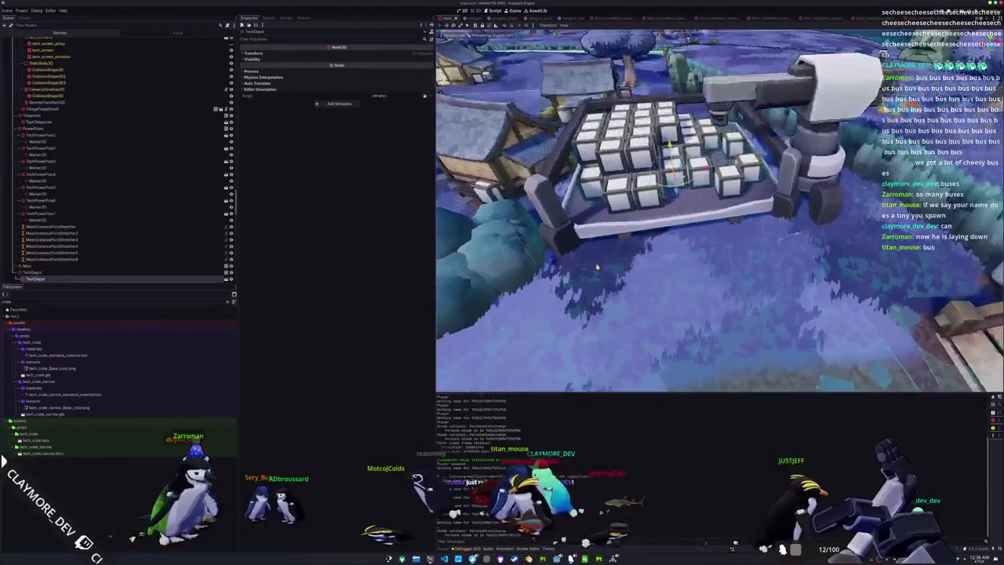
{"action": "left_click_drag", "start_coordinate": [863, 299], "coordinate": [818, 233]}
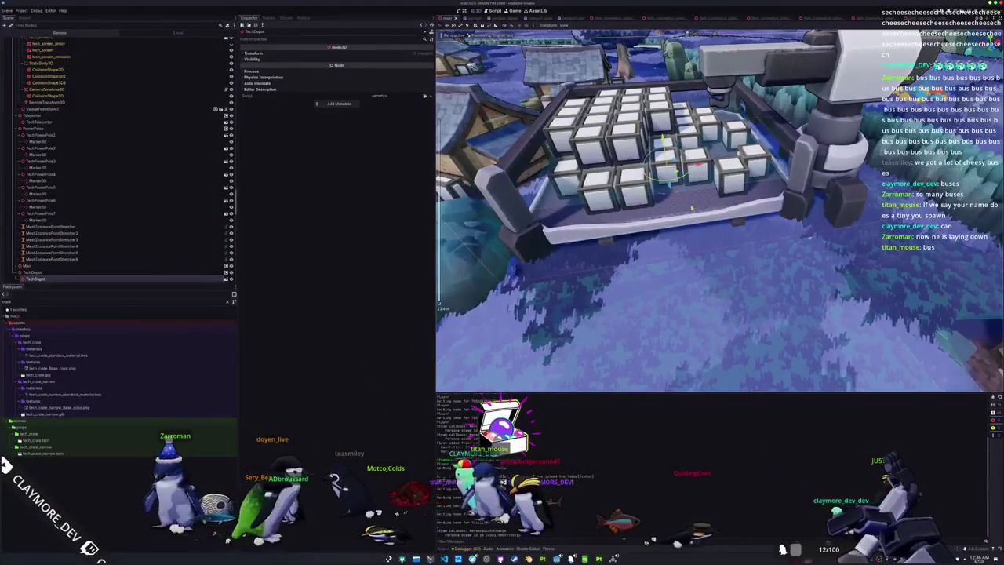
{"action": "left_click", "coordinate": [228, 279]}
{"action": "left_click", "coordinate": [31, 245]}
{"action": "scroll", "coordinate": [43, 241], "scroll_direction": "up", "scroll_amount": 5}
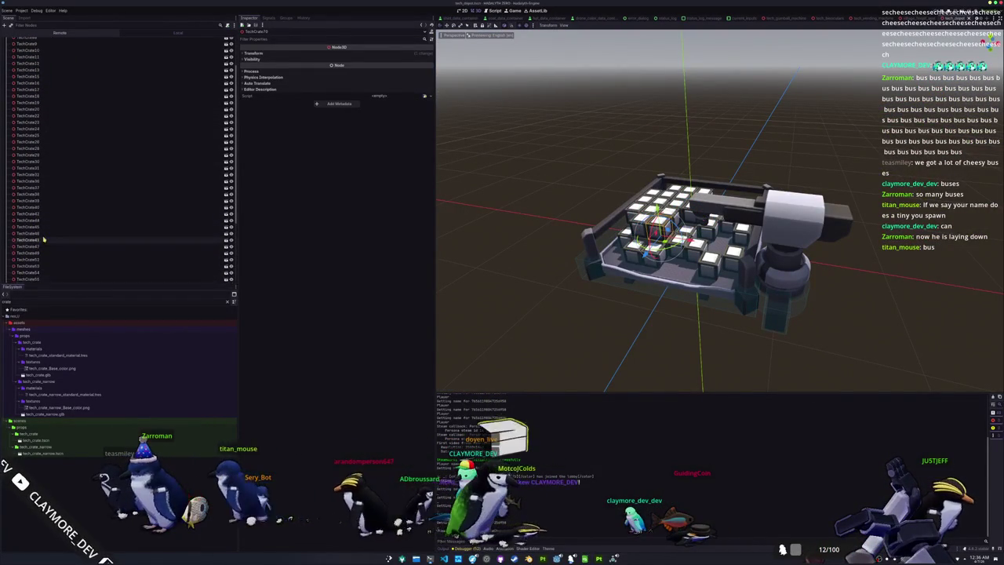
{"action": "scroll", "coordinate": [43, 241], "scroll_direction": "up", "scroll_amount": 3}
{"action": "left_click", "coordinate": [26, 48]}
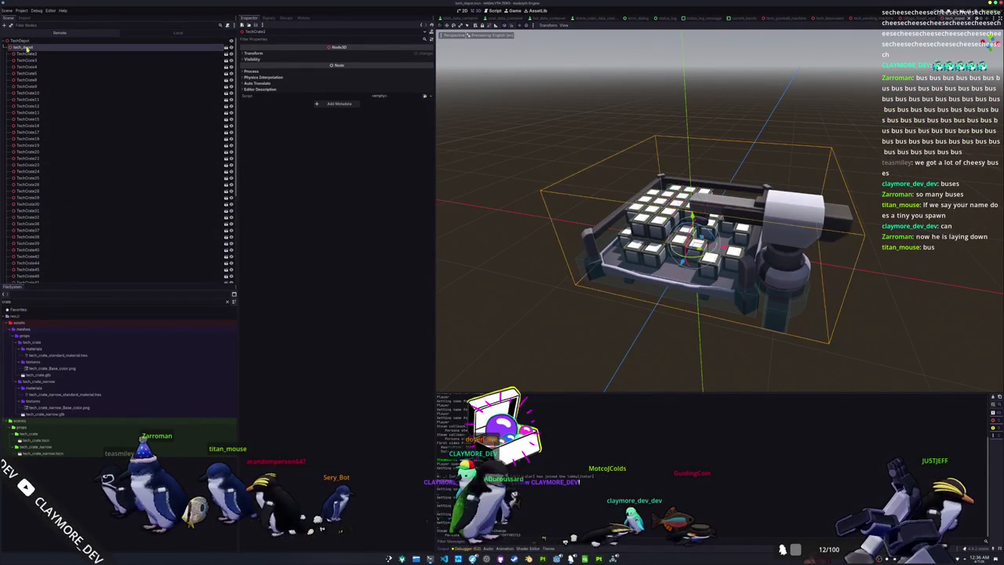
Step: Clear the FileSystem filter, browse to item_cosmetics unlock folders, and drop in the not-unlocked skin scene
{"action": "left_click", "coordinate": [228, 303]}
{"action": "scroll", "coordinate": [77, 439], "scroll_direction": "down", "scroll_amount": 5}
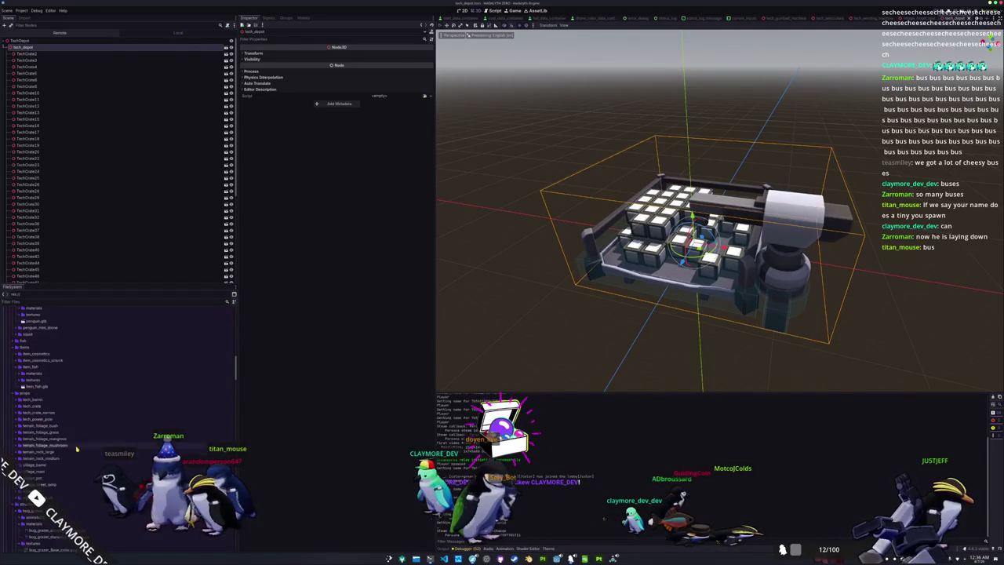
{"action": "scroll", "coordinate": [46, 406], "scroll_direction": "up", "scroll_amount": 5}
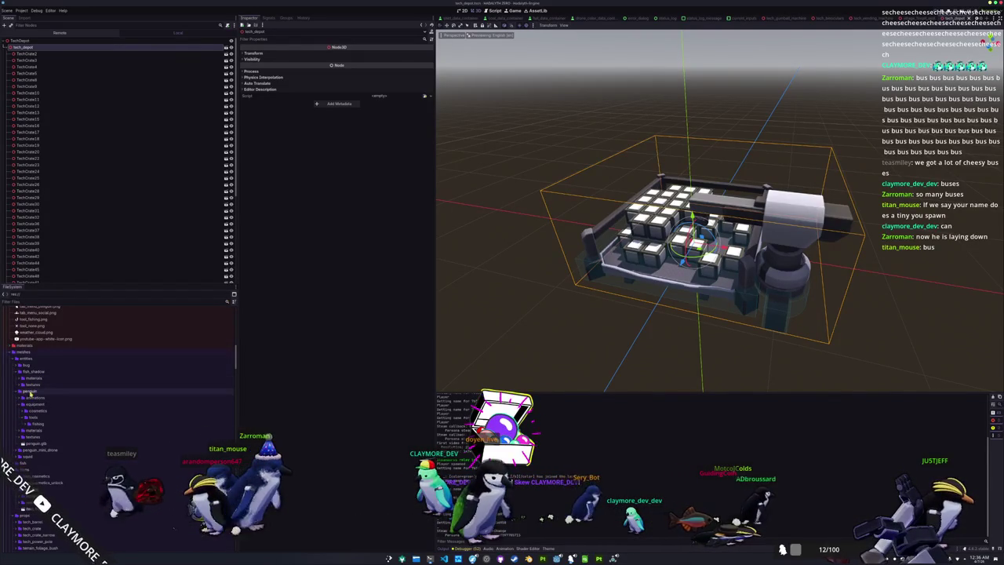
{"action": "double_click", "coordinate": [33, 372]}
{"action": "double_click", "coordinate": [31, 378]}
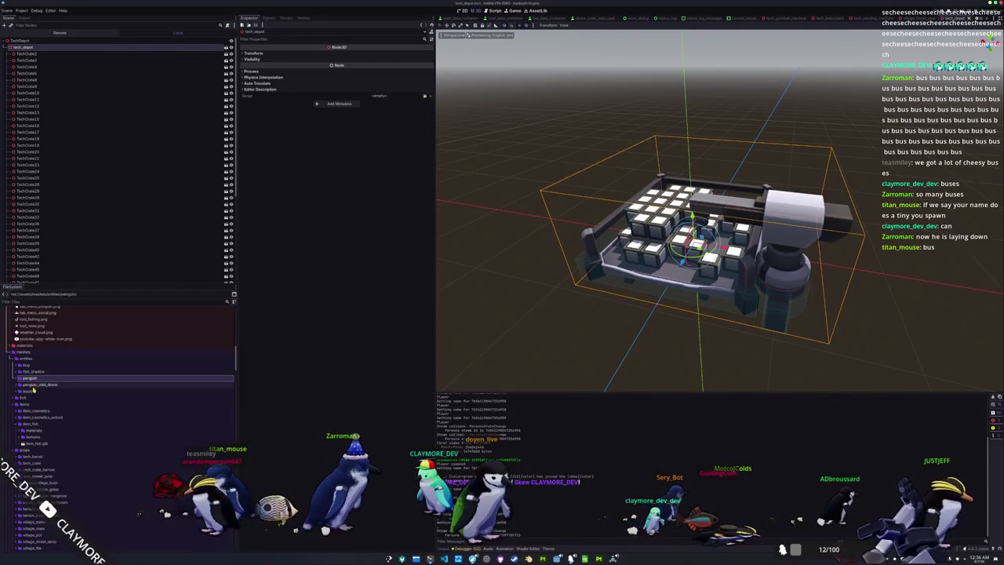
{"action": "double_click", "coordinate": [33, 417]}
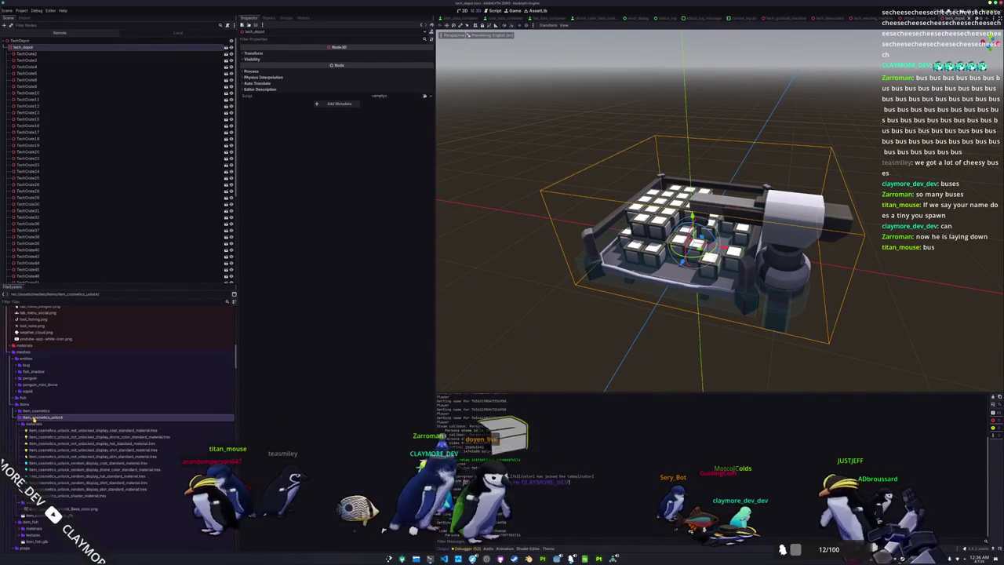
{"action": "left_click", "coordinate": [32, 411]}
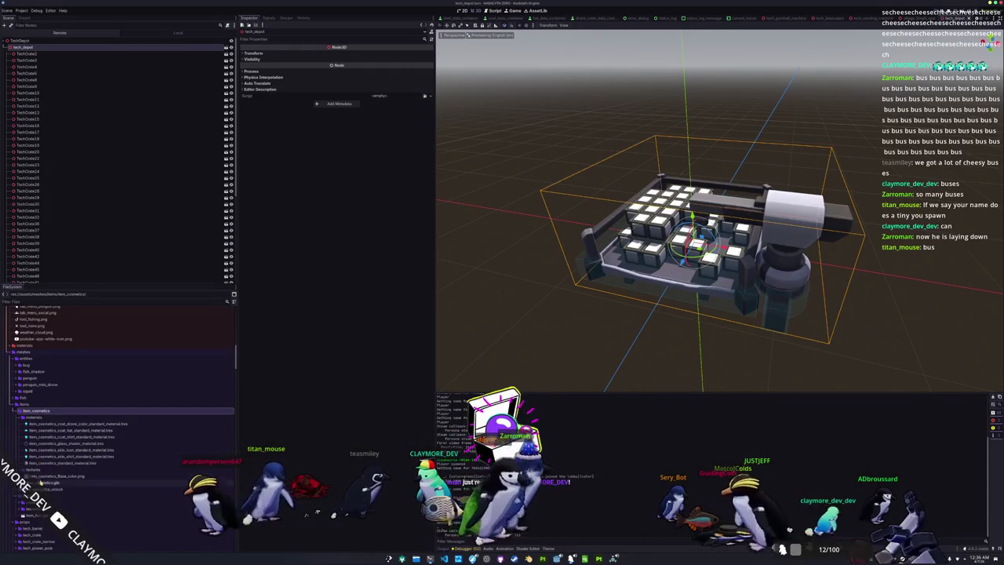
{"action": "scroll", "coordinate": [41, 478], "scroll_direction": "down", "scroll_amount": 10}
{"action": "scroll", "coordinate": [41, 475], "scroll_direction": "down", "scroll_amount": 4}
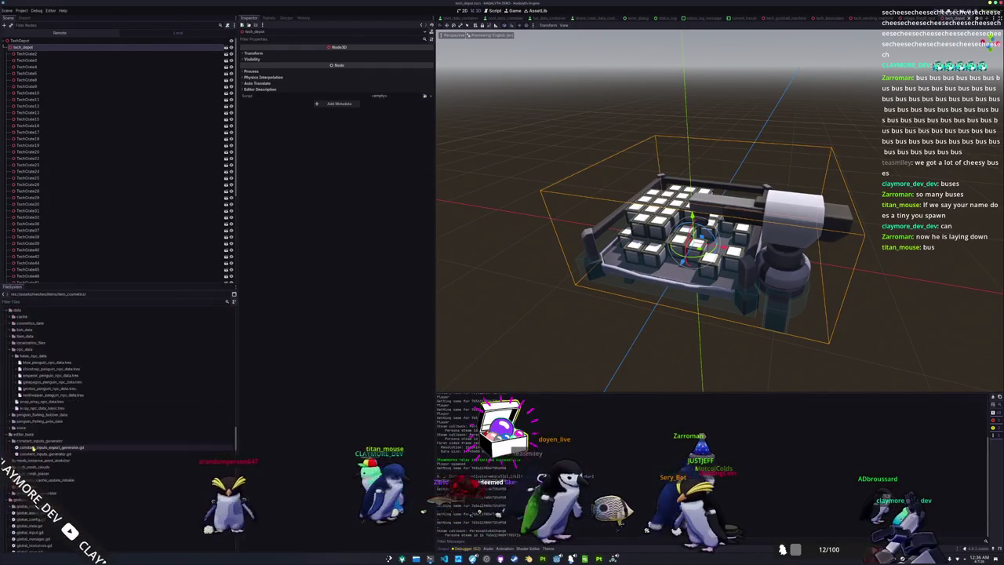
{"action": "scroll", "coordinate": [33, 447], "scroll_direction": "down", "scroll_amount": 10}
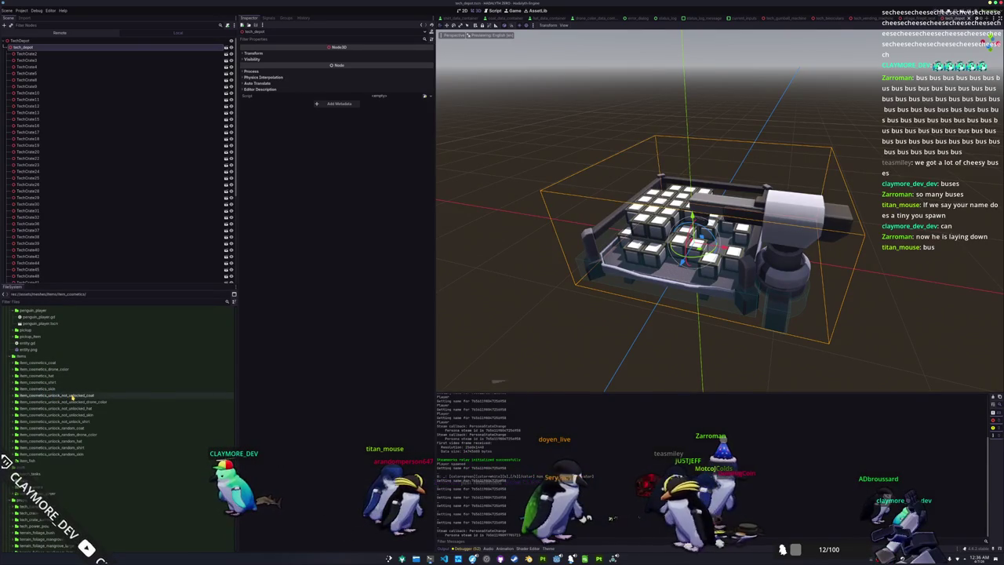
{"action": "double_click", "coordinate": [72, 396]}
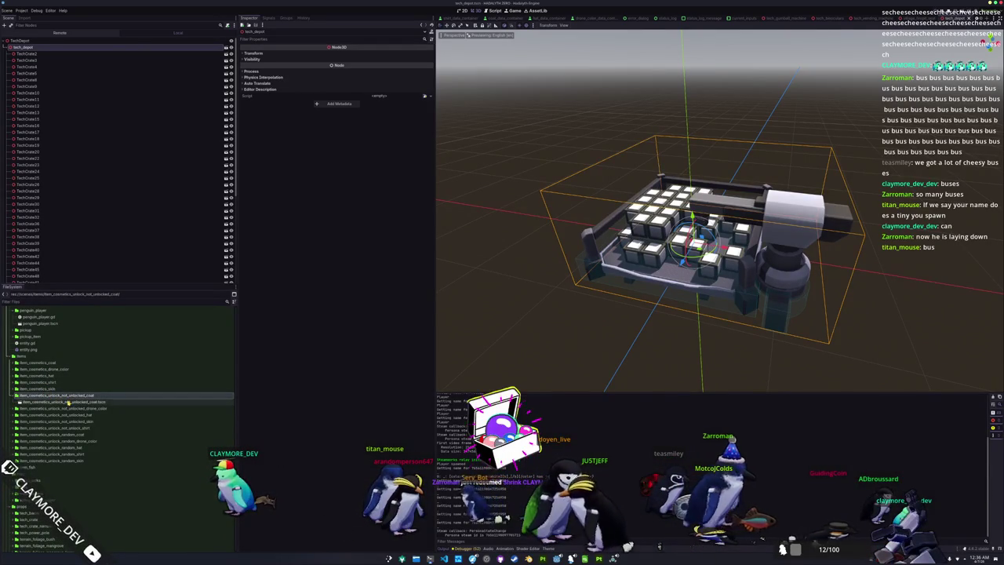
{"action": "double_click", "coordinate": [69, 397]}
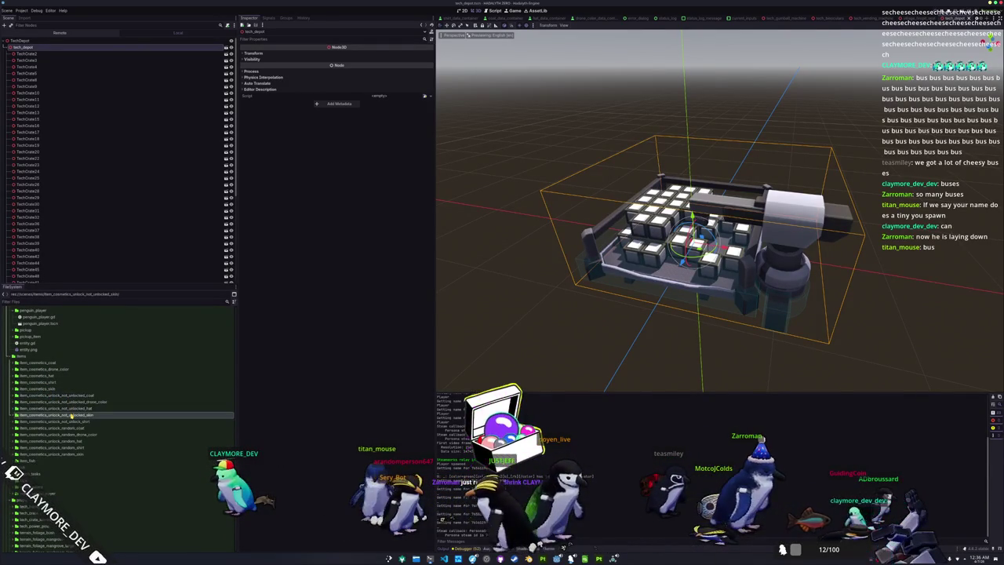
{"action": "mouse_move", "coordinate": [62, 422]}
{"action": "left_mouse_down"}
{"action": "mouse_move", "coordinate": [471, 307]}
{"action": "mouse_move", "coordinate": [623, 304]}
{"action": "left_mouse_up"}
Step: Move the not-unlocked skin item into an empty slot on the crate grid, then deselect it
{"action": "scroll", "coordinate": [624, 304], "scroll_direction": "up", "scroll_amount": 5}
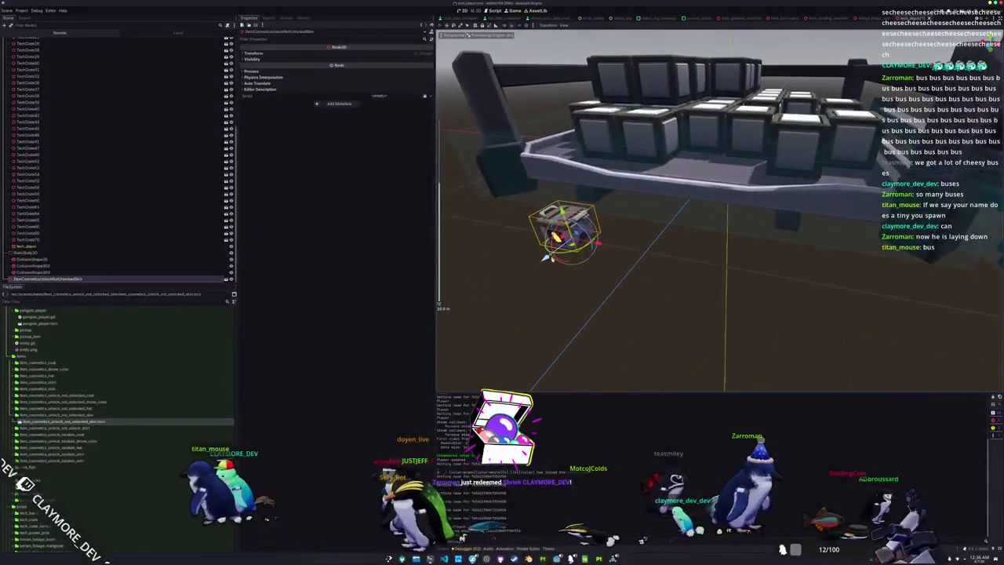
{"action": "mouse_move", "coordinate": [545, 257]}
{"action": "left_mouse_down"}
{"action": "mouse_move", "coordinate": [716, 230]}
{"action": "mouse_move", "coordinate": [689, 187]}
{"action": "mouse_move", "coordinate": [627, 206]}
{"action": "mouse_move", "coordinate": [742, 191]}
{"action": "left_mouse_up"}
{"action": "scroll", "coordinate": [625, 208], "scroll_direction": "up", "scroll_amount": 4}
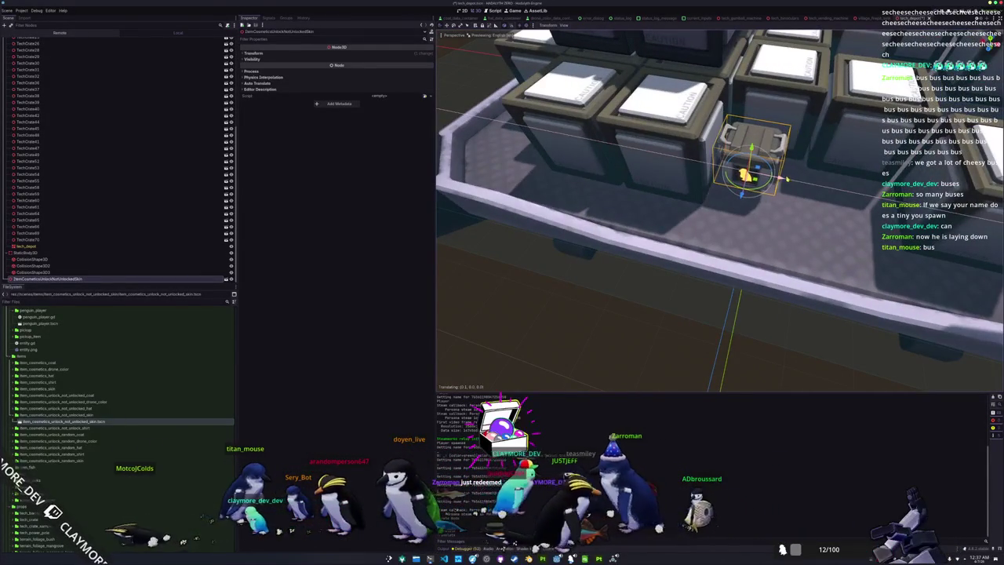
{"action": "left_click_drag", "start_coordinate": [742, 195], "coordinate": [675, 228]}
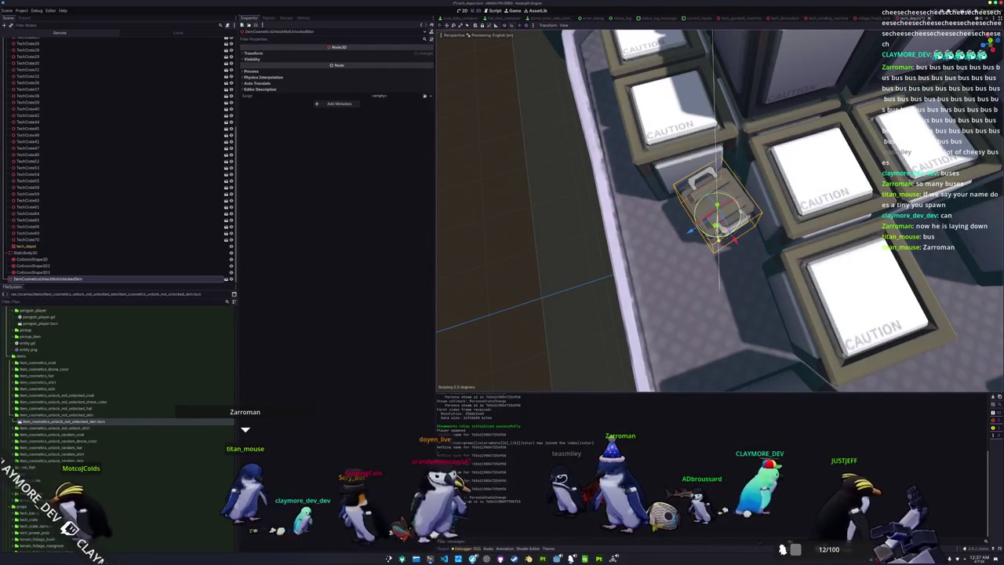
{"action": "mouse_move", "coordinate": [719, 238]}
{"action": "left_mouse_down"}
{"action": "mouse_move", "coordinate": [695, 243]}
{"action": "mouse_move", "coordinate": [687, 135]}
{"action": "mouse_move", "coordinate": [705, 239]}
{"action": "mouse_move", "coordinate": [637, 308]}
{"action": "mouse_move", "coordinate": [648, 291]}
{"action": "mouse_move", "coordinate": [596, 298]}
{"action": "left_mouse_up"}
{"action": "scroll", "coordinate": [705, 239], "scroll_direction": "down", "scroll_amount": 6}
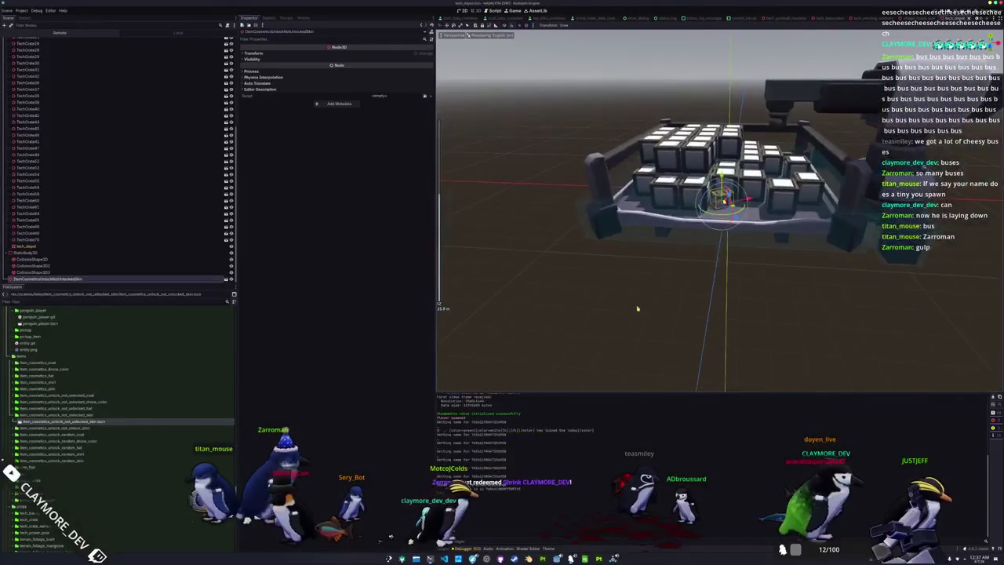
{"action": "left_click", "coordinate": [637, 309]}
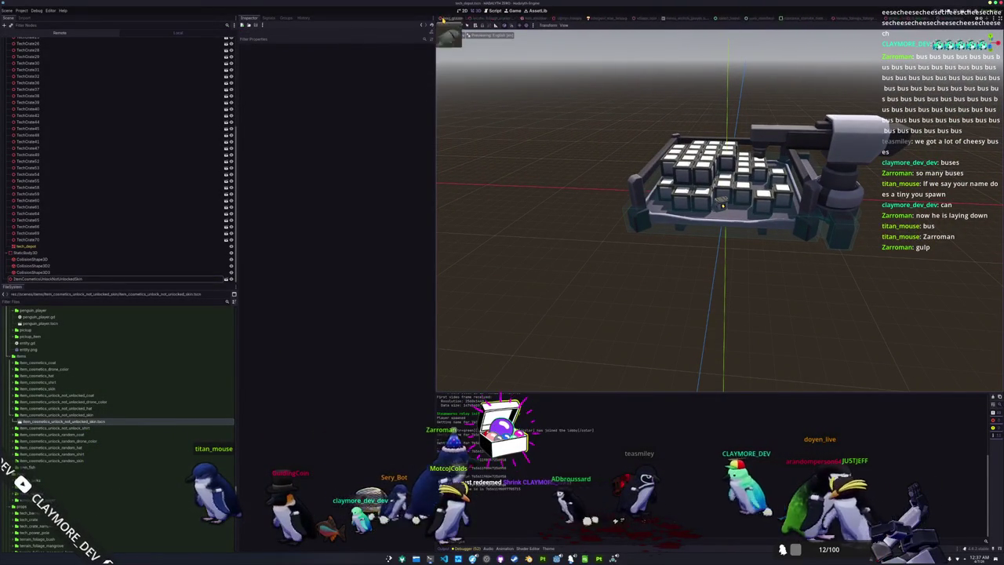
Step: Return to the main village scene framed on the TechDepot and start a new folder under entities
{"action": "key", "text": "ctrl+Tab"}
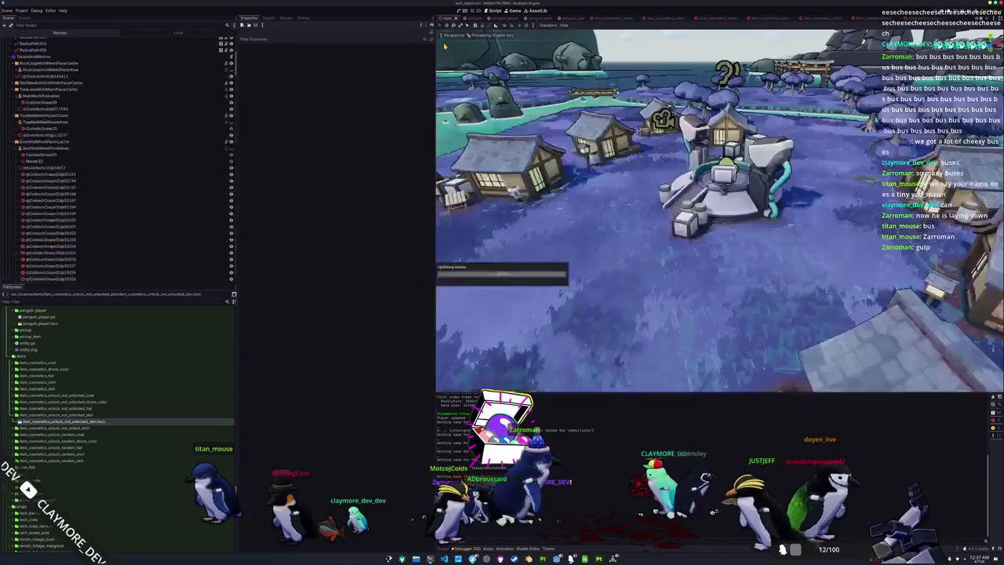
{"action": "key", "text": "f"}
{"action": "scroll", "coordinate": [672, 192], "scroll_direction": "up", "scroll_amount": 5}
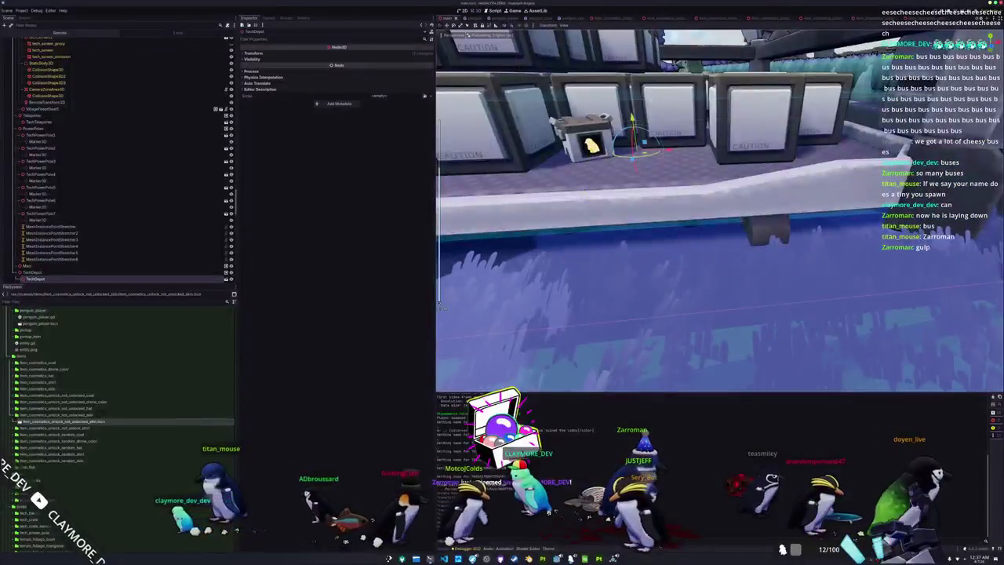
{"action": "scroll", "coordinate": [719, 210], "scroll_direction": "down", "scroll_amount": 5}
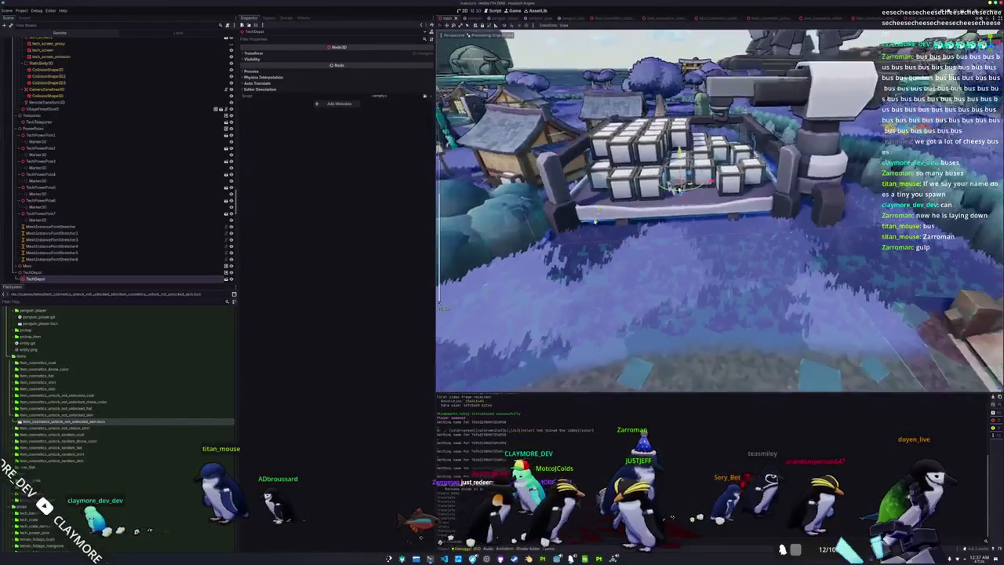
{"action": "scroll", "coordinate": [83, 263], "scroll_direction": "down", "scroll_amount": 4}
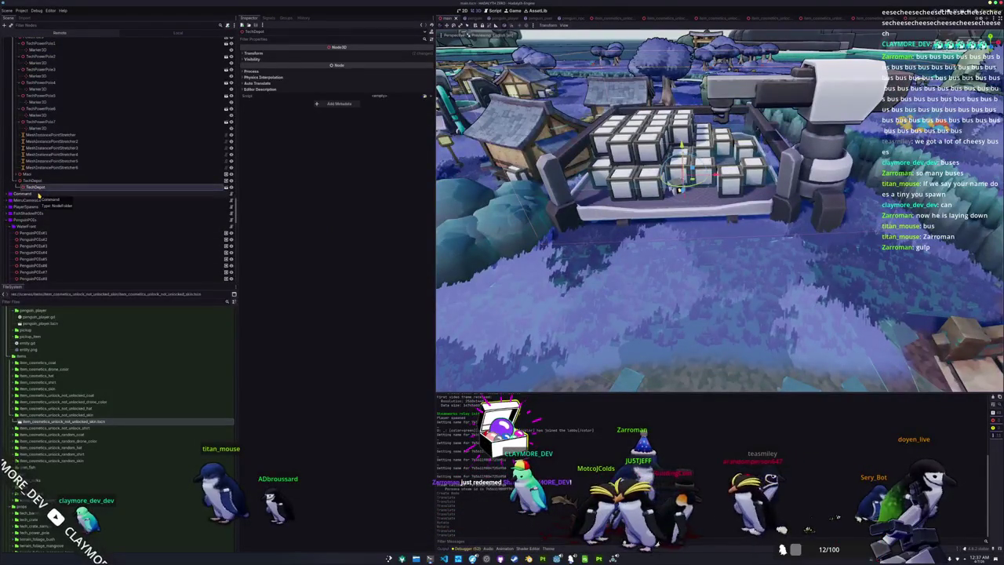
{"action": "scroll", "coordinate": [55, 418], "scroll_direction": "up", "scroll_amount": 3}
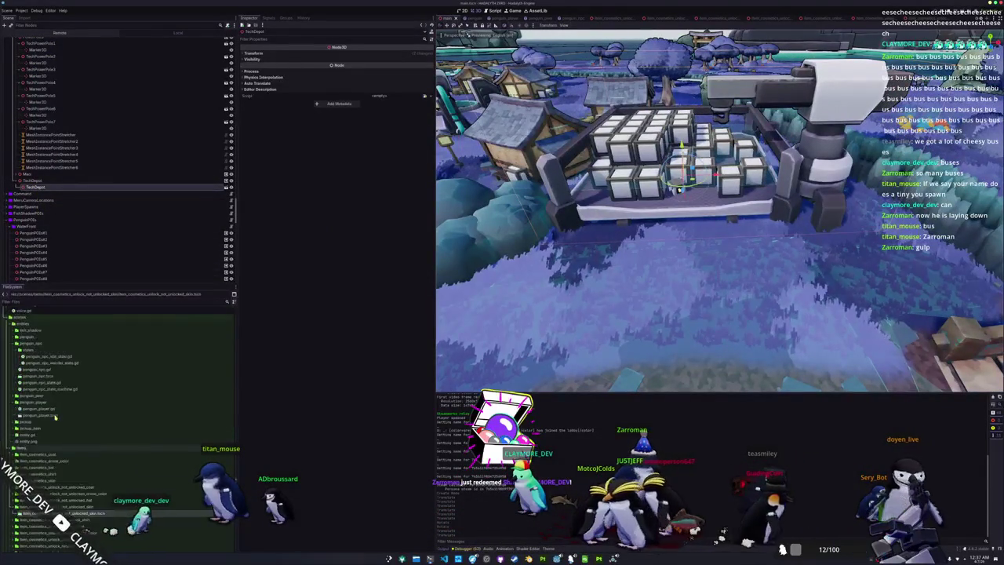
{"action": "scroll", "coordinate": [54, 417], "scroll_direction": "up", "scroll_amount": 3}
{"action": "left_click", "coordinate": [27, 442]}
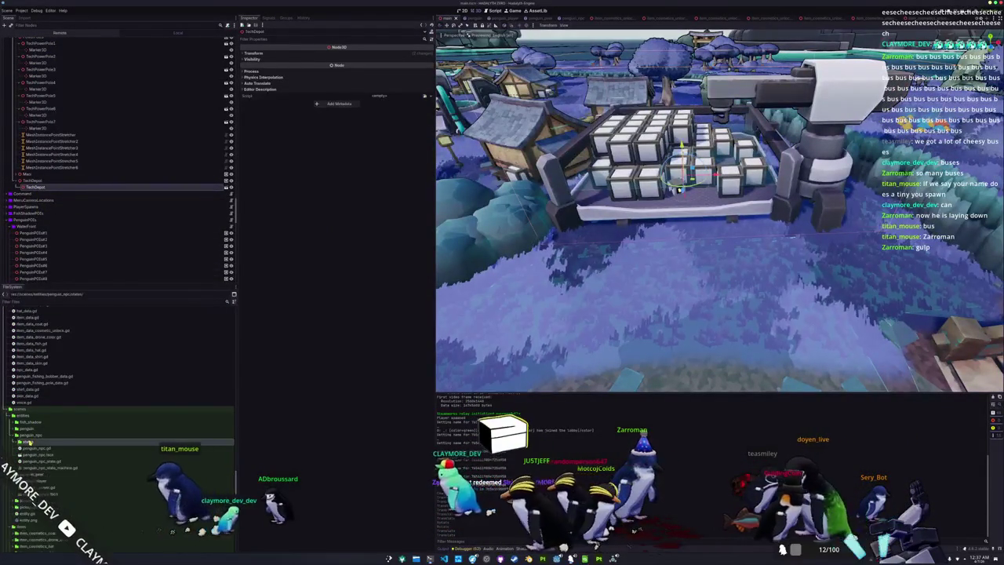
{"action": "left_click", "coordinate": [30, 448]}
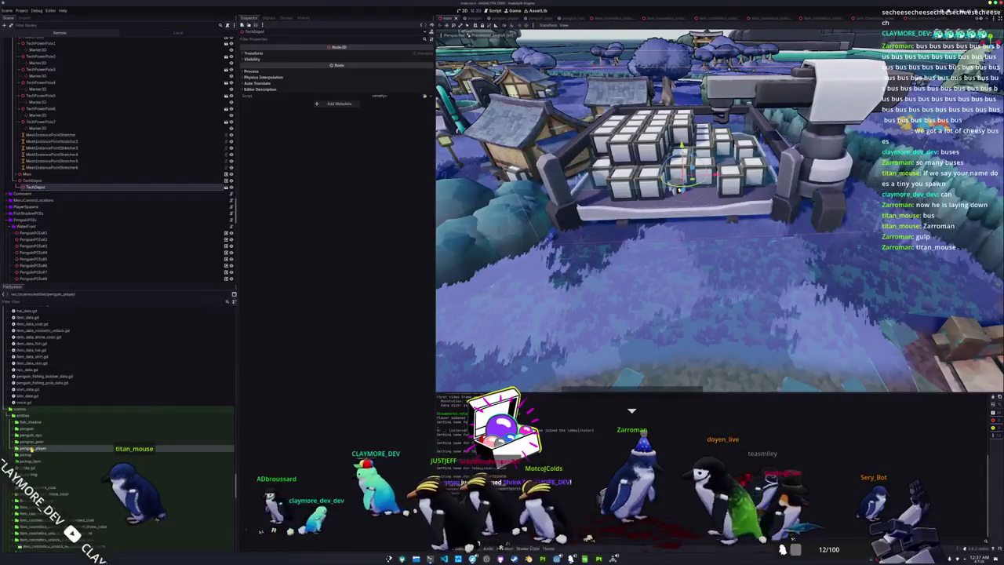
{"action": "scroll", "coordinate": [29, 460], "scroll_direction": "down", "scroll_amount": 2}
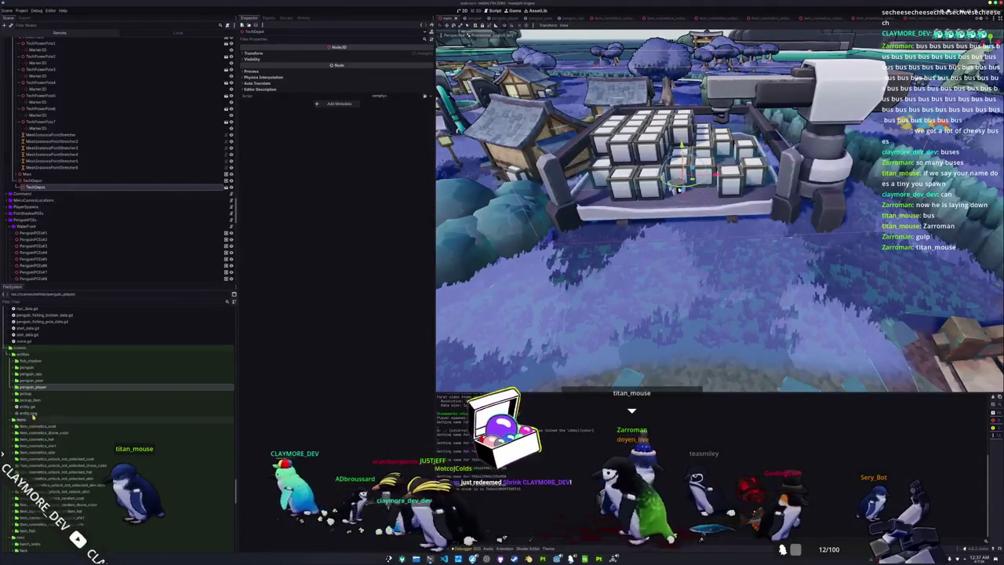
{"action": "right_click", "coordinate": [30, 358]}
{"action": "left_click", "coordinate": [111, 357]}
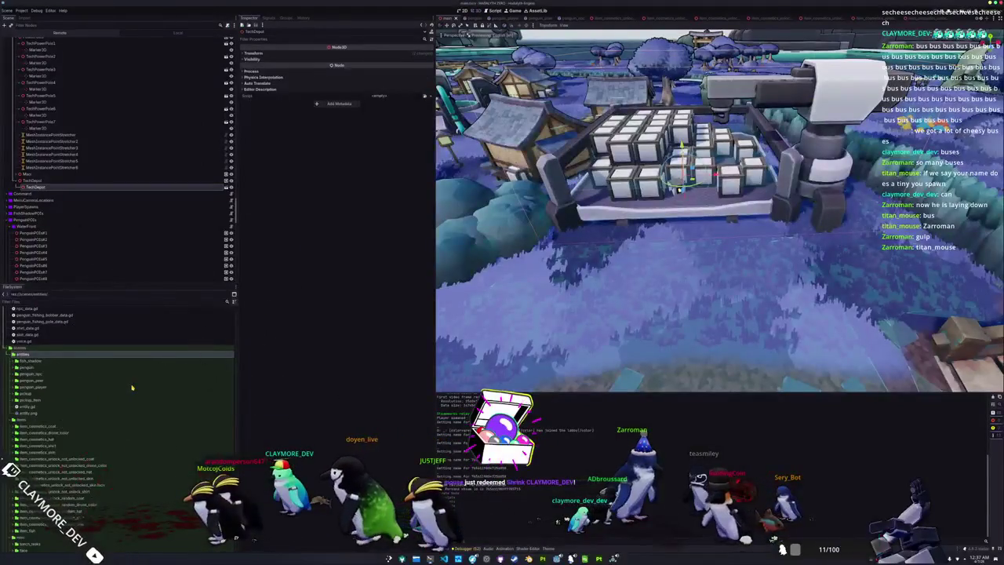
Step: Collapse the skin, item_cosmetics and items folders and select the squid entity folder
{"action": "scroll", "coordinate": [83, 411], "scroll_direction": "down", "scroll_amount": 3}
{"action": "double_click", "coordinate": [78, 418]}
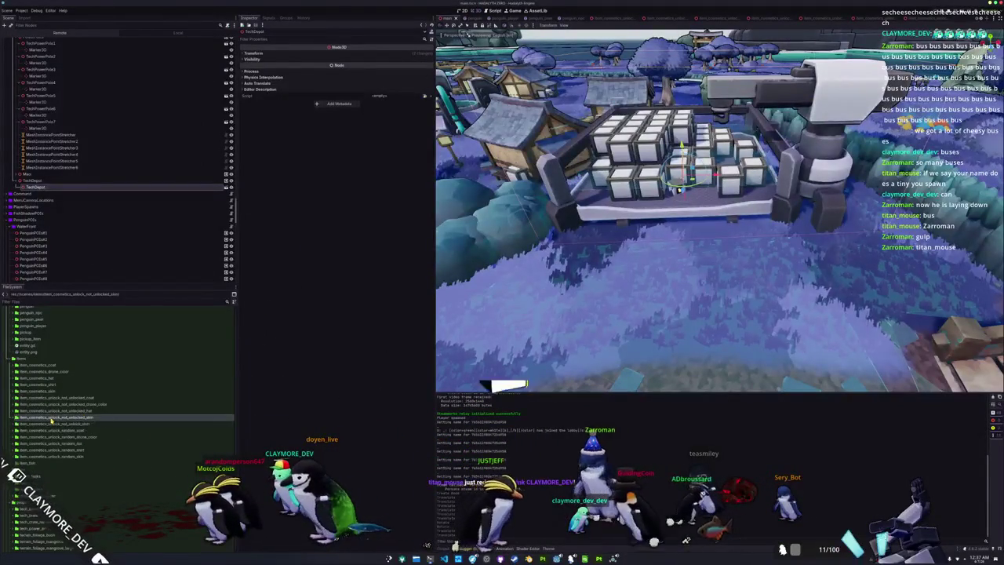
{"action": "scroll", "coordinate": [63, 416], "scroll_direction": "down", "scroll_amount": 3}
{"action": "scroll", "coordinate": [52, 419], "scroll_direction": "down", "scroll_amount": 10}
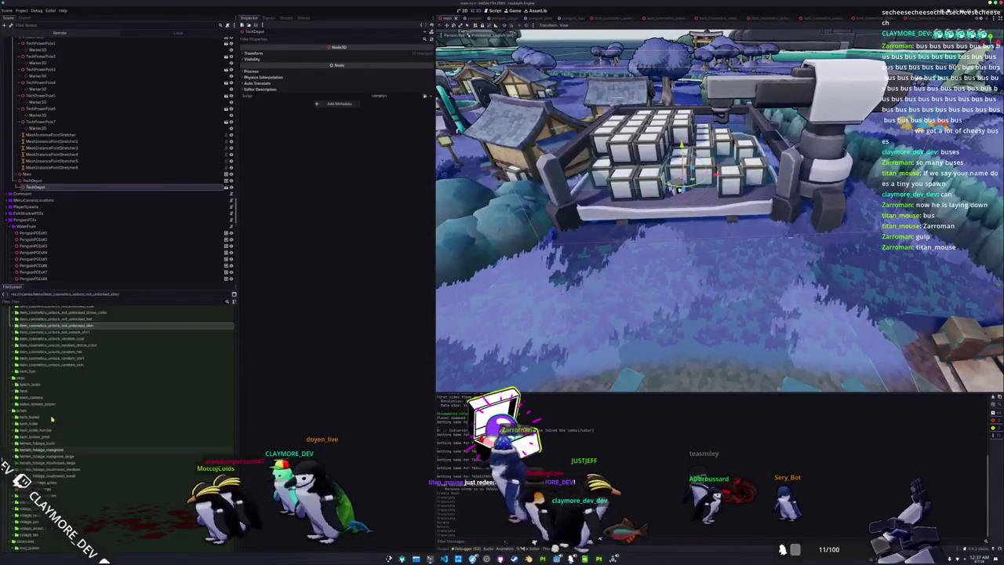
{"action": "scroll", "coordinate": [51, 419], "scroll_direction": "up", "scroll_amount": 10}
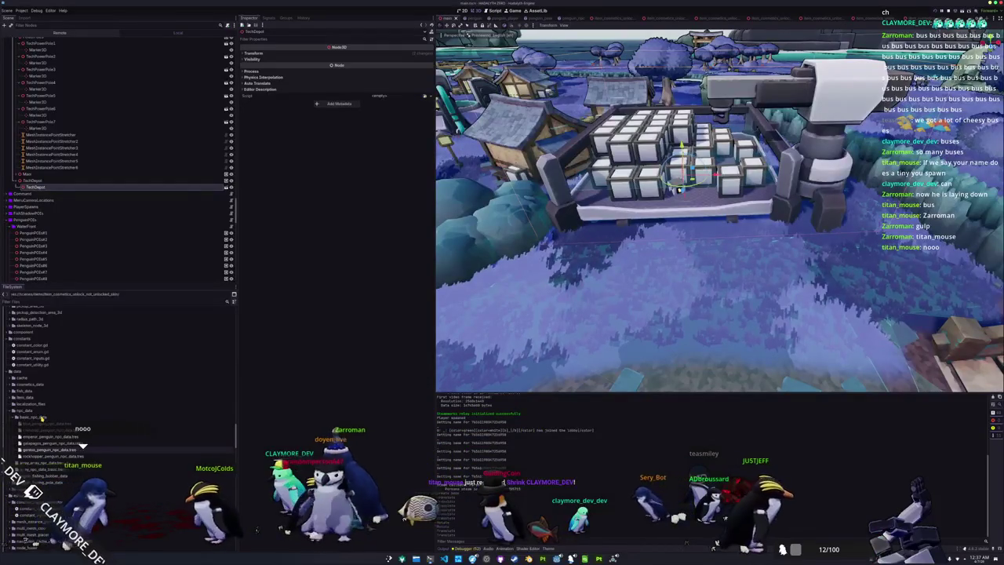
{"action": "scroll", "coordinate": [41, 418], "scroll_direction": "up", "scroll_amount": 2}
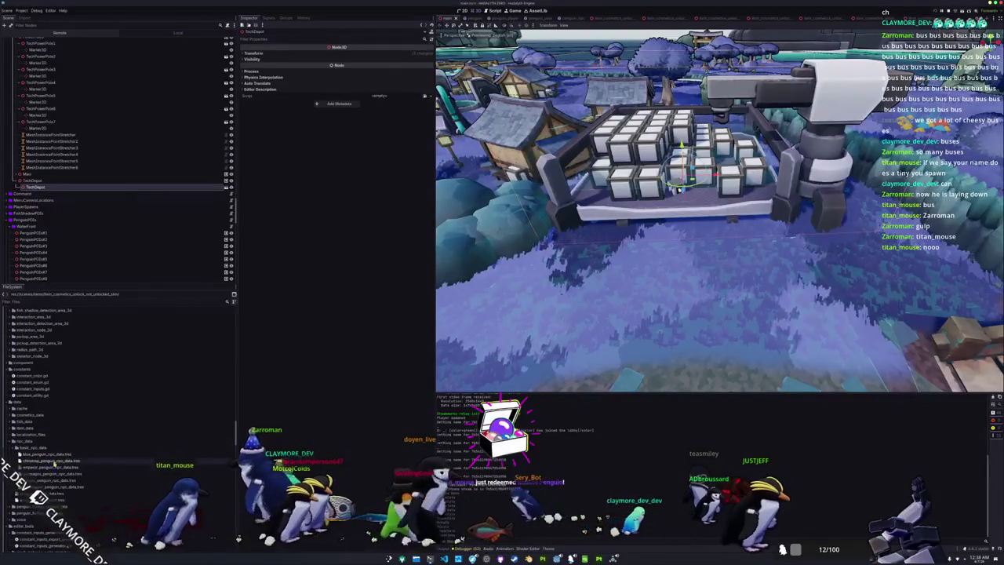
{"action": "left_click", "coordinate": [50, 449]}
{"action": "scroll", "coordinate": [47, 392], "scroll_direction": "up", "scroll_amount": 8}
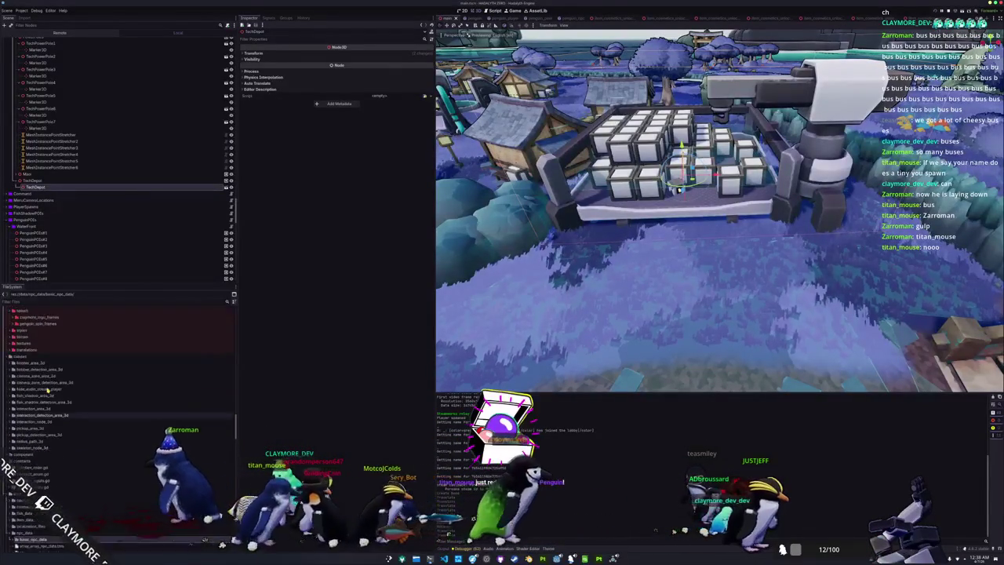
{"action": "scroll", "coordinate": [44, 408], "scroll_direction": "down", "scroll_amount": 5}
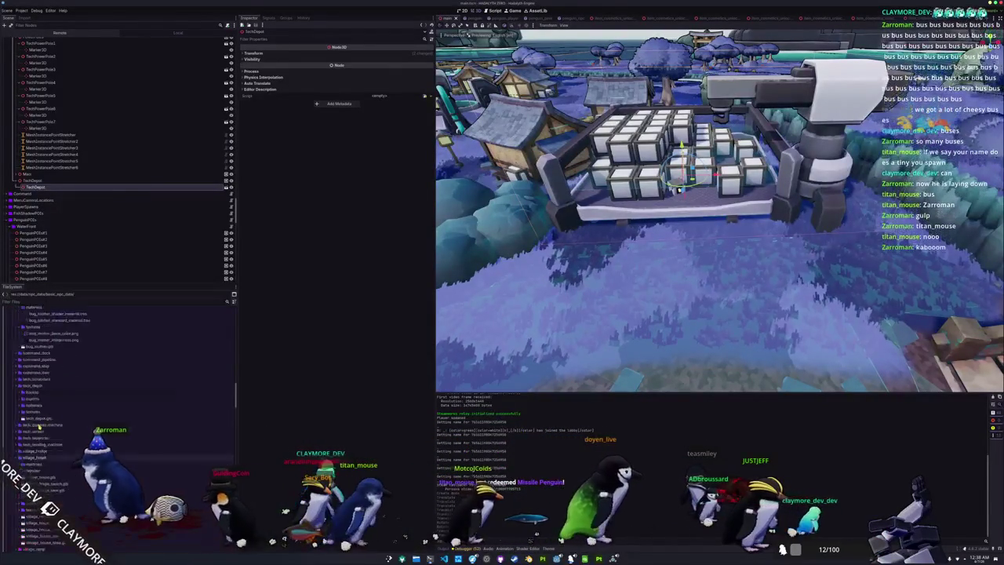
{"action": "scroll", "coordinate": [37, 416], "scroll_direction": "up", "scroll_amount": 10}
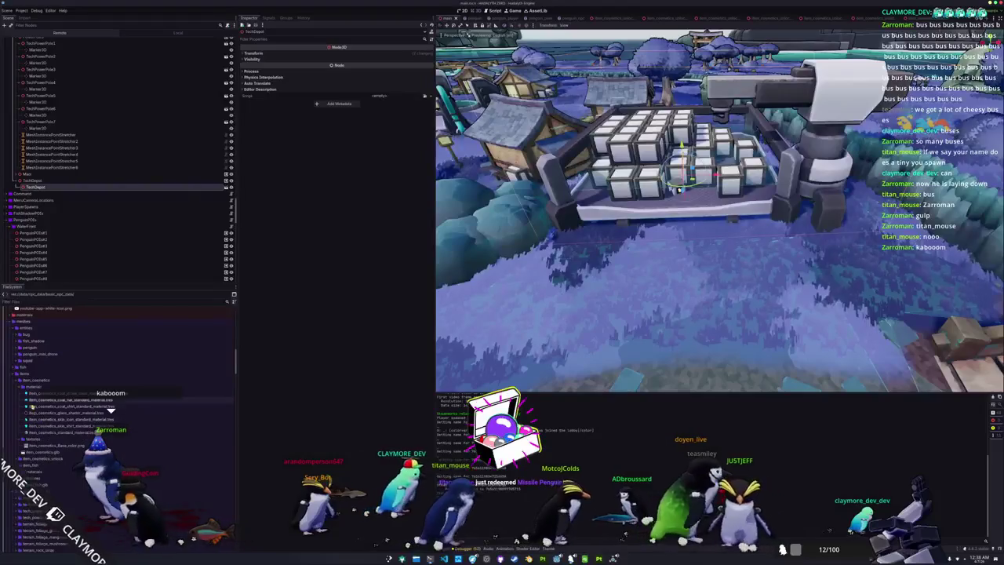
{"action": "double_click", "coordinate": [34, 386]}
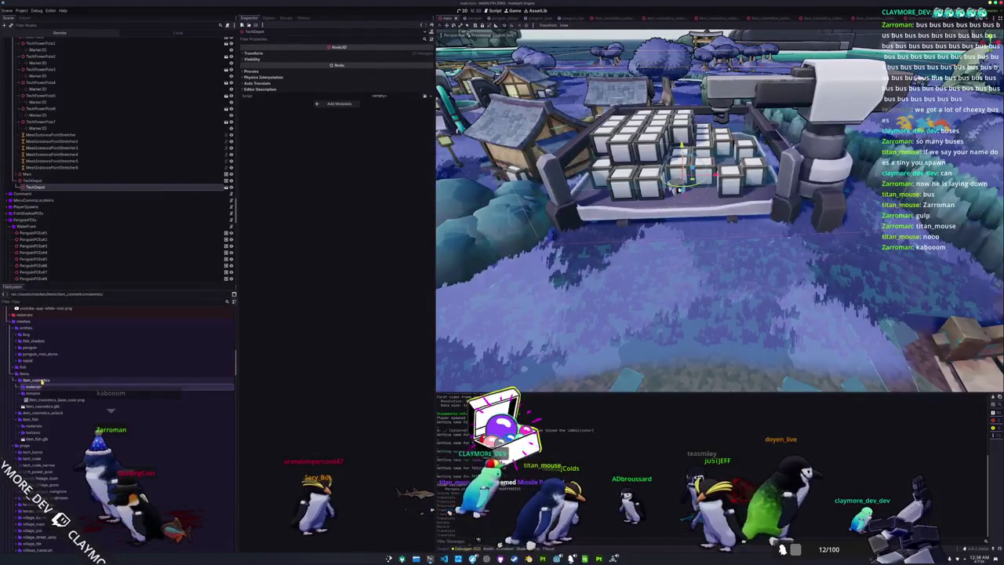
{"action": "double_click", "coordinate": [42, 380]}
{"action": "left_click", "coordinate": [34, 359]}
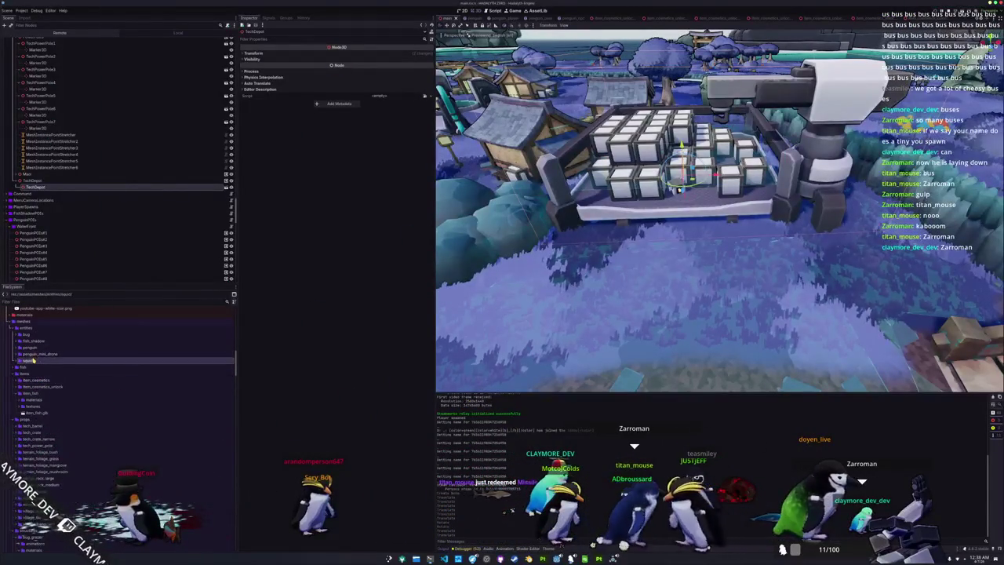
{"action": "double_click", "coordinate": [25, 374]}
{"action": "left_click", "coordinate": [28, 361]}
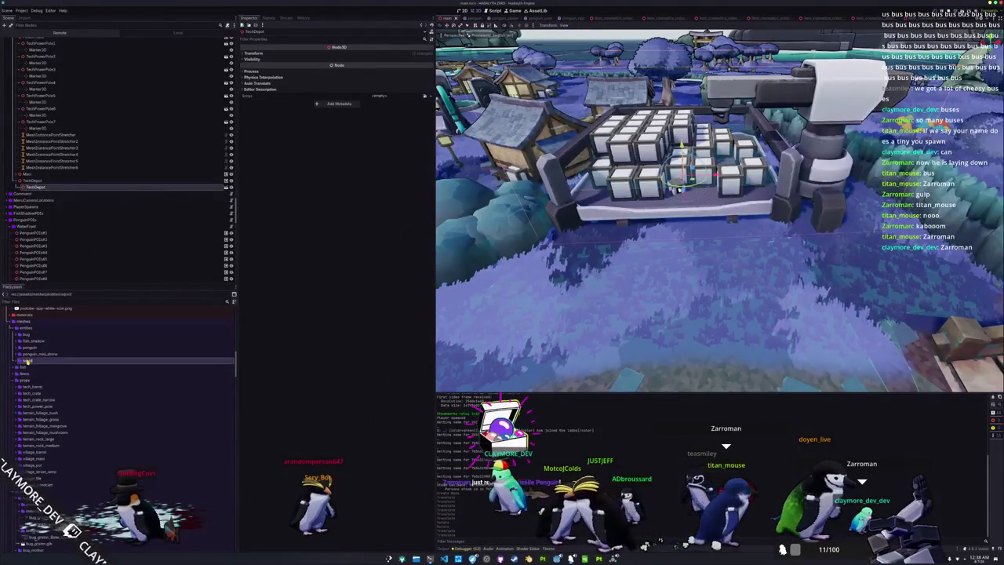
Step: Move the squid folder into structures and rename it tech_squid
{"action": "left_click_drag", "start_coordinate": [58, 367], "coordinate": [61, 436]}
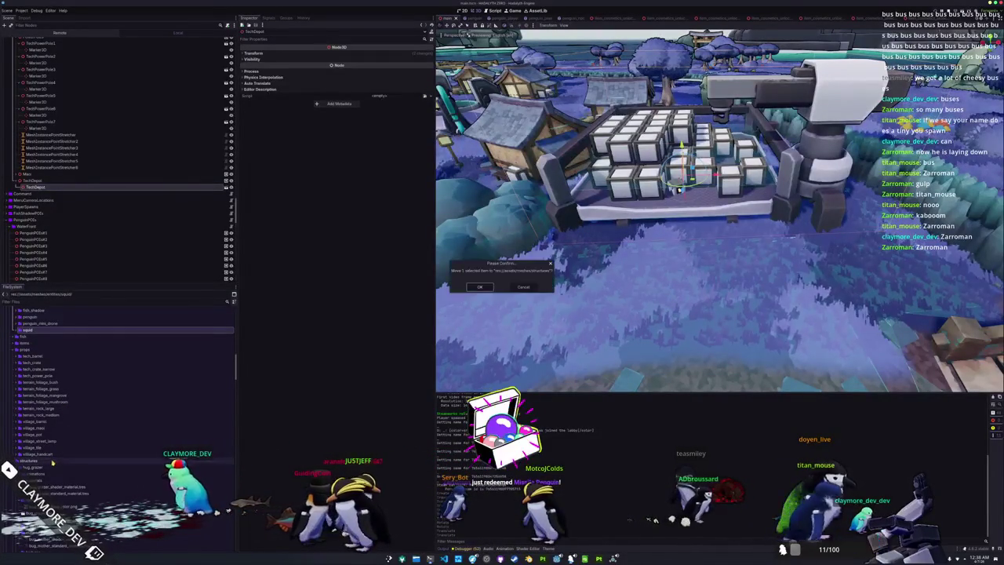
{"action": "left_click", "coordinate": [482, 287]}
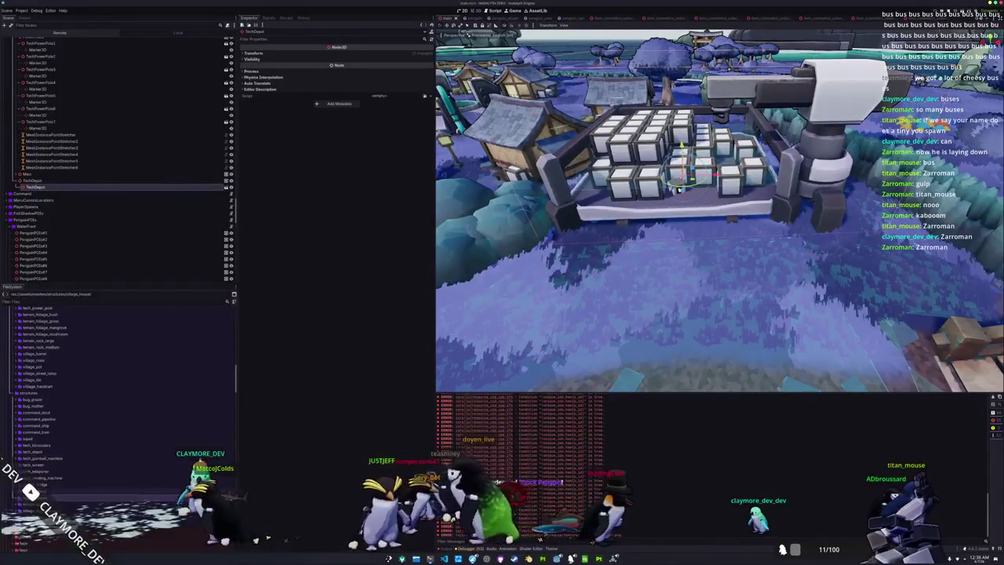
{"action": "left_click", "coordinate": [43, 380]}
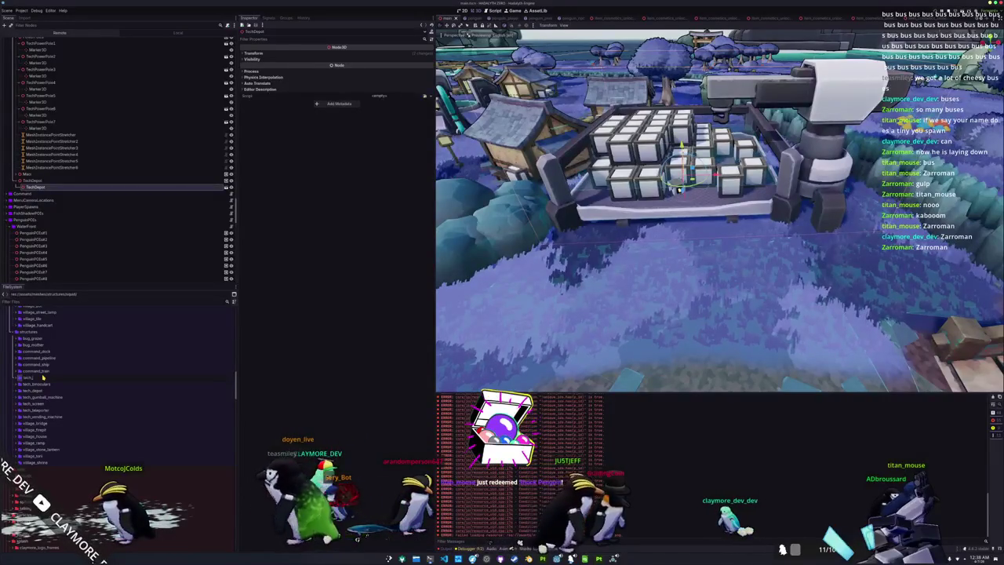
{"action": "key", "text": "Return"}
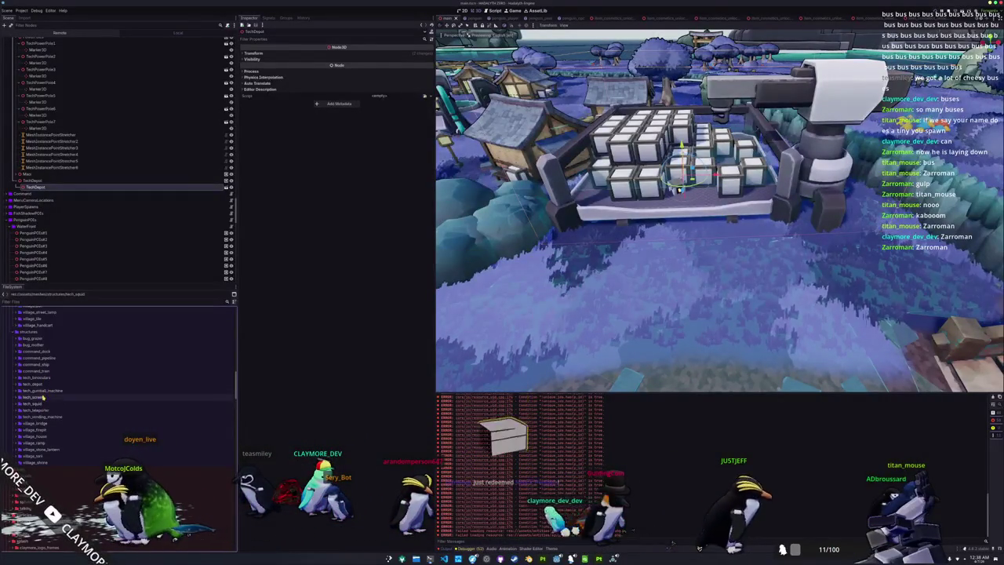
Step: Expand tech_squid's animations folder, select the old animation files, and delete them
{"action": "left_click", "coordinate": [38, 430]}
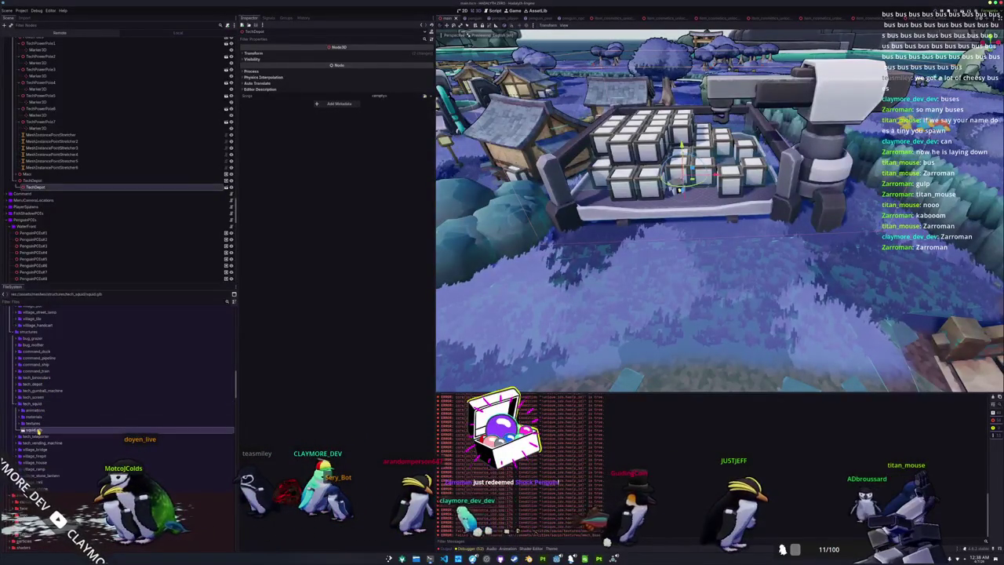
{"action": "left_click", "coordinate": [19, 416]}
{"action": "left_click", "coordinate": [19, 429]}
{"action": "left_click", "coordinate": [41, 410]}
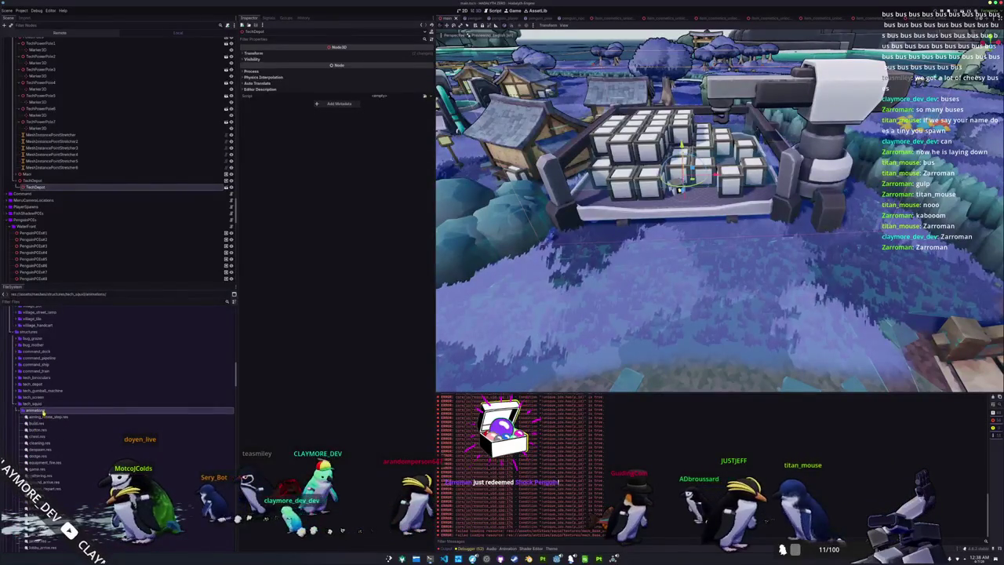
{"action": "key", "text": "Right"}
{"action": "key", "text": "Down"}
{"action": "scroll", "coordinate": [45, 430], "scroll_direction": "down", "scroll_amount": 3}
{"action": "scroll", "coordinate": [59, 427], "scroll_direction": "down", "scroll_amount": 5}
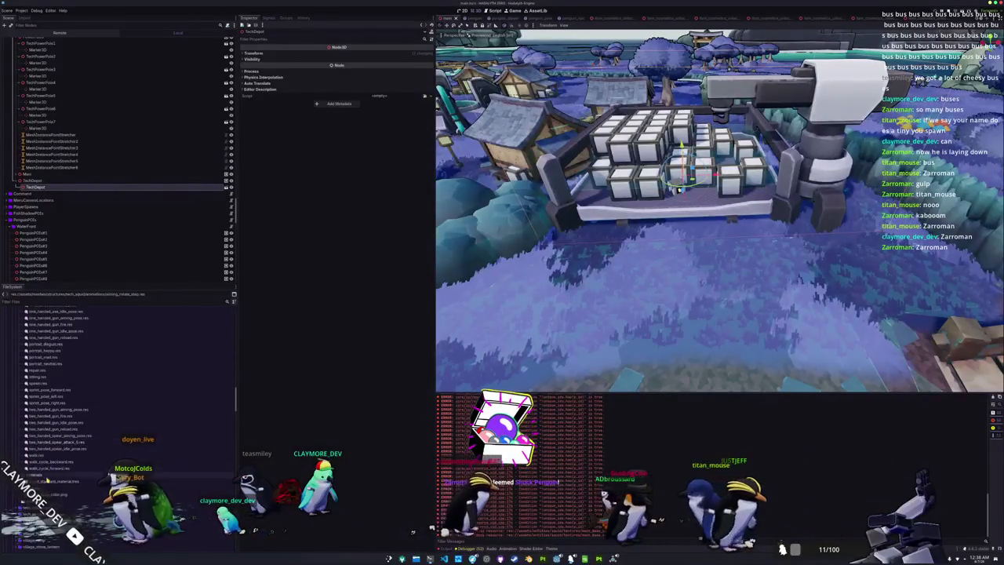
{"action": "key", "text": "Delete"}
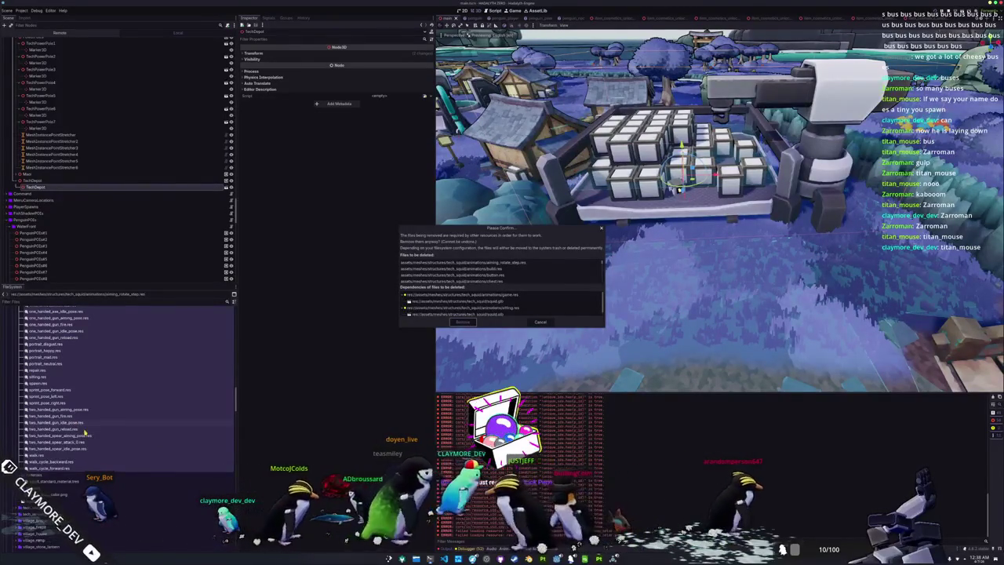
Step: Confirm removing the old animation files and open squid.glb's import settings
{"action": "key", "text": "Return"}
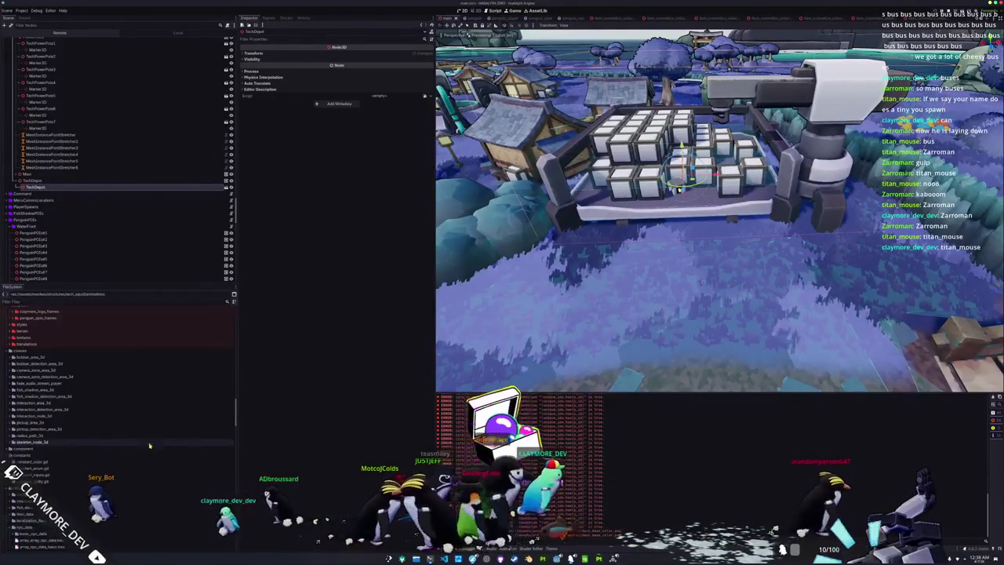
{"action": "scroll", "coordinate": [68, 446], "scroll_direction": "up", "scroll_amount": 10}
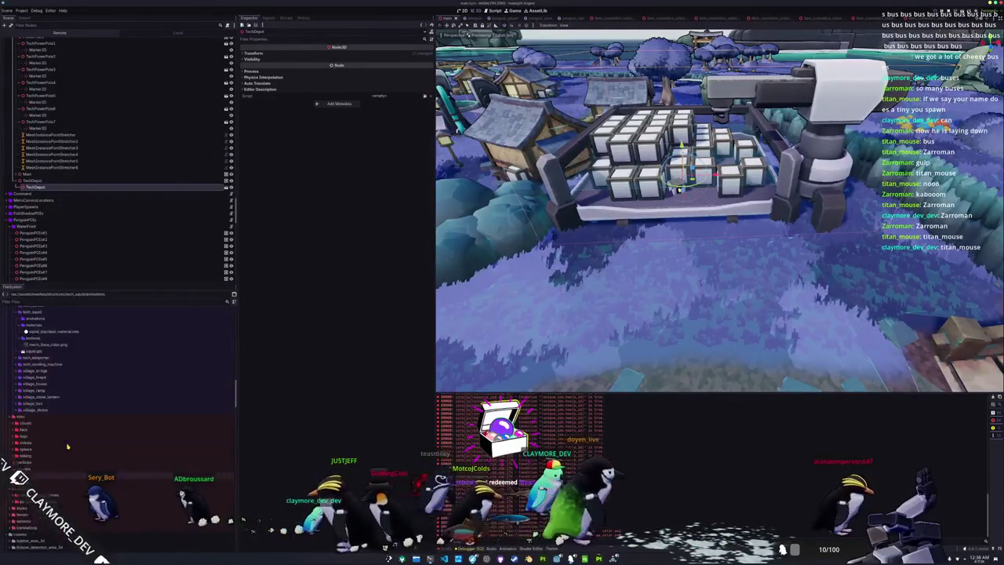
{"action": "double_click", "coordinate": [35, 443]}
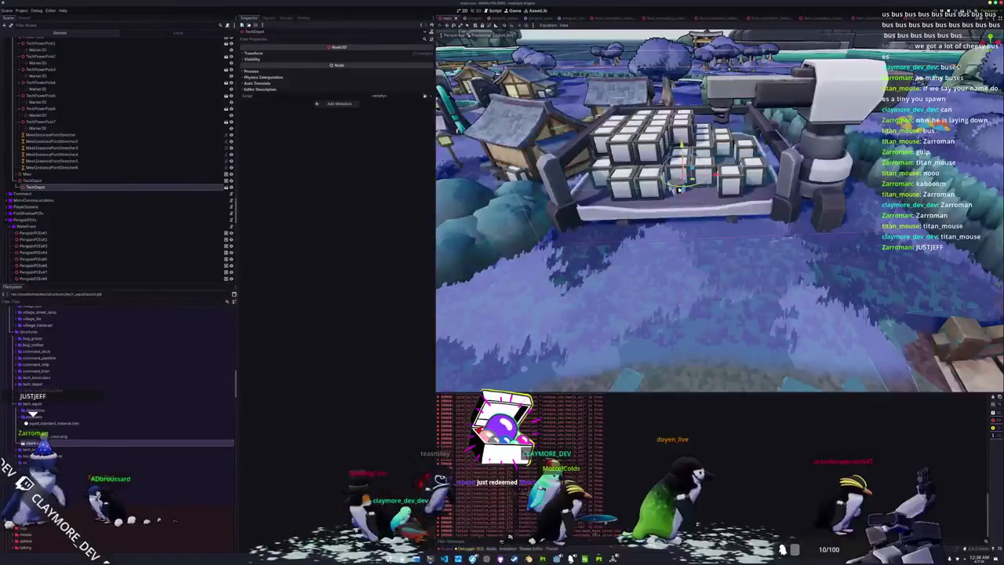
Step: Set the animation save paths to the animations folder, reimport, and reopen squid.glb's settings
{"action": "left_click", "coordinate": [109, 66]}
{"action": "left_click", "coordinate": [118, 84]}
{"action": "left_click", "coordinate": [363, 492]}
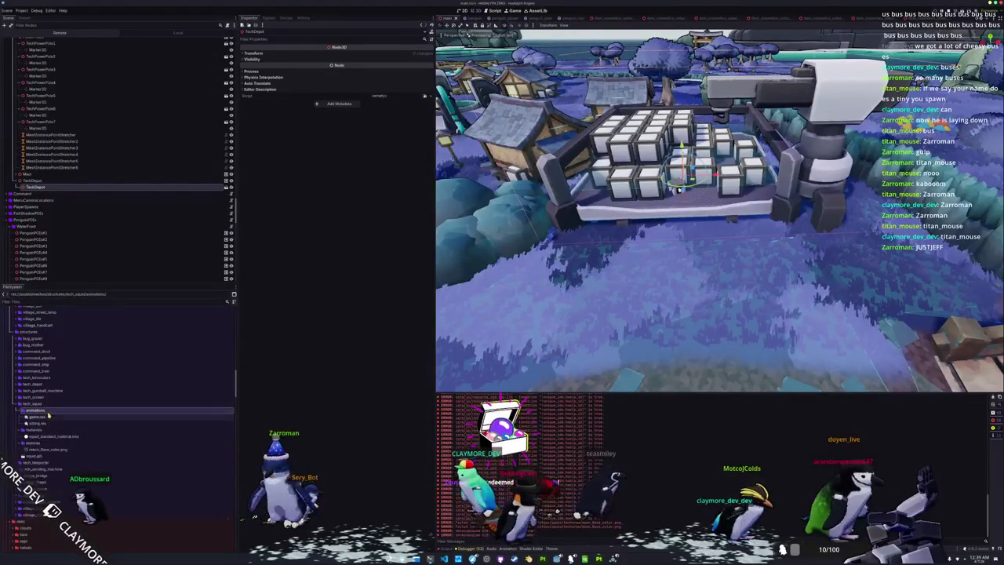
{"action": "double_click", "coordinate": [34, 456]}
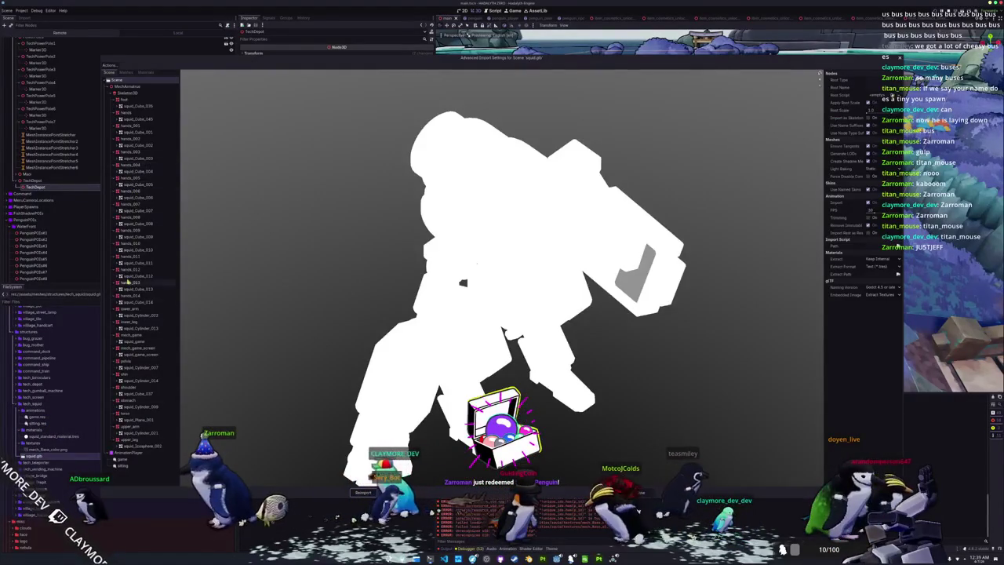
Step: Review an AnimationPlayer animation, reimport squid.glb, then select the mech_Base_color.png texture
{"action": "left_click", "coordinate": [122, 464]}
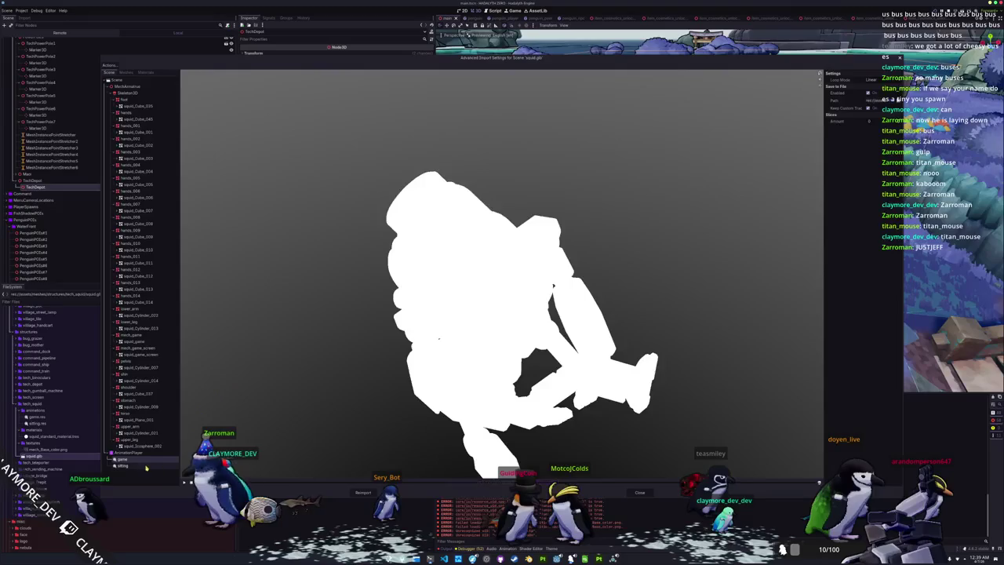
{"action": "left_click", "coordinate": [363, 493]}
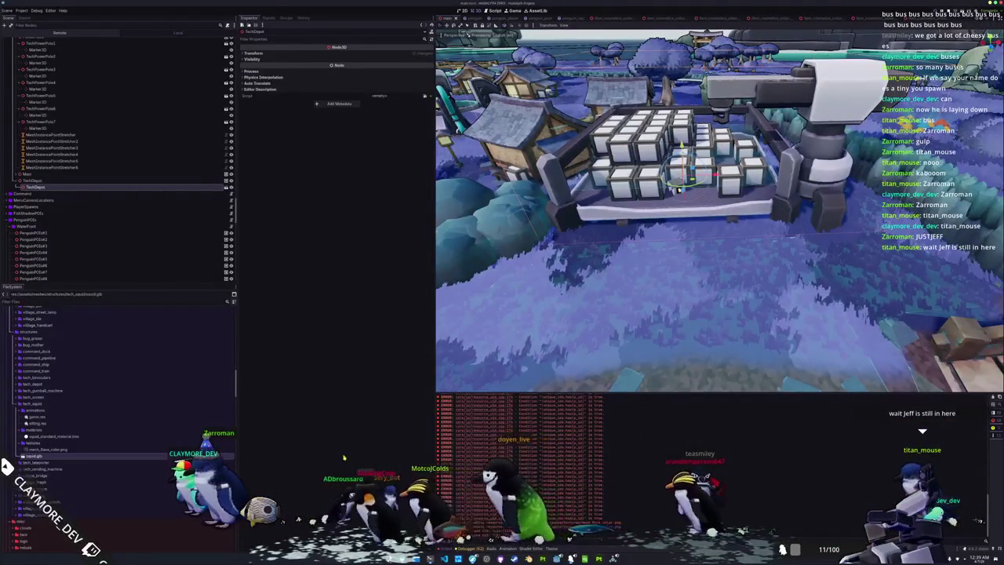
{"action": "left_click", "coordinate": [53, 449]}
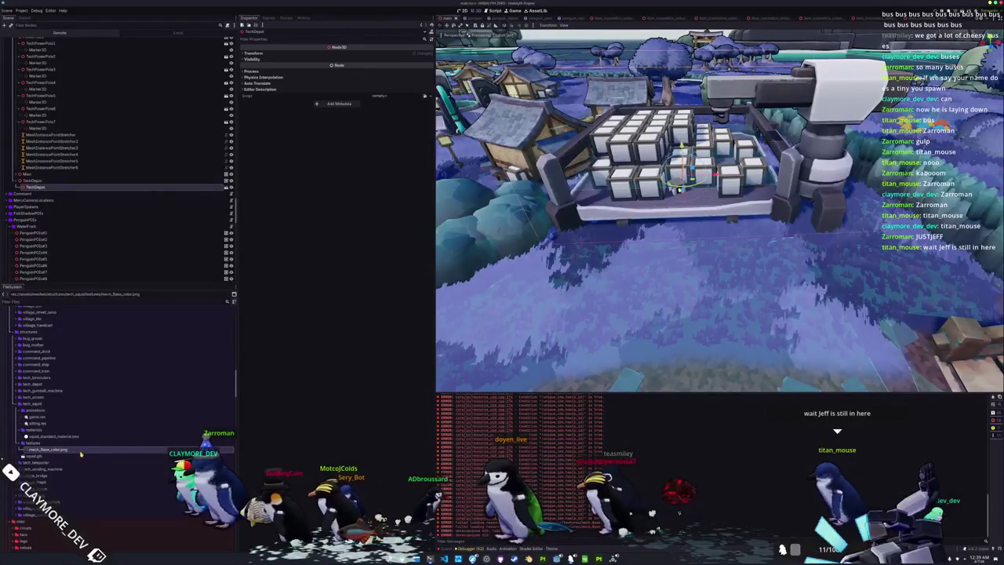
{"action": "mouse_move", "coordinate": [87, 453]}
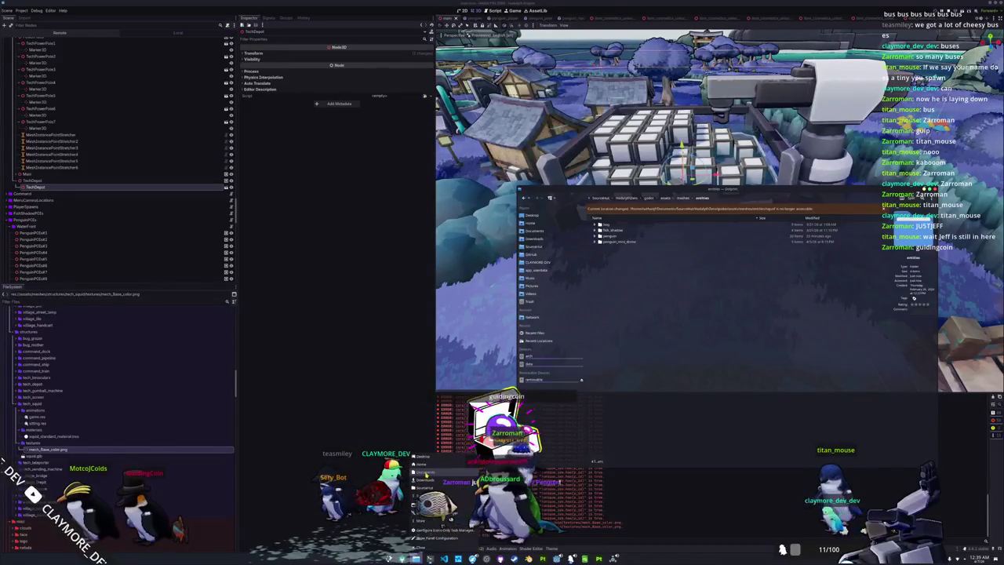
Step: Open a second Dolphin window and navigate it to the structures/tech_squid folder
{"action": "left_click", "coordinate": [426, 475]}
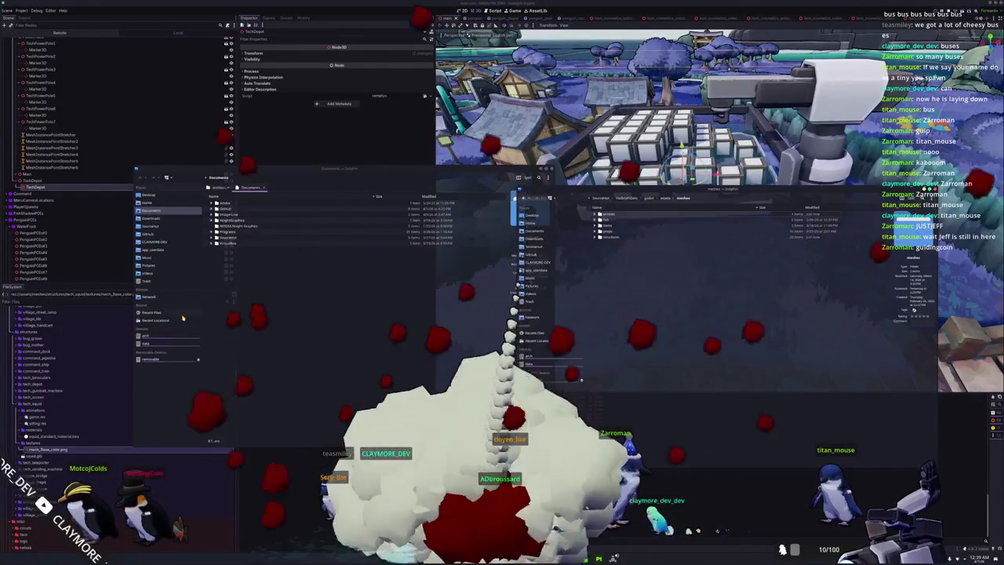
{"action": "left_click", "coordinate": [157, 241]}
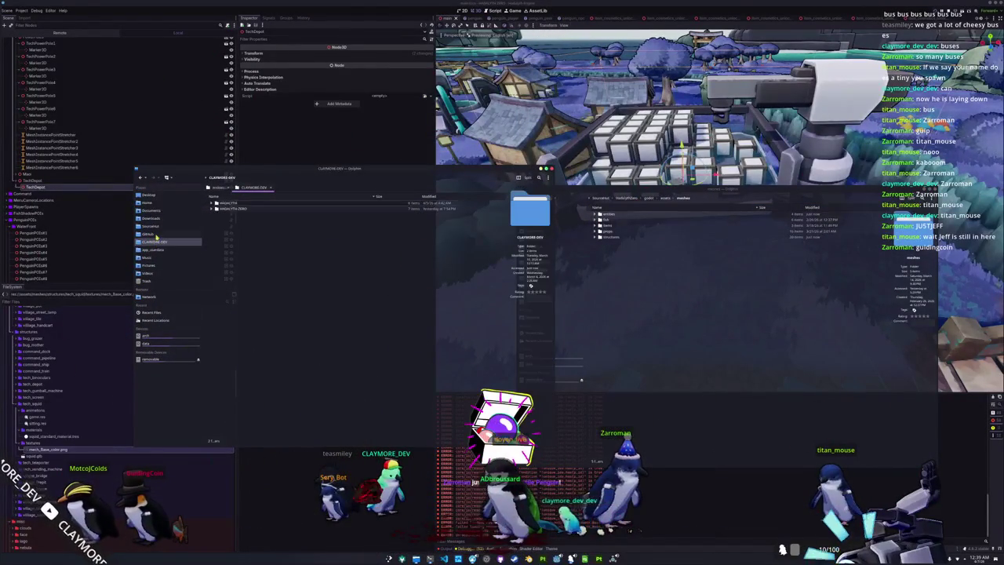
{"action": "left_click", "coordinate": [152, 226]}
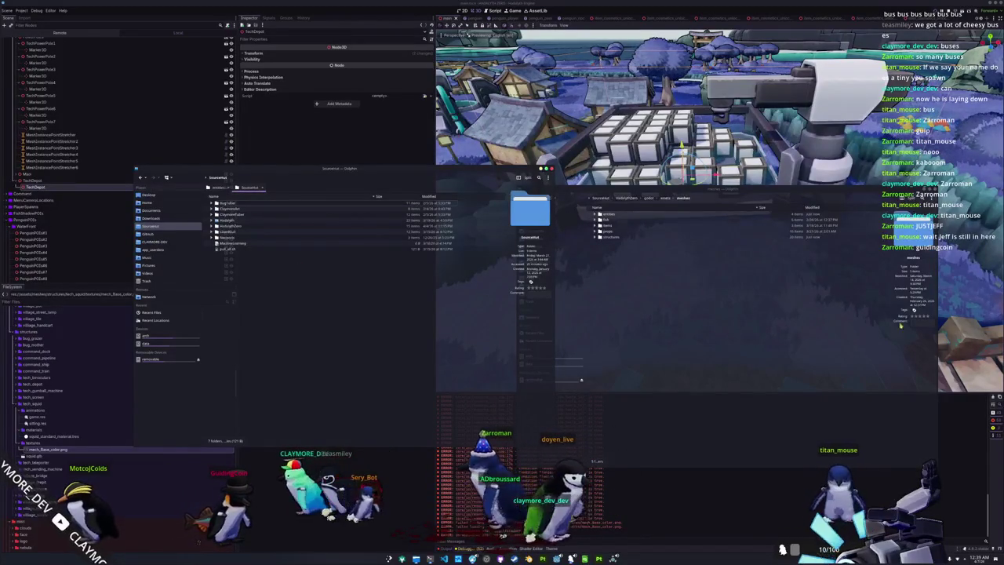
{"action": "mouse_move", "coordinate": [498, 168]}
{"action": "left_mouse_down"}
{"action": "mouse_move", "coordinate": [508, 189]}
{"action": "mouse_move", "coordinate": [462, 189]}
{"action": "left_mouse_up"}
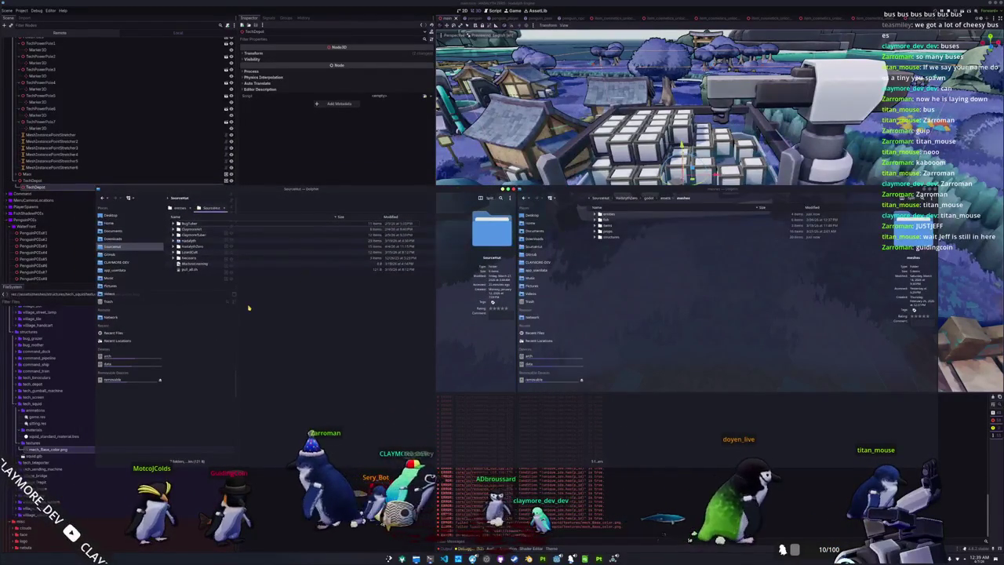
{"action": "left_click", "coordinate": [174, 246]}
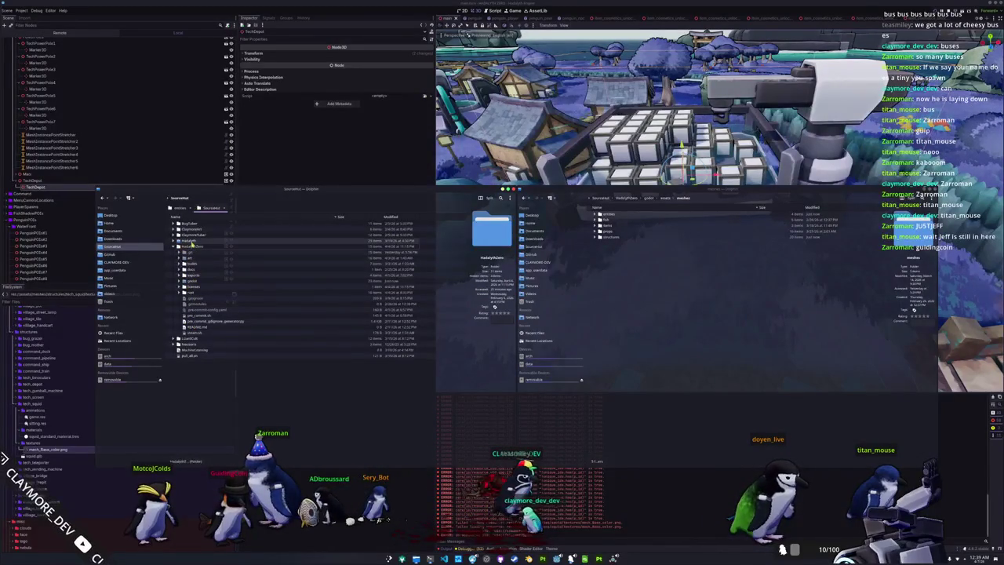
{"action": "left_click", "coordinate": [175, 241]}
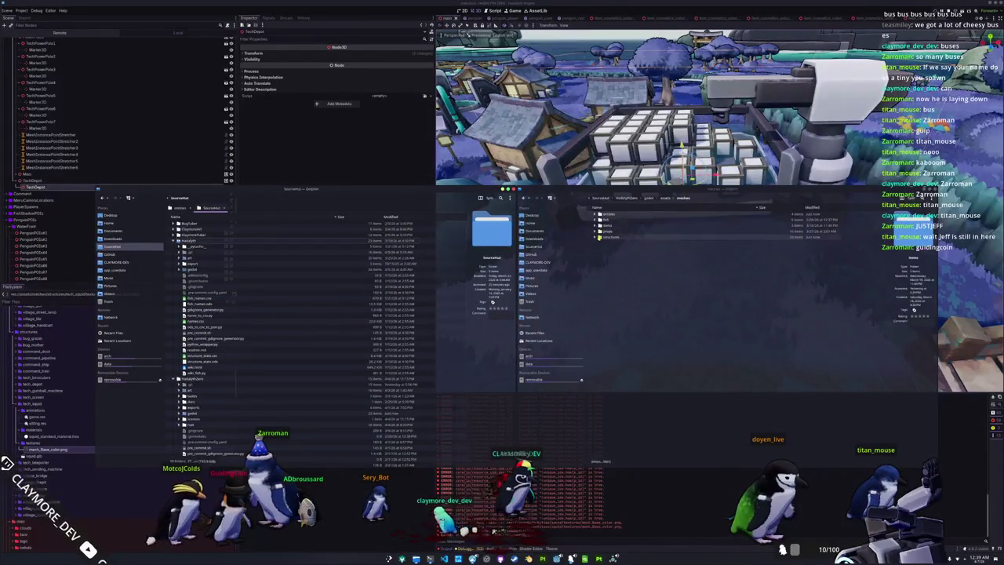
{"action": "left_click", "coordinate": [598, 238]}
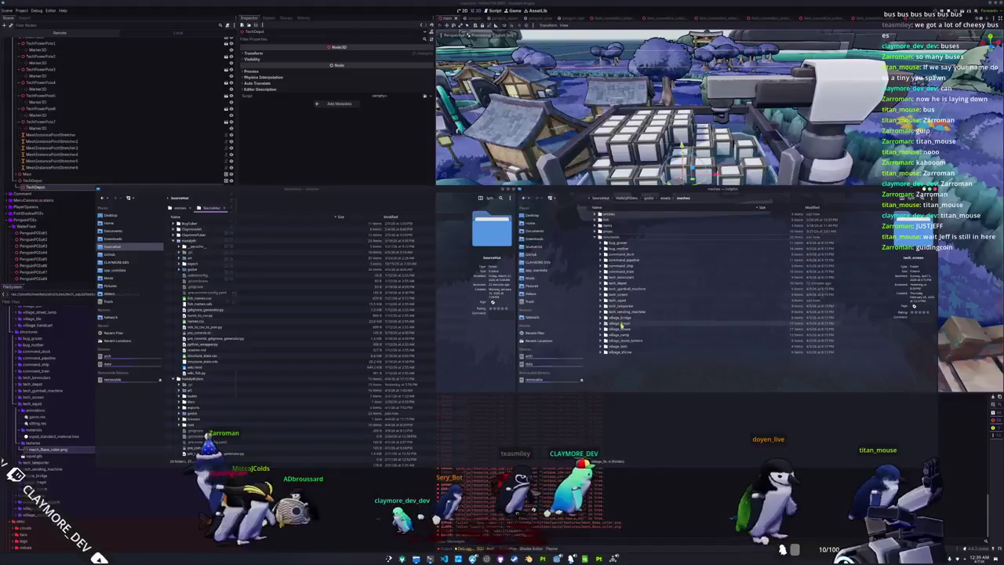
{"action": "double_click", "coordinate": [617, 300]}
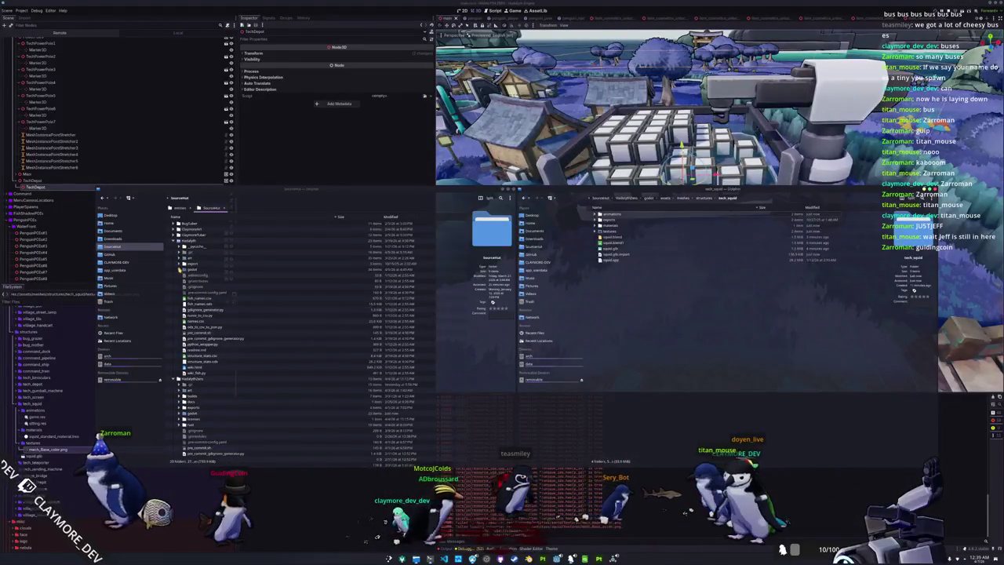
Step: Copy mech_game_Base_color.png from the mech entity textures into tech_squid/textures, then return to Godot
{"action": "left_click", "coordinate": [180, 269]}
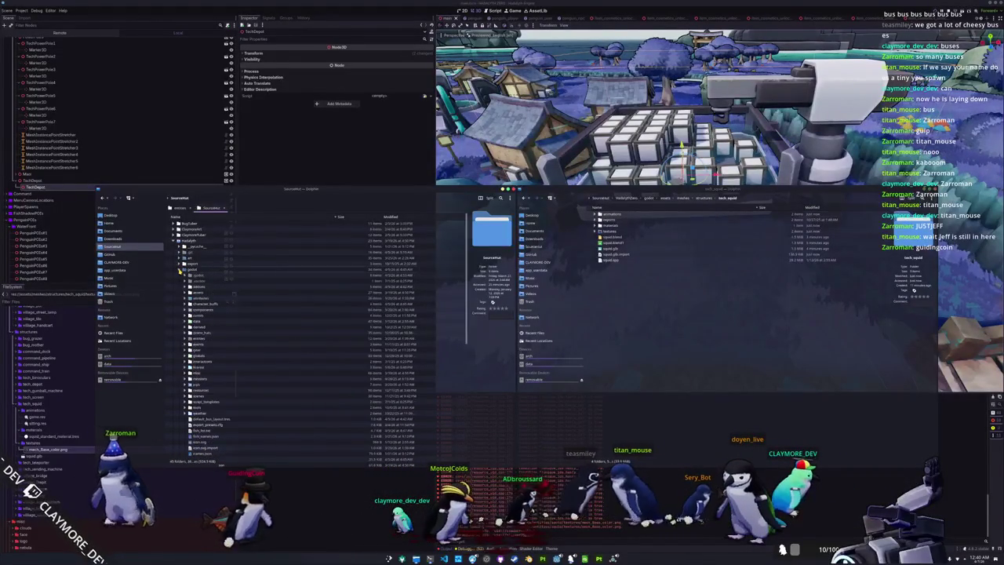
{"action": "left_click", "coordinate": [186, 293]}
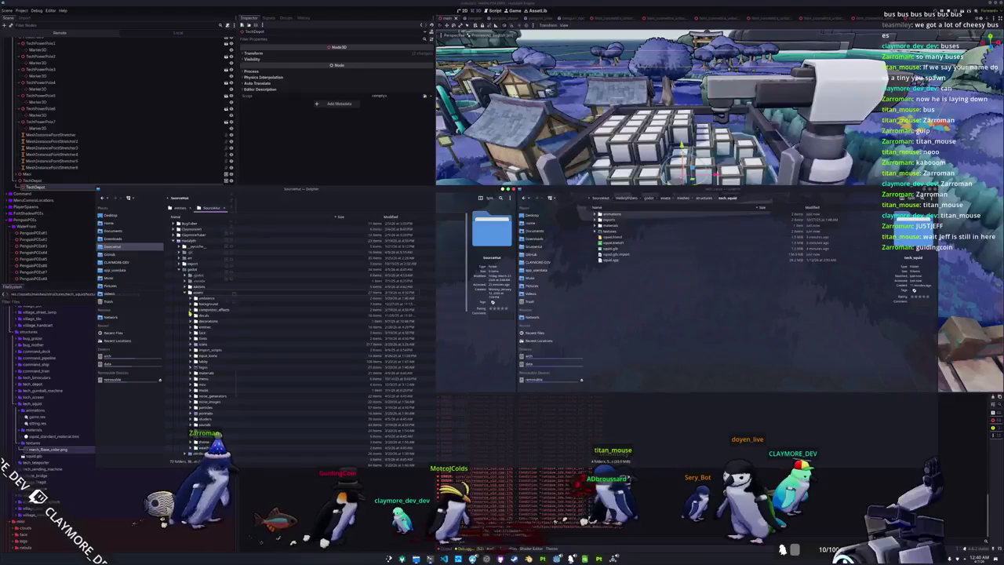
{"action": "left_click", "coordinate": [191, 328]}
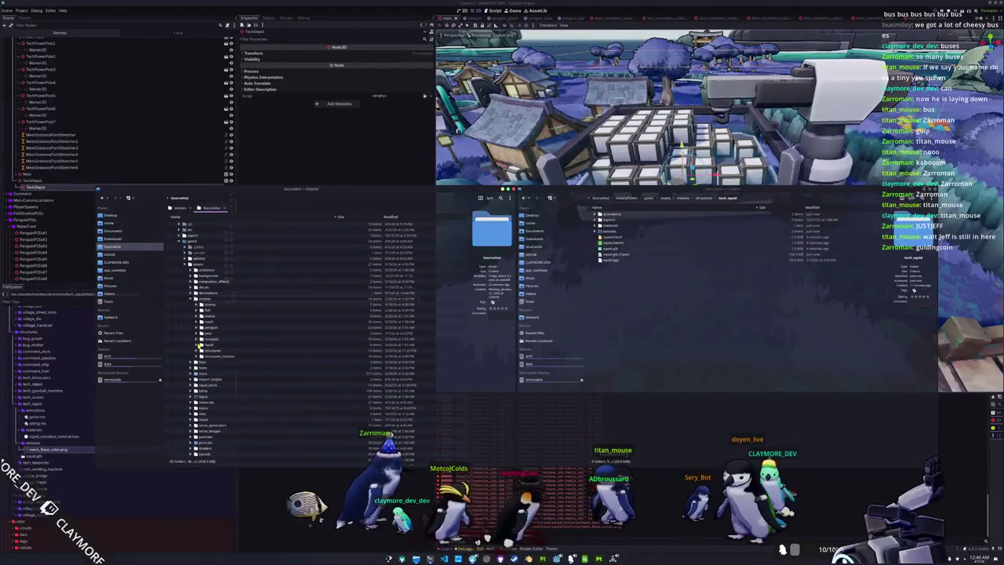
{"action": "left_click", "coordinate": [199, 344]}
{"action": "left_click", "coordinate": [197, 321]}
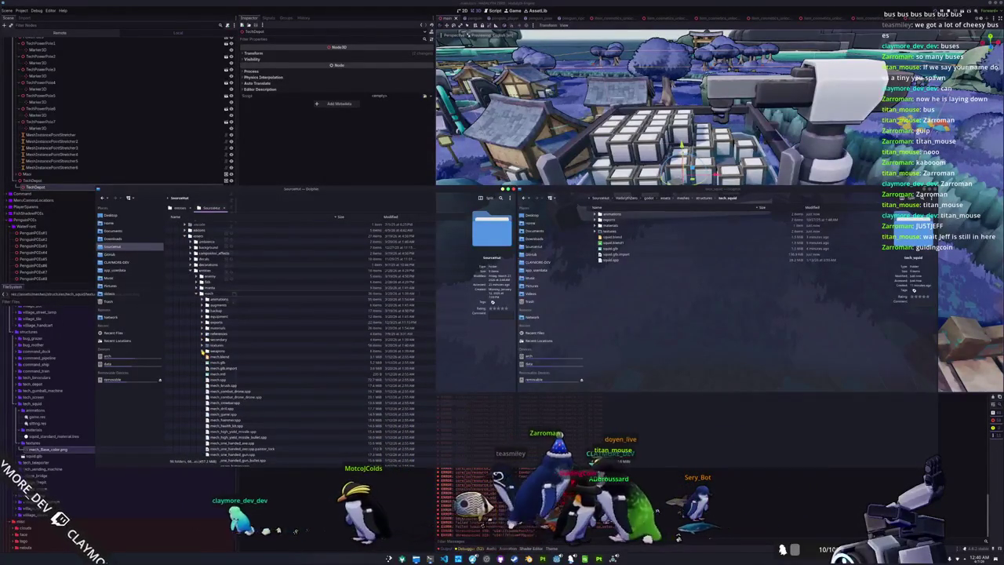
{"action": "left_click", "coordinate": [203, 350]}
{"action": "scroll", "coordinate": [204, 349], "scroll_direction": "down", "scroll_amount": 5}
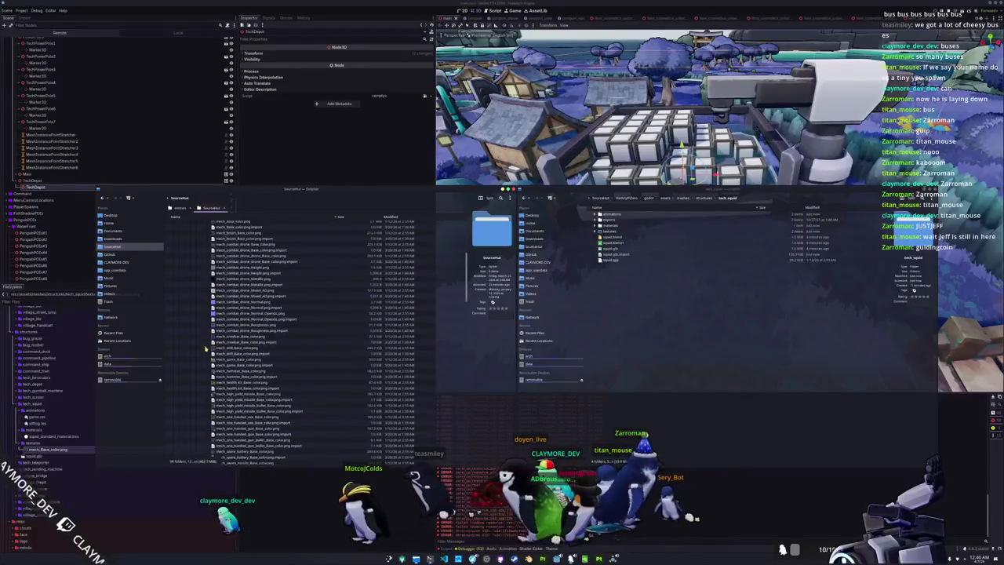
{"action": "mouse_move", "coordinate": [232, 359]}
{"action": "left_mouse_down"}
{"action": "mouse_move", "coordinate": [455, 322]}
{"action": "mouse_move", "coordinate": [596, 250]}
{"action": "mouse_move", "coordinate": [606, 233]}
{"action": "left_mouse_up"}
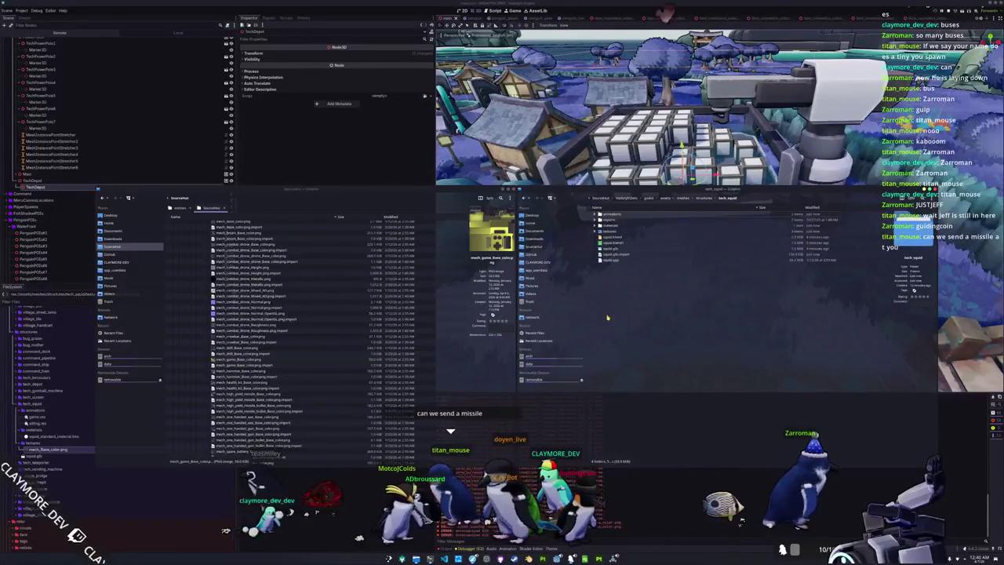
{"action": "left_click", "coordinate": [600, 232]}
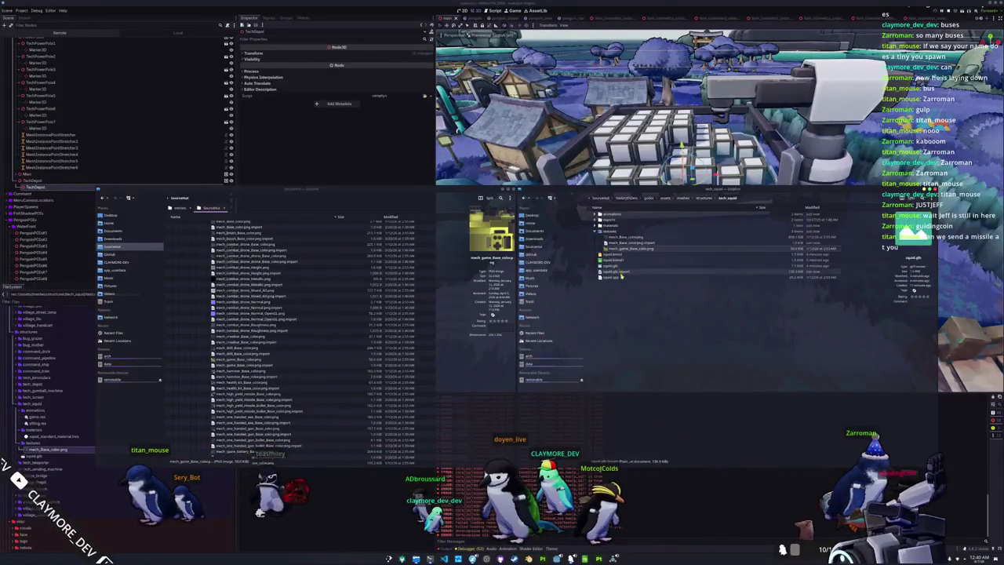
{"action": "left_click", "coordinate": [562, 394]}
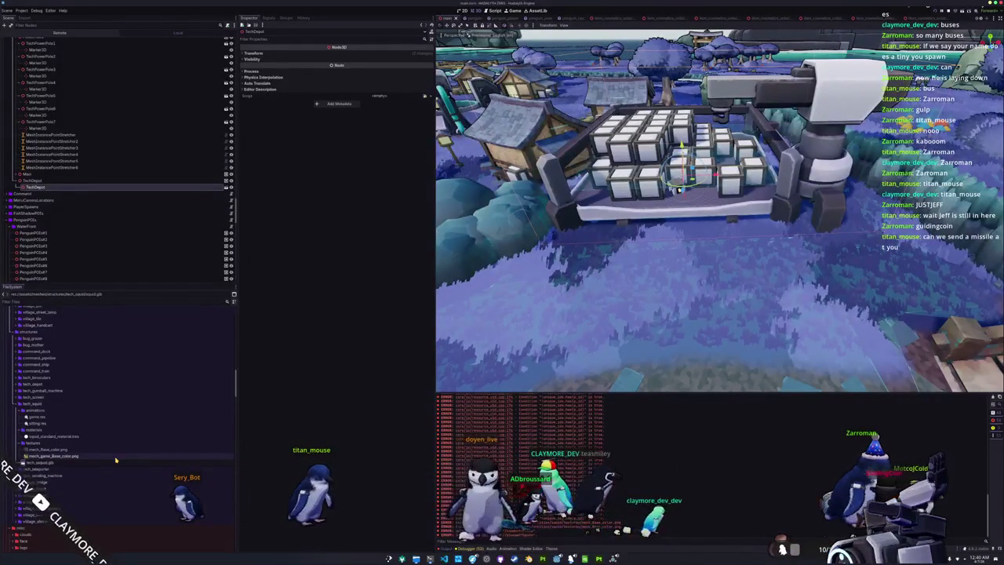
Step: Convert squid_standard_material.tres to a ShaderMaterial, dismissing the missing dependency warning
{"action": "left_click", "coordinate": [115, 460]}
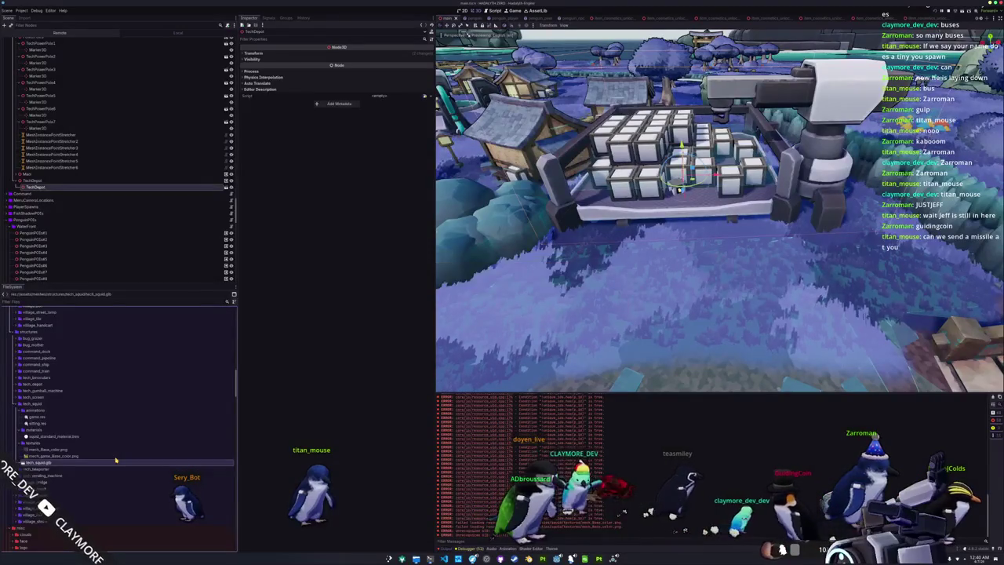
{"action": "double_click", "coordinate": [37, 436]}
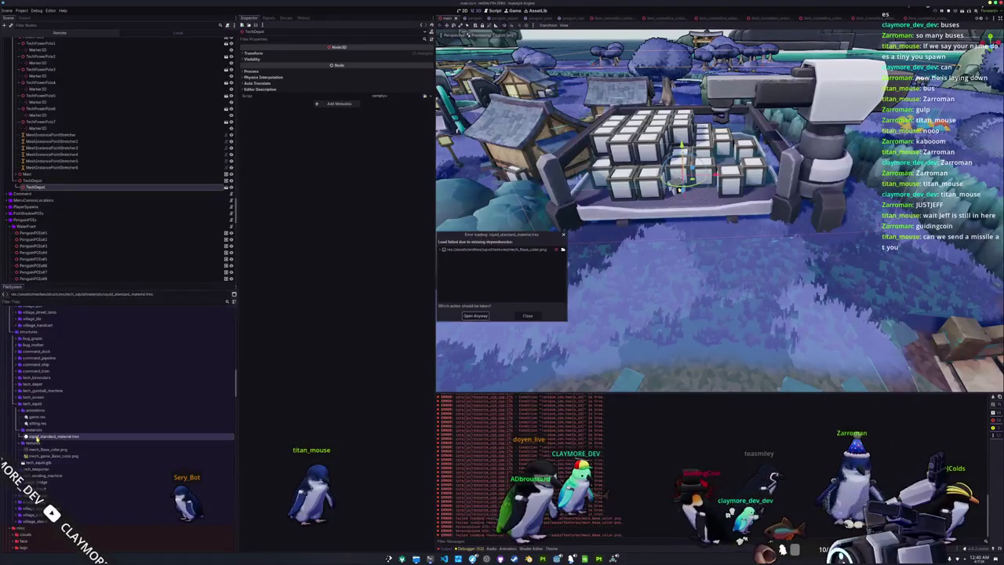
{"action": "left_click", "coordinate": [484, 316]}
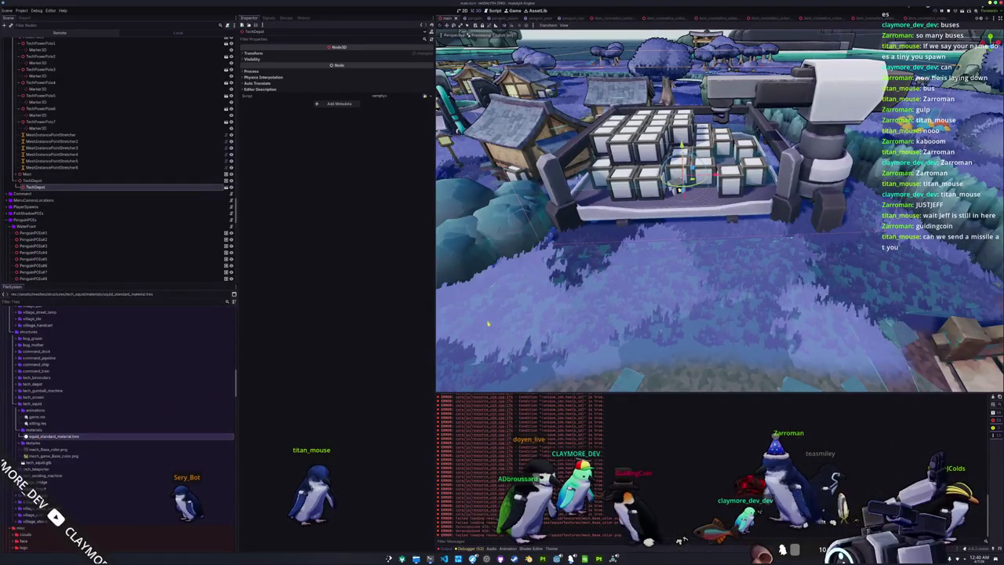
{"action": "right_click", "coordinate": [38, 440]}
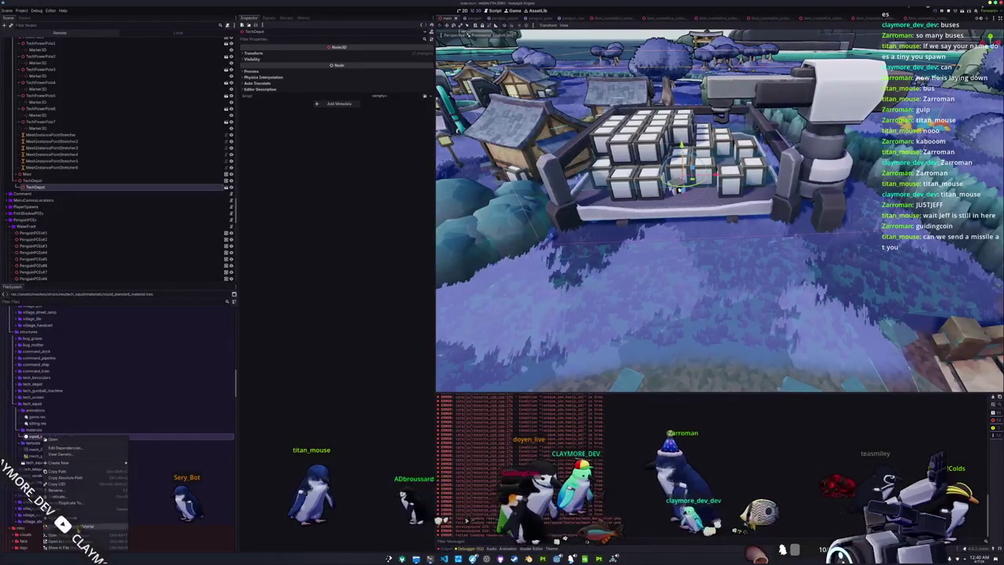
{"action": "left_click", "coordinate": [85, 526]}
{"action": "left_click", "coordinate": [471, 288]}
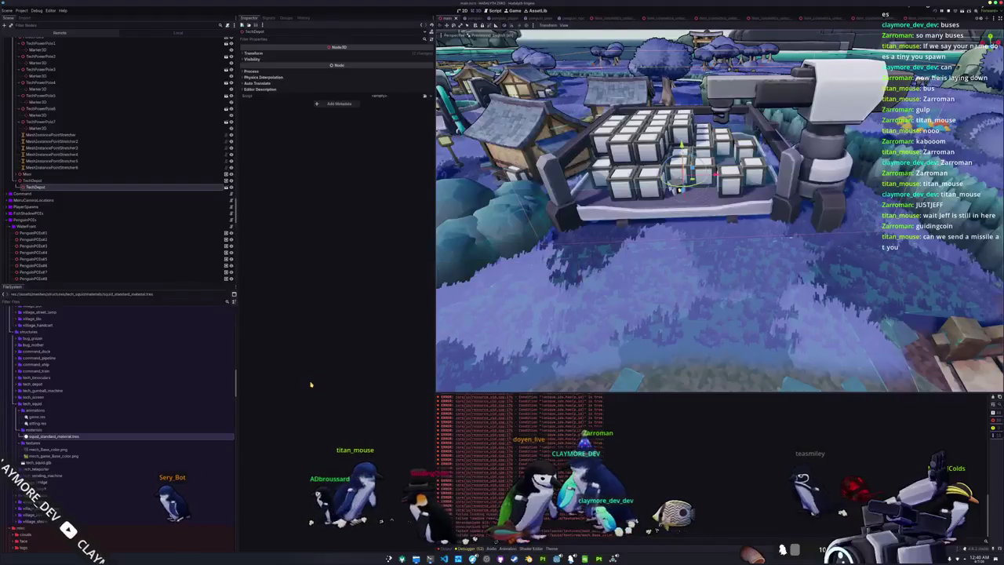
Step: Assign standard_material_cell_shader.gdshader as the converted material's shader
{"action": "left_click", "coordinate": [71, 438]}
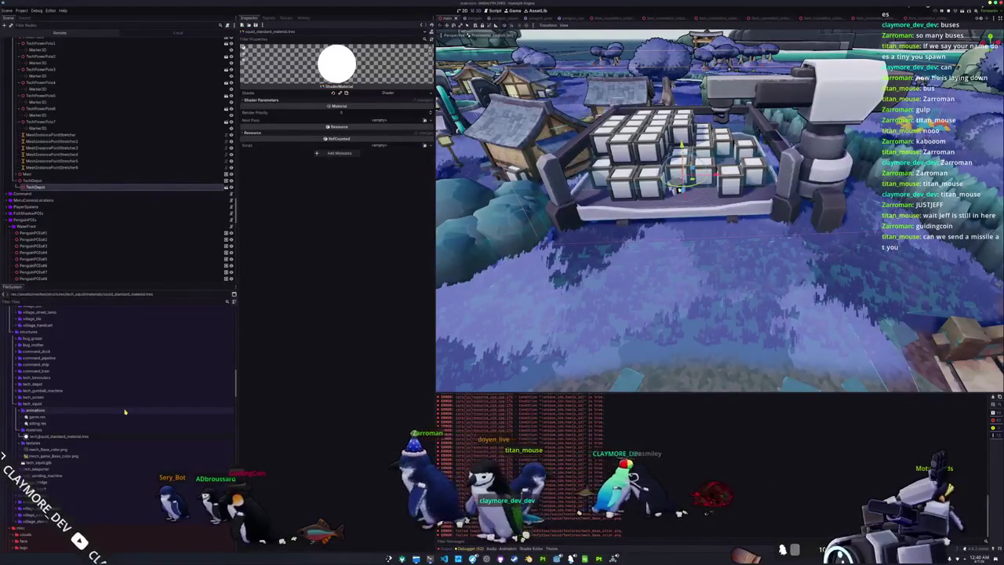
{"action": "left_click", "coordinate": [411, 101]}
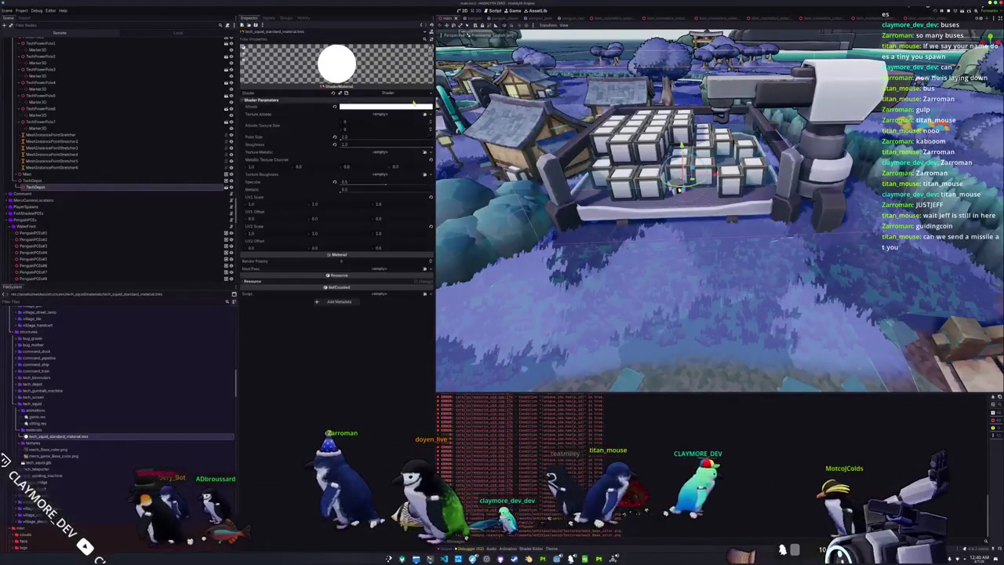
{"action": "left_click", "coordinate": [429, 92]}
{"action": "left_click", "coordinate": [422, 111]}
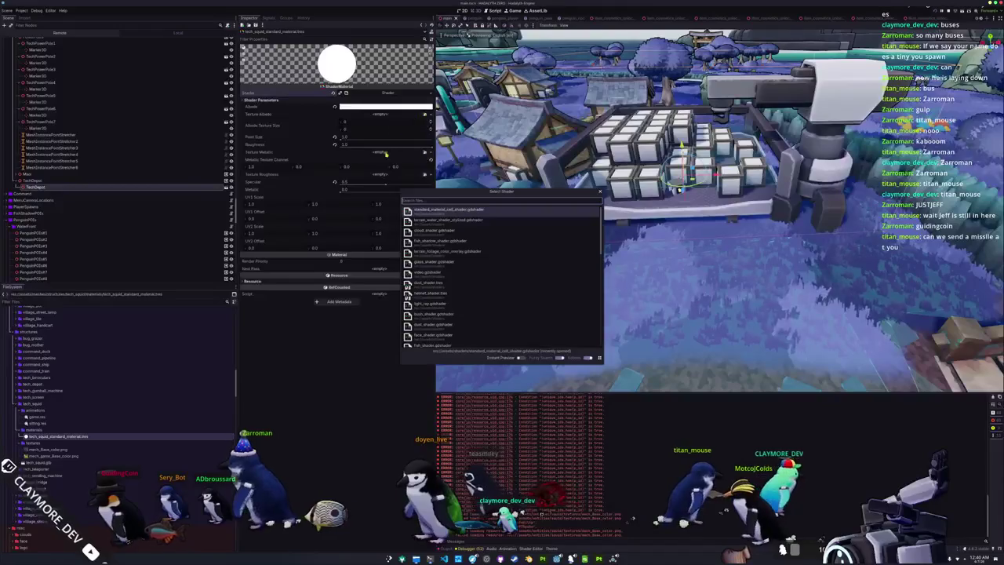
{"action": "double_click", "coordinate": [444, 213]}
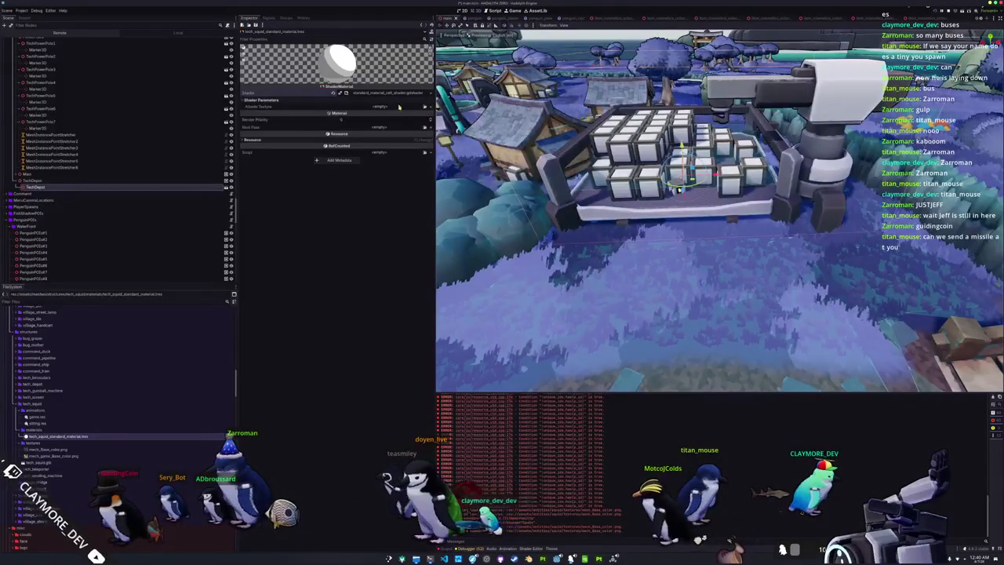
Step: Load a filtered 'mech' texture into the material's Albedo Texture slot
{"action": "left_click", "coordinate": [425, 107]}
{"action": "type", "text": "mech"}
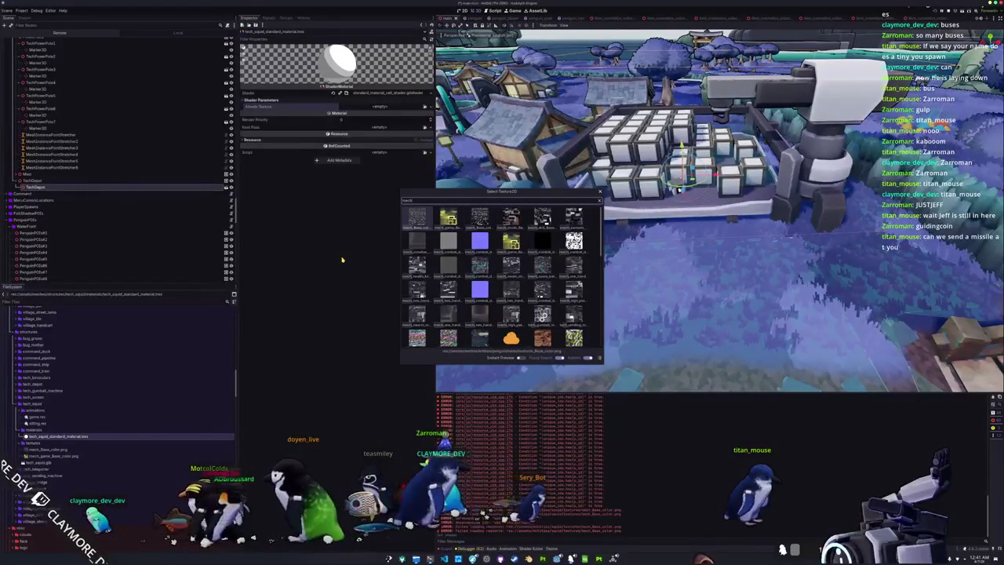
{"action": "key", "text": "Right"}
{"action": "key", "text": "Right"}
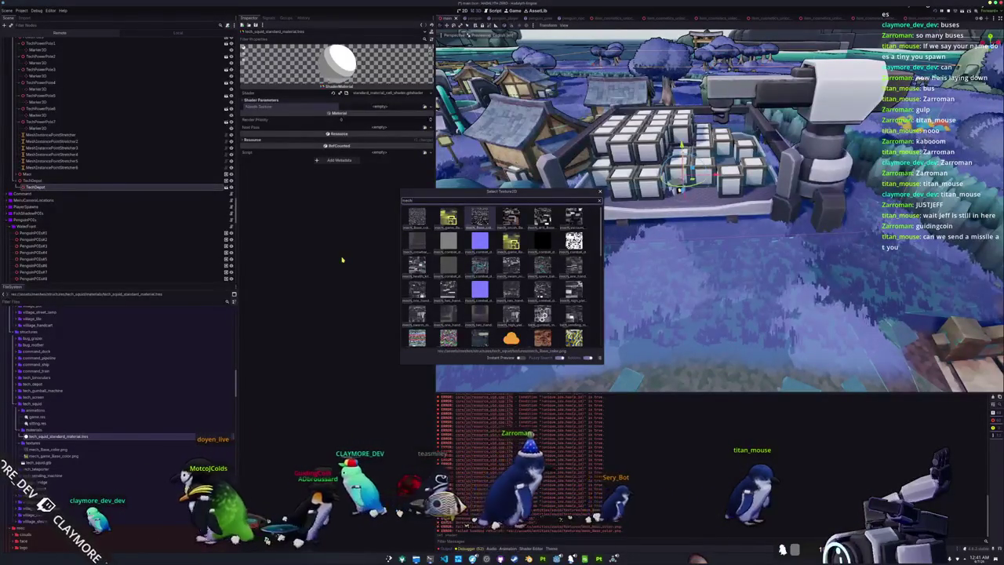
{"action": "key", "text": "Return"}
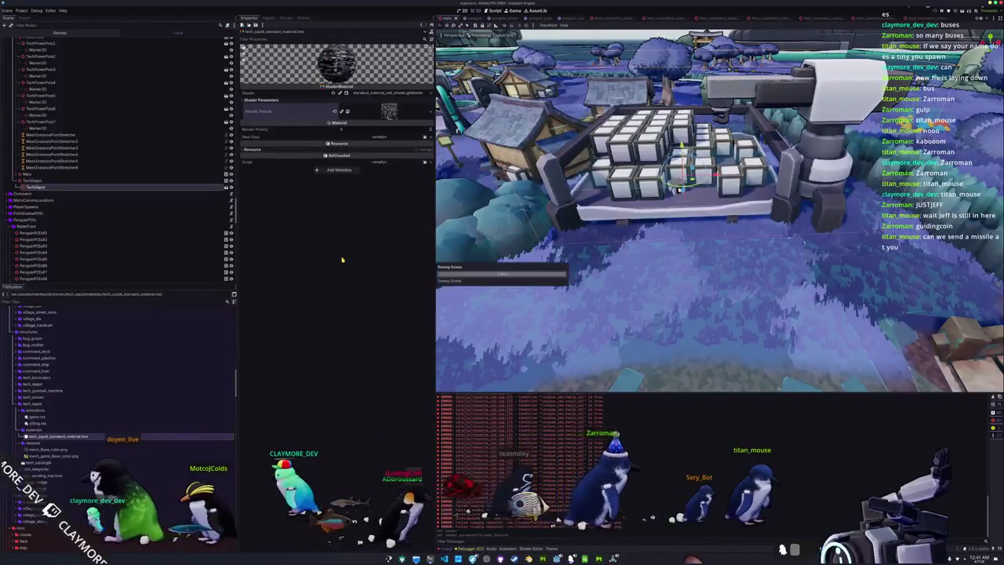
{"action": "key", "text": "ctrl+d"}
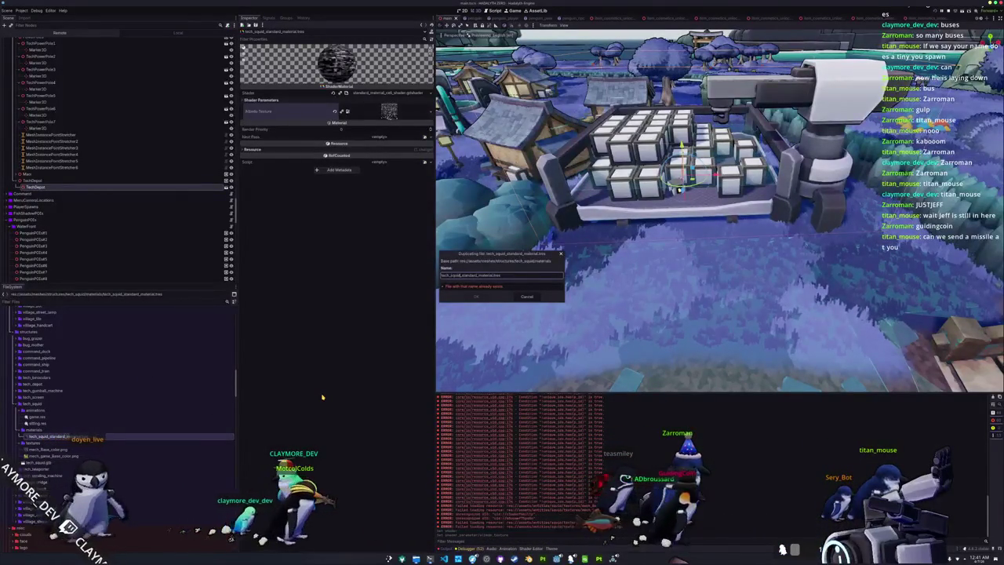
Step: Duplicate the material as tech_squid_game_standard_material.tres and give it the yellow 'game' albedo texture
{"action": "key", "text": "Return"}
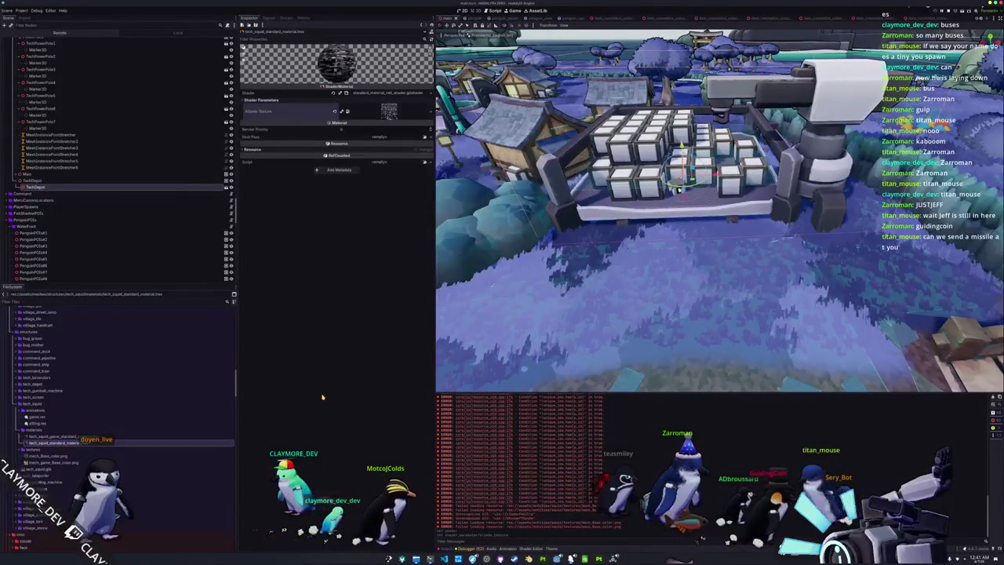
{"action": "left_click", "coordinate": [55, 436]}
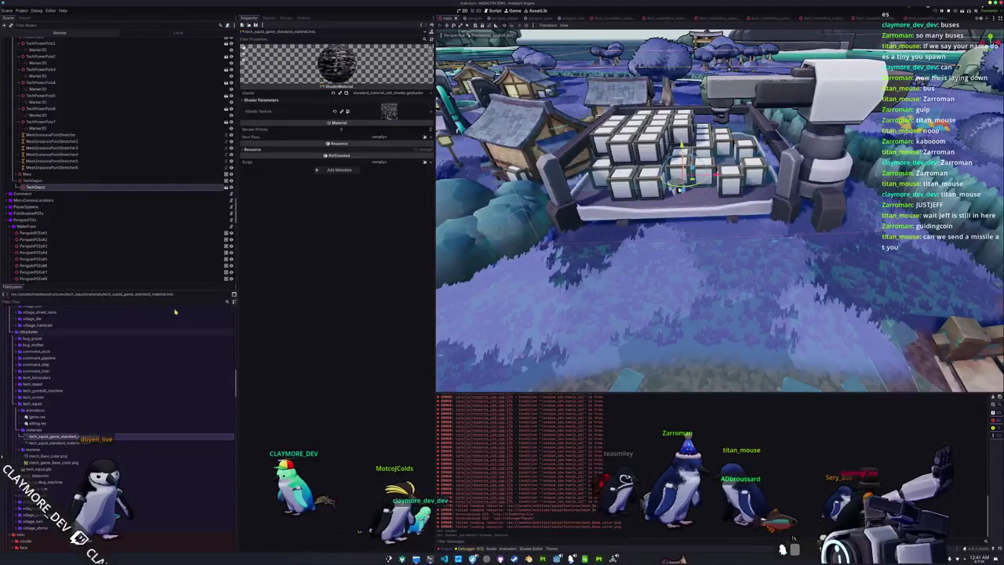
{"action": "left_click", "coordinate": [429, 112]}
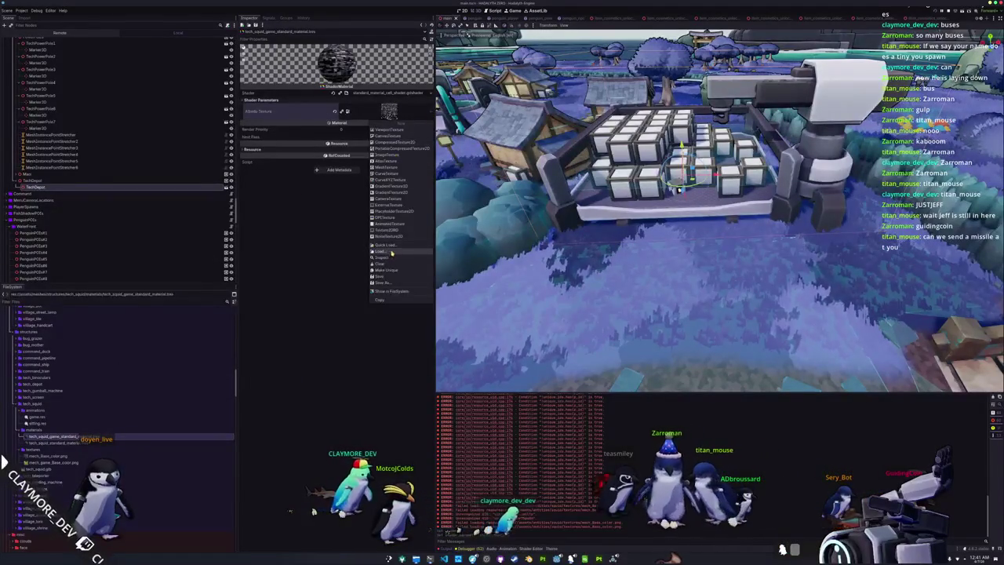
{"action": "left_click", "coordinate": [397, 249]}
{"action": "type", "text": "game"}
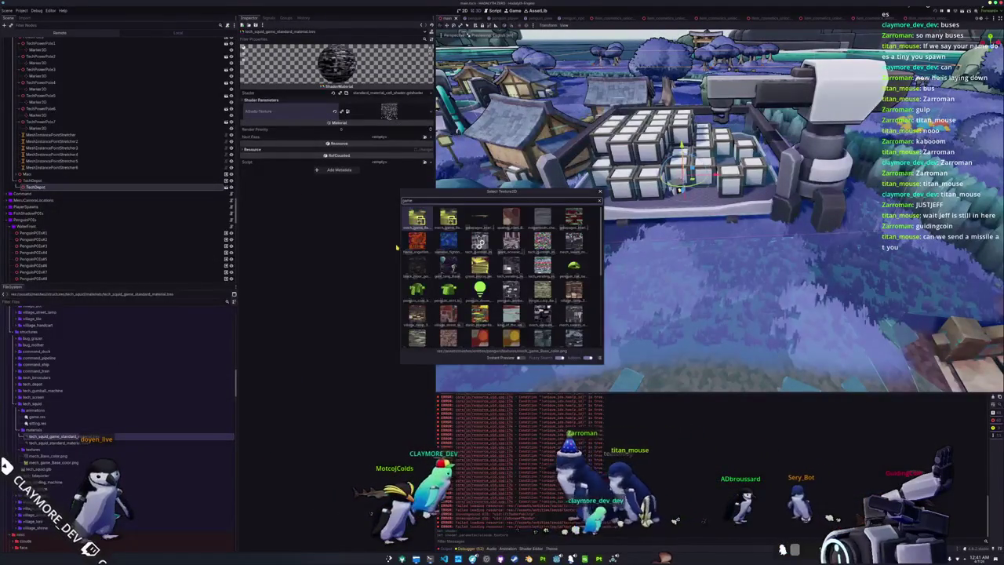
{"action": "key", "text": "Return"}
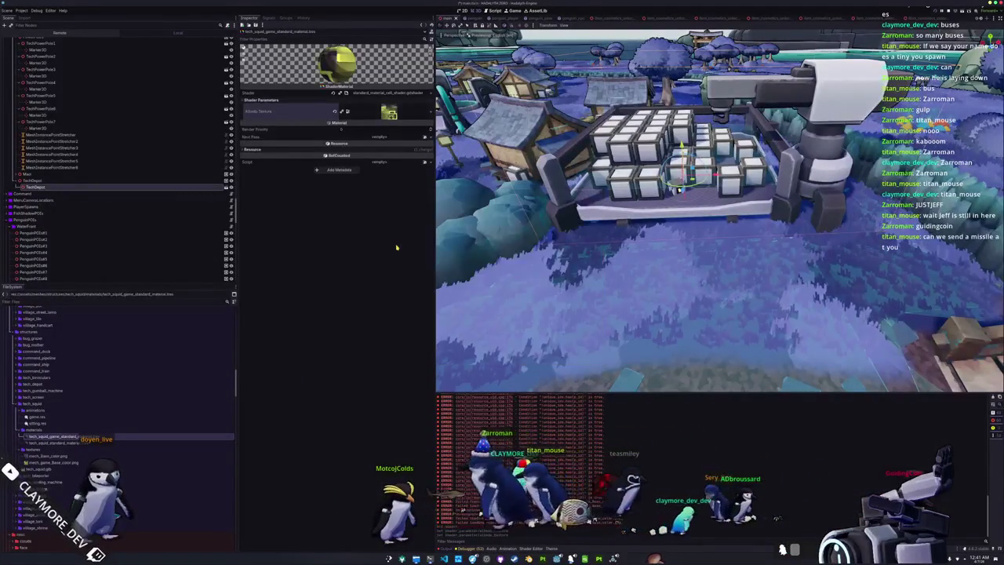
{"action": "scroll", "coordinate": [88, 408], "scroll_direction": "down", "scroll_amount": 10}
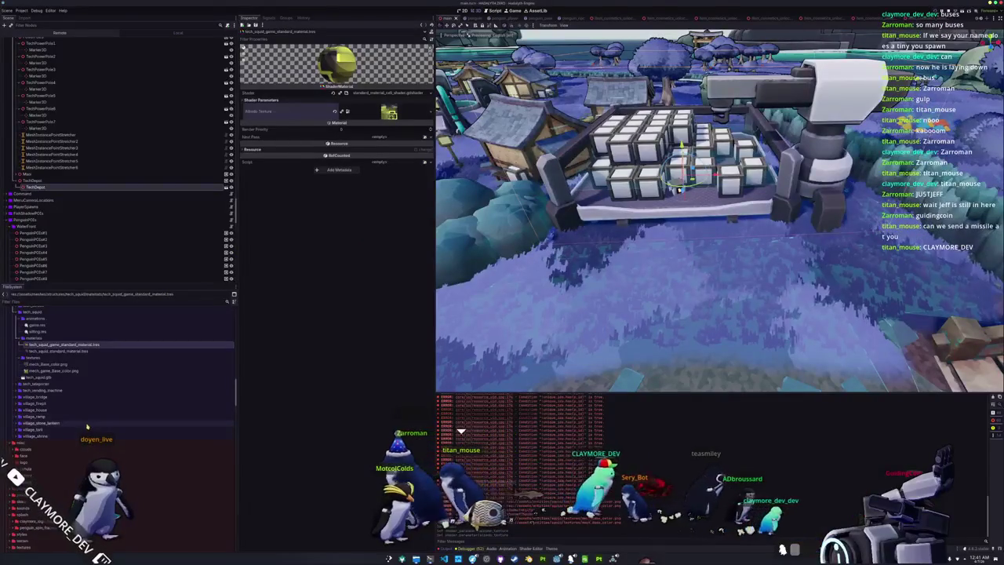
Step: Create a new tech_squid folder inside the structures folder
{"action": "scroll", "coordinate": [87, 428], "scroll_direction": "down", "scroll_amount": 10}
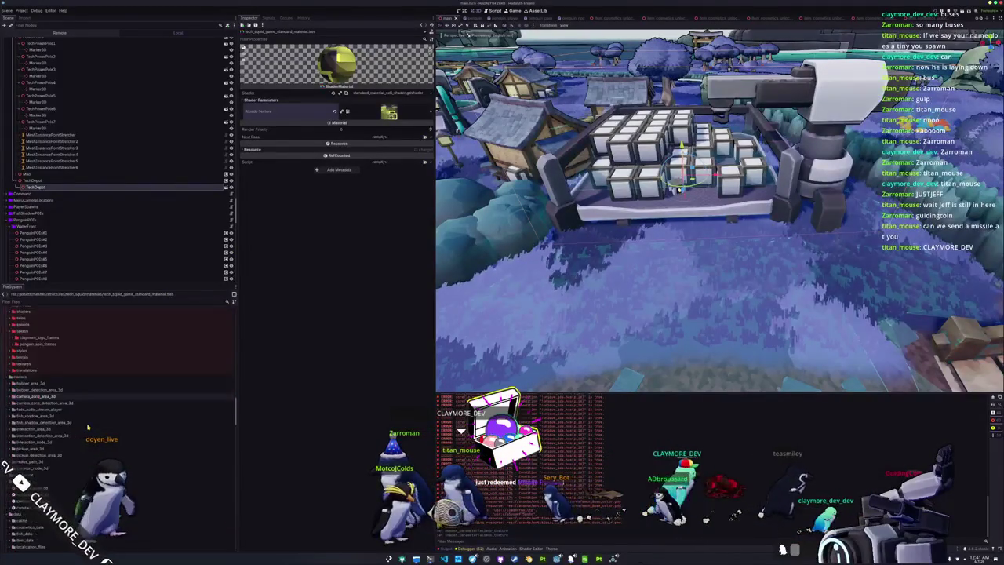
{"action": "scroll", "coordinate": [88, 427], "scroll_direction": "down", "scroll_amount": 10}
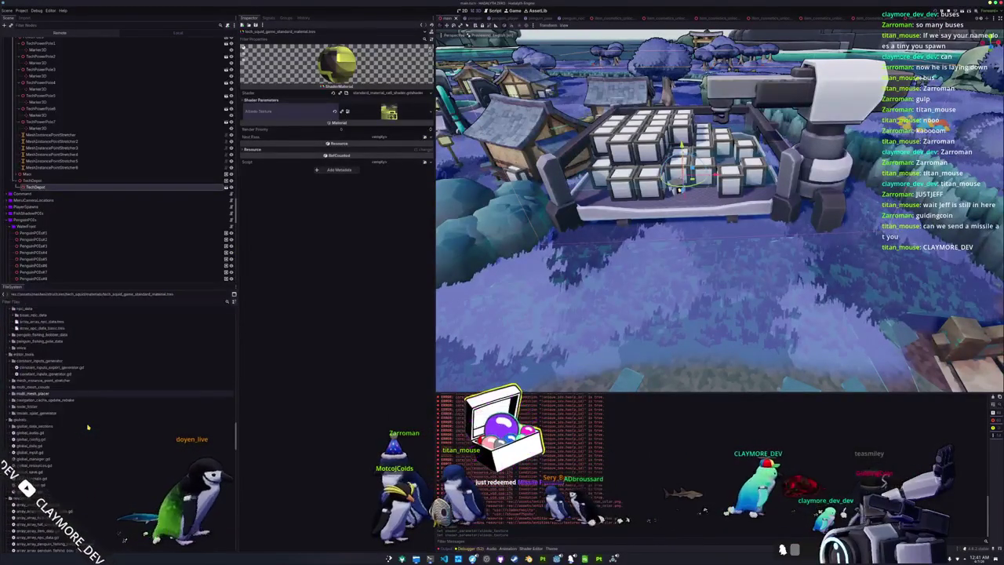
{"action": "scroll", "coordinate": [88, 441], "scroll_direction": "down", "scroll_amount": 10}
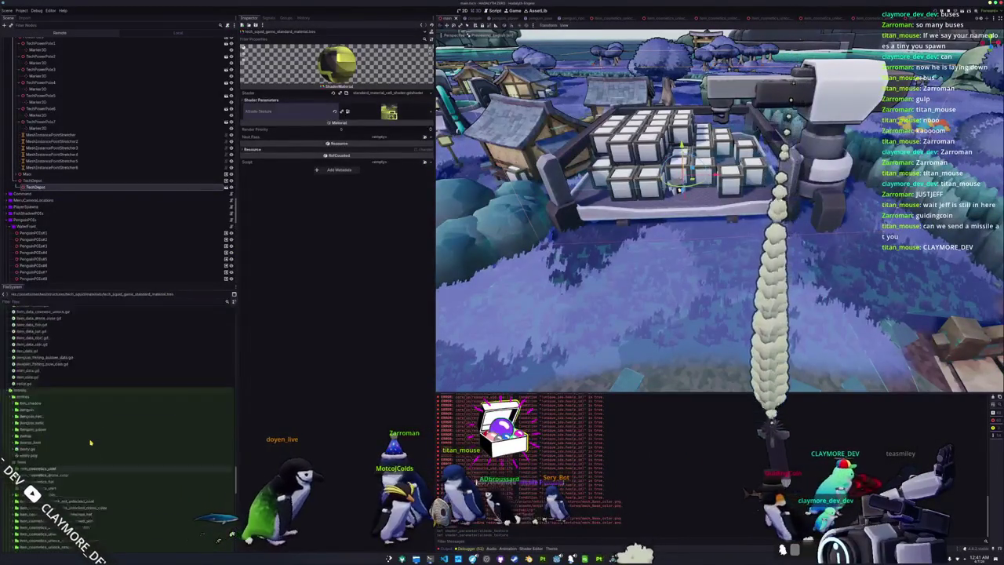
{"action": "scroll", "coordinate": [38, 438], "scroll_direction": "down", "scroll_amount": 10}
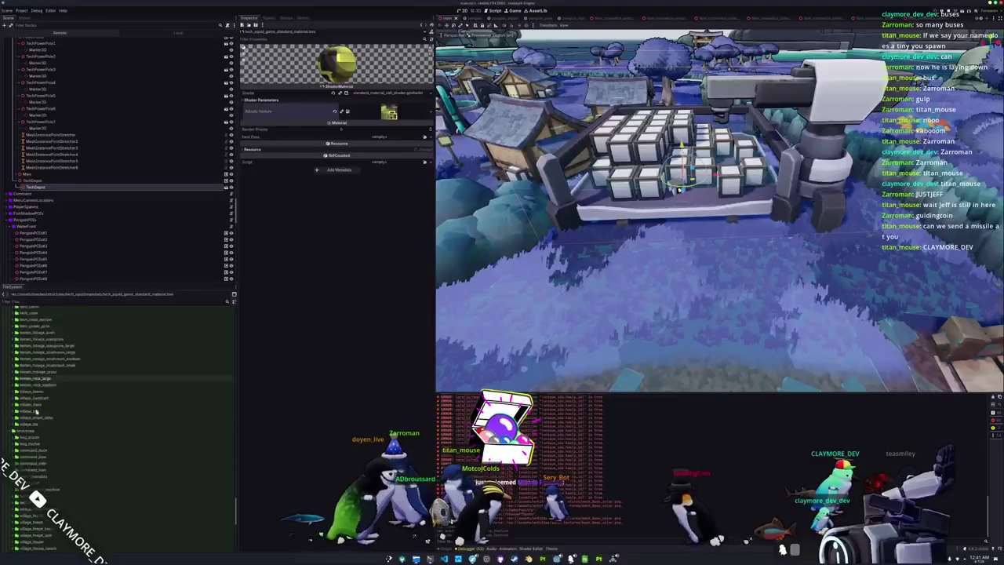
{"action": "right_click", "coordinate": [33, 401]}
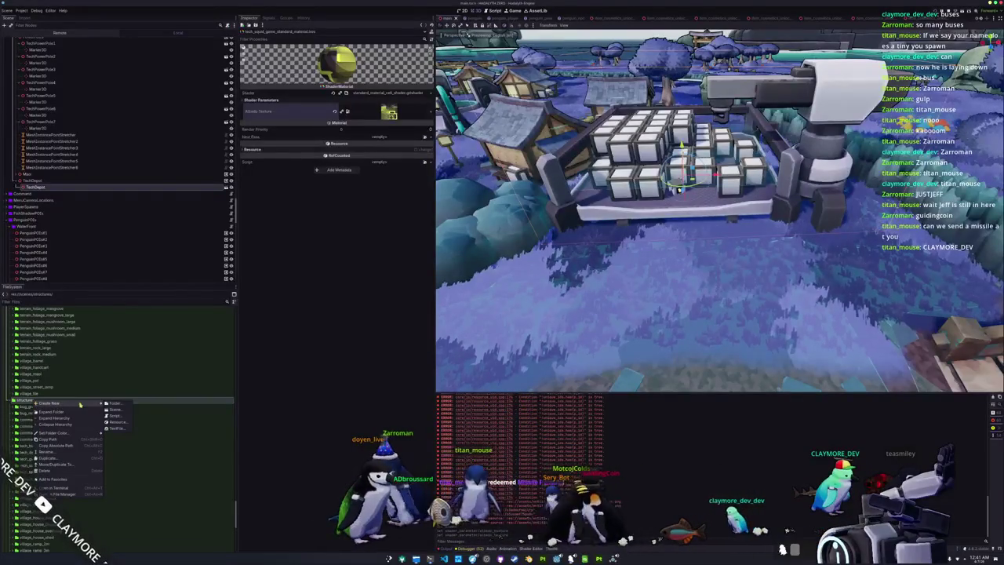
{"action": "left_click", "coordinate": [125, 403]}
{"action": "type", "text": "tech_depot"}
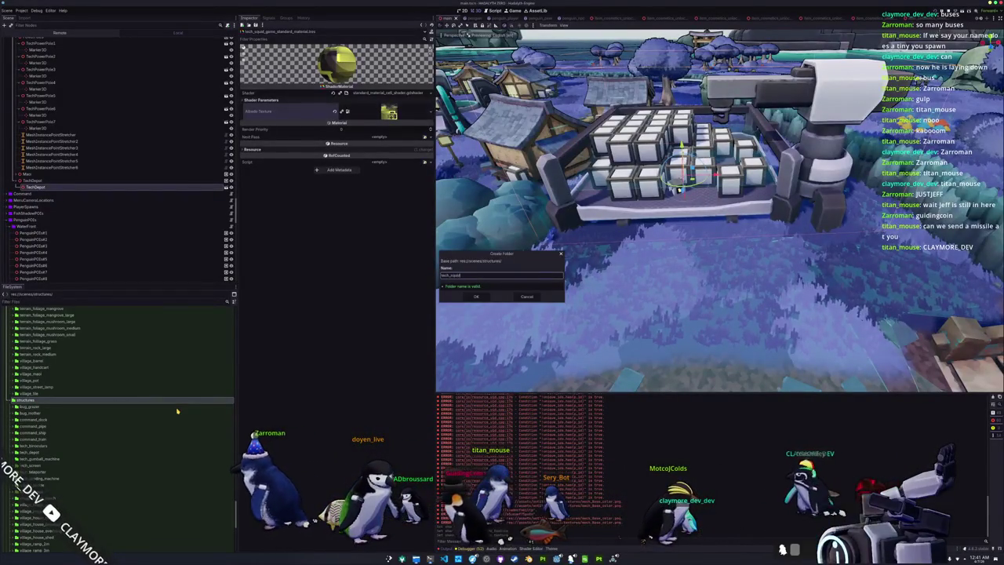
{"action": "key", "text": "Return"}
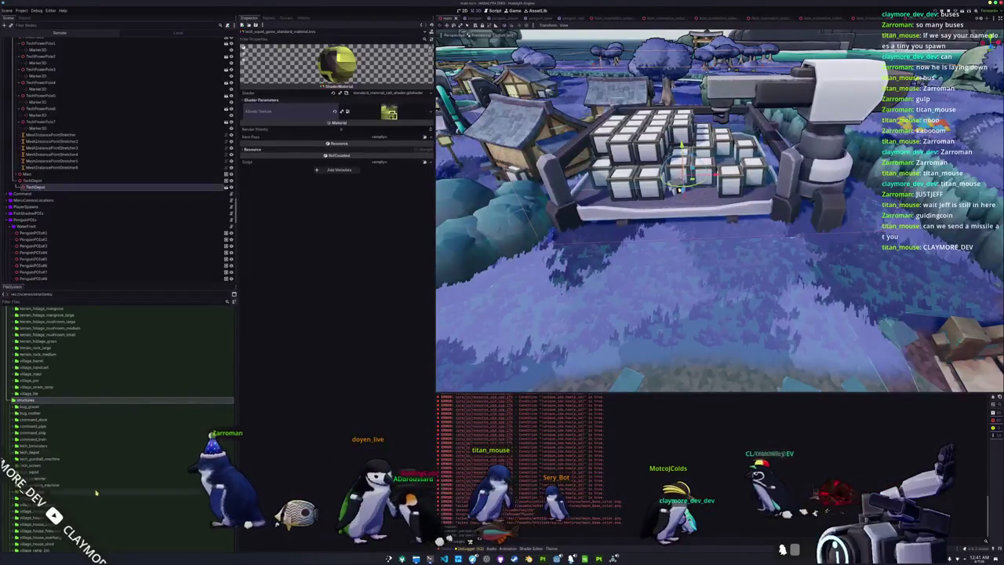
Step: Create a tech_squid scene in that folder with an InteractionNode3D root
{"action": "left_click", "coordinate": [43, 473]}
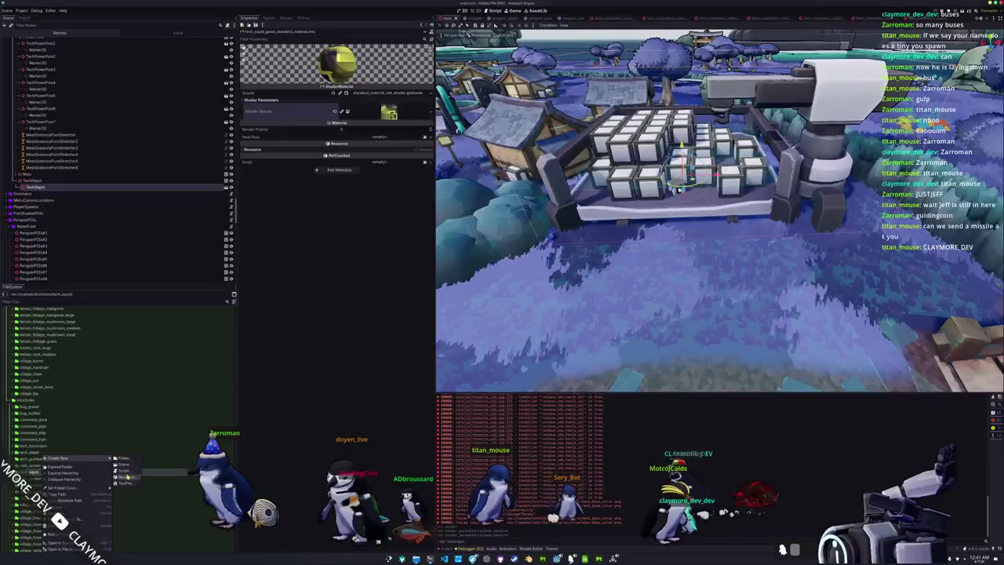
{"action": "left_click", "coordinate": [123, 466]}
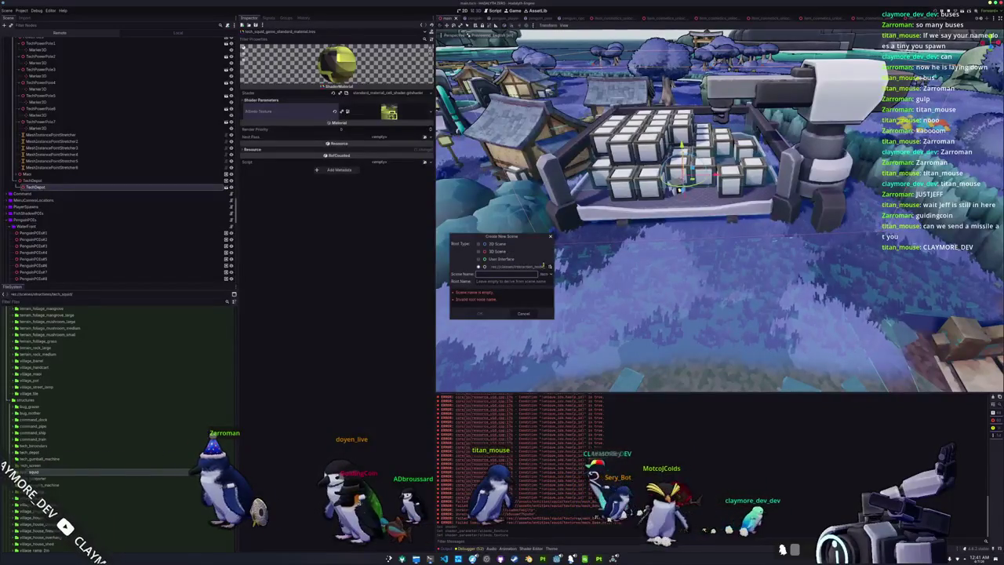
{"action": "left_click", "coordinate": [549, 267]}
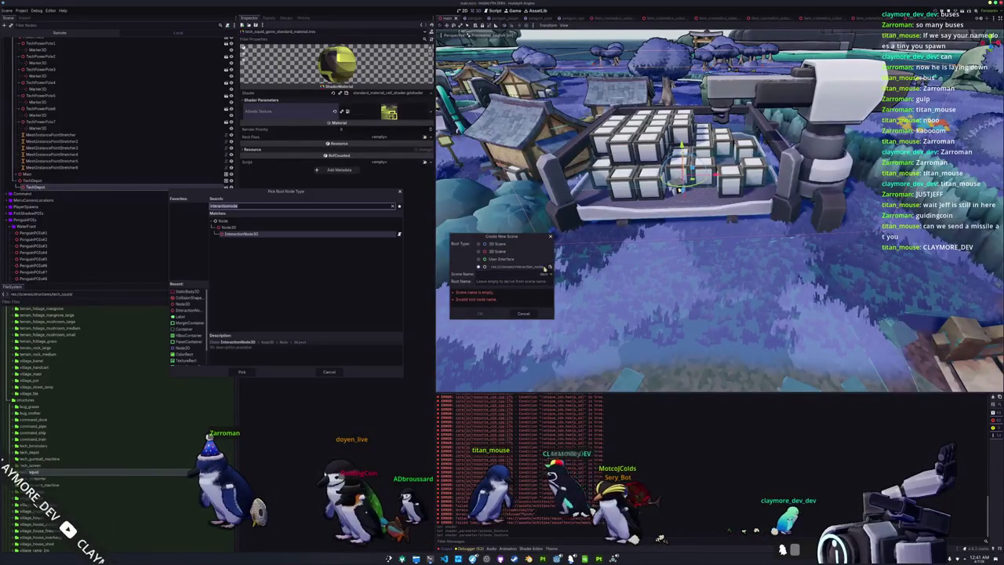
{"action": "double_click", "coordinate": [259, 234]}
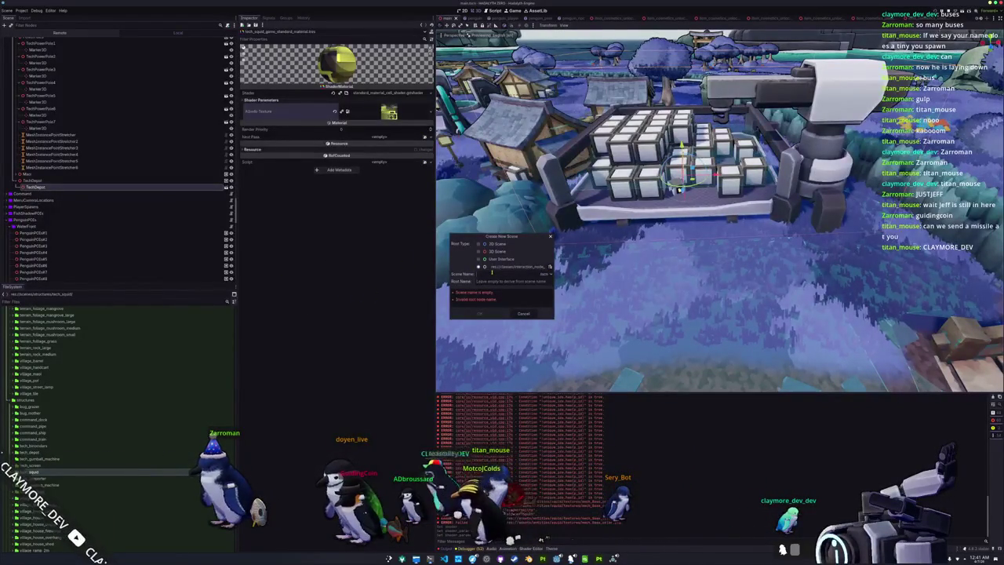
{"action": "type", "text": "tech_squid"}
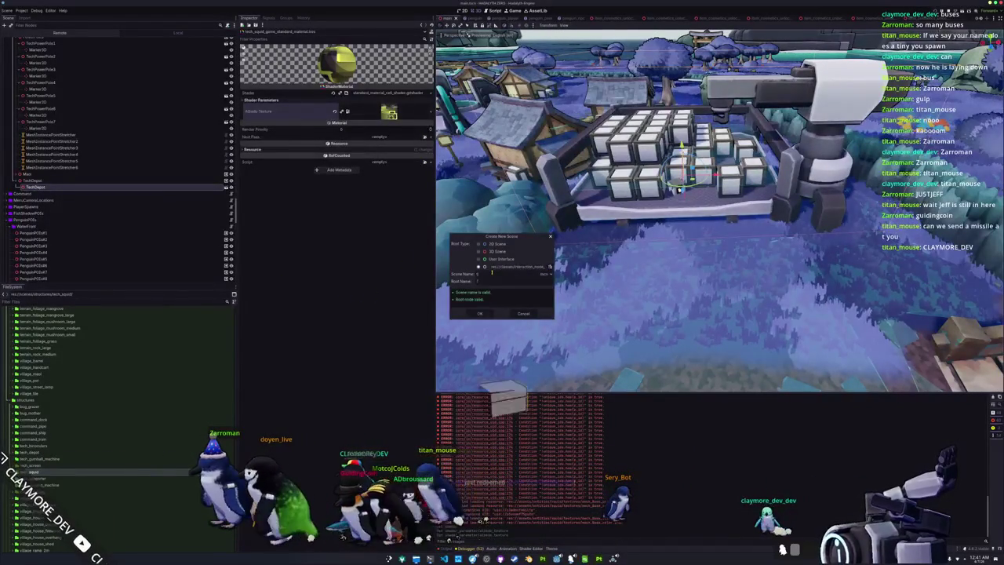
{"action": "key", "text": "Return"}
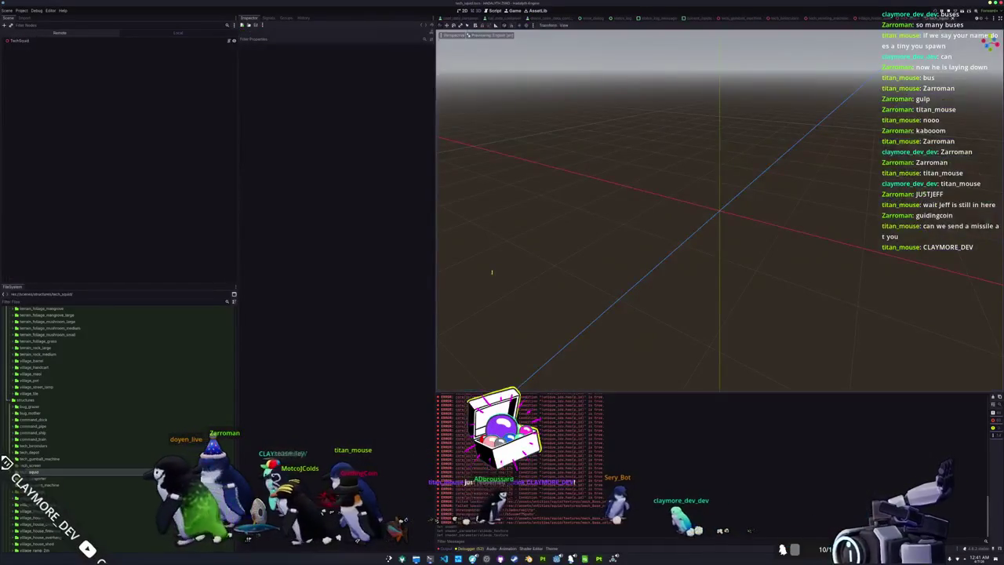
Step: Add tech_squid.glb under the TechSquid root and enable Editable Children on it
{"action": "left_click", "coordinate": [22, 41]}
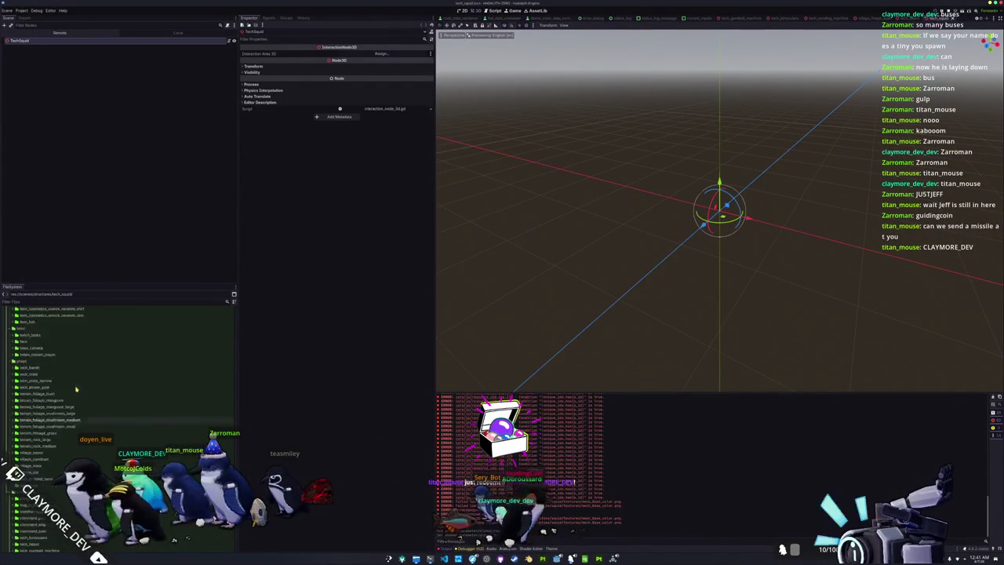
{"action": "scroll", "coordinate": [67, 393], "scroll_direction": "up", "scroll_amount": 10}
{"action": "scroll", "coordinate": [47, 407], "scroll_direction": "down", "scroll_amount": 10}
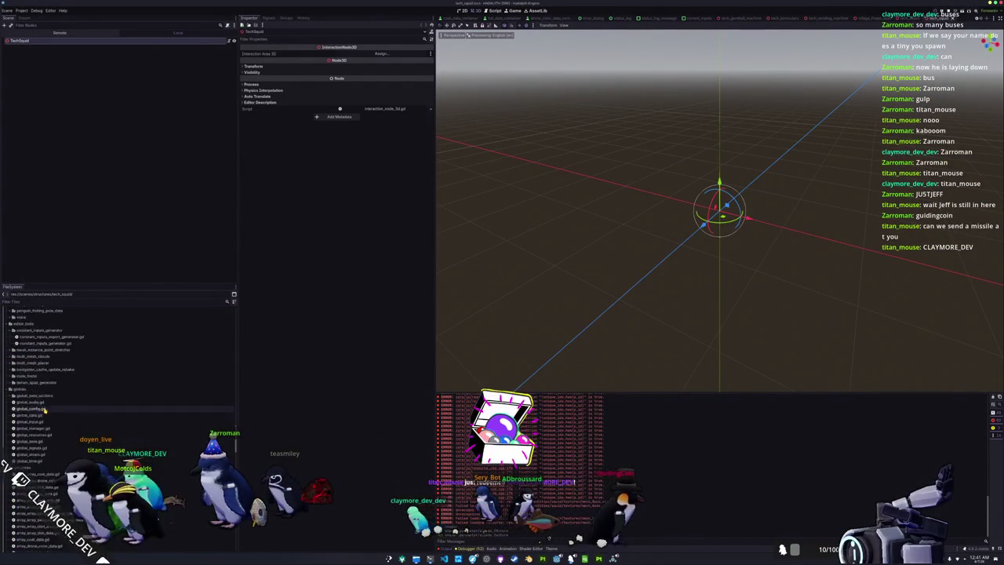
{"action": "scroll", "coordinate": [39, 405], "scroll_direction": "up", "scroll_amount": 3}
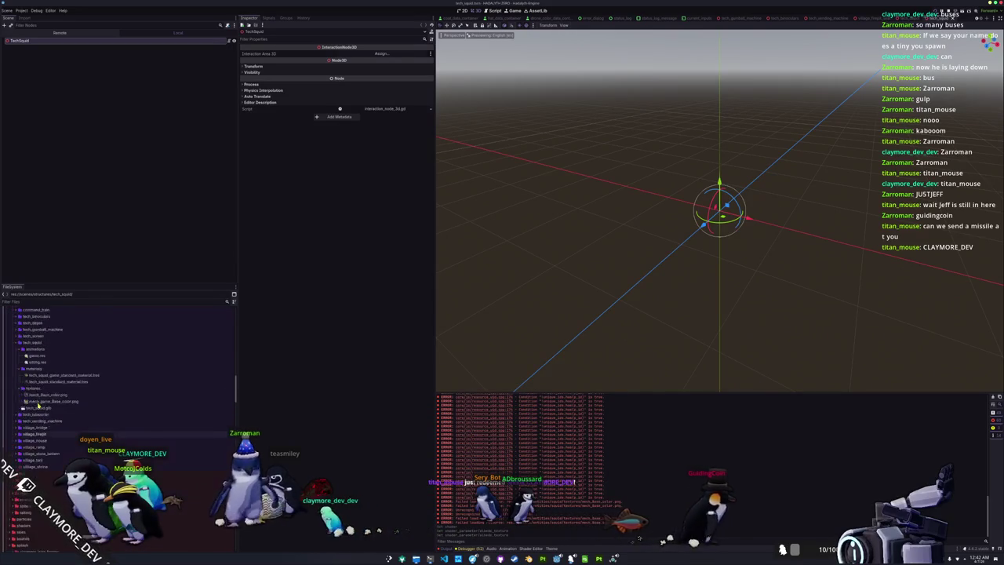
{"action": "mouse_move", "coordinate": [38, 441]}
{"action": "left_mouse_down"}
{"action": "mouse_move", "coordinate": [162, 208]}
{"action": "mouse_move", "coordinate": [17, 41]}
{"action": "left_mouse_up"}
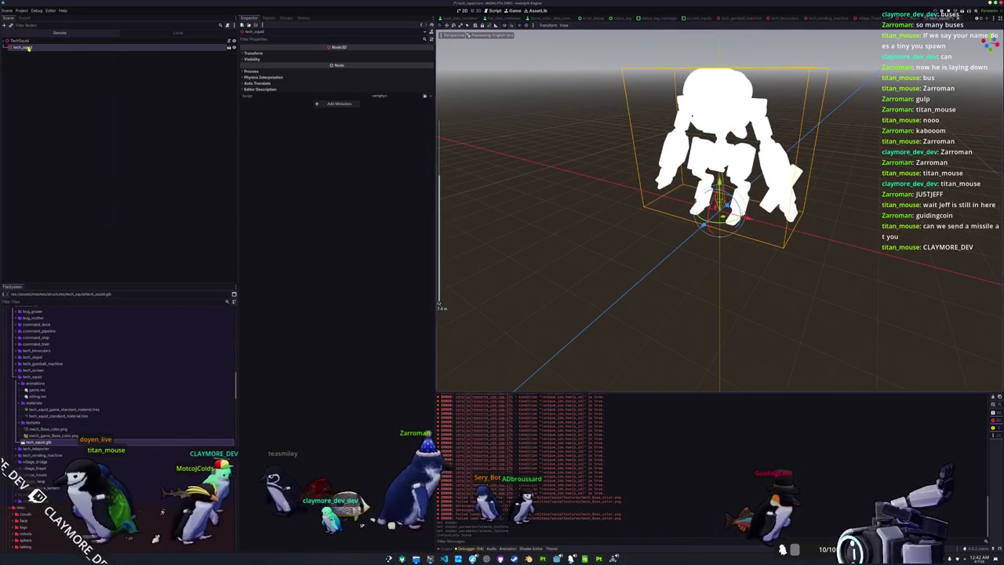
{"action": "right_click", "coordinate": [28, 48]}
{"action": "left_click", "coordinate": [53, 179]}
Step: Add an AnimationTree with an AnimationNodeStateMachine root driven by the AnimationPlayer, and open its graph
{"action": "right_click", "coordinate": [12, 41]}
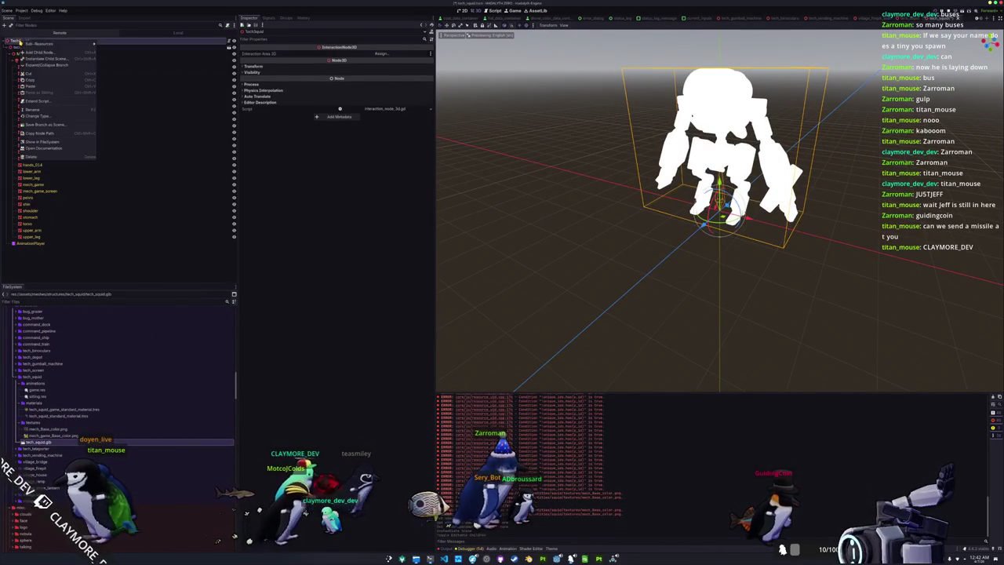
{"action": "left_click", "coordinate": [36, 53]}
{"action": "type", "text": "animation"}
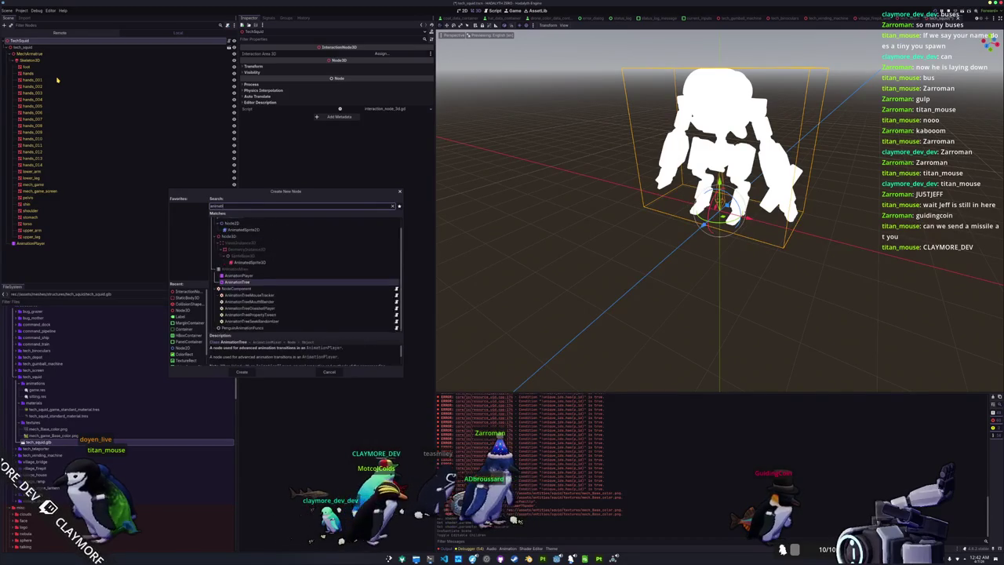
{"action": "key", "text": "Return"}
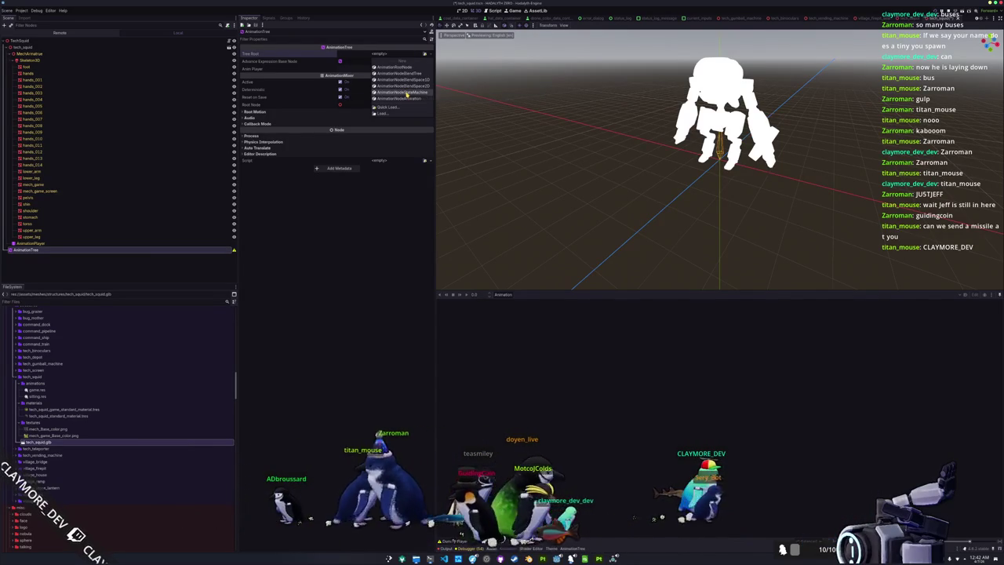
{"action": "left_click", "coordinate": [407, 93]}
{"action": "left_click", "coordinate": [382, 68]}
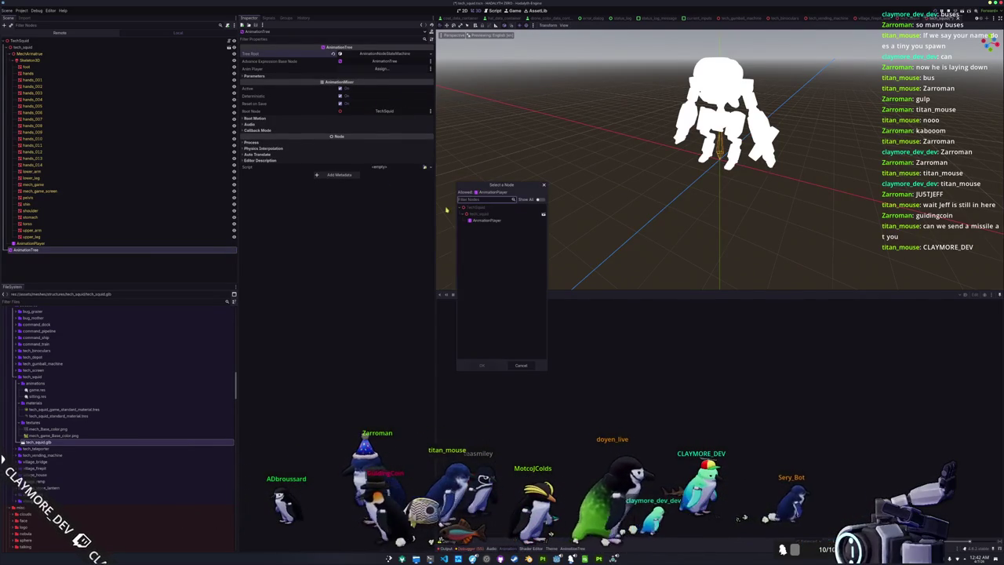
{"action": "double_click", "coordinate": [496, 222]}
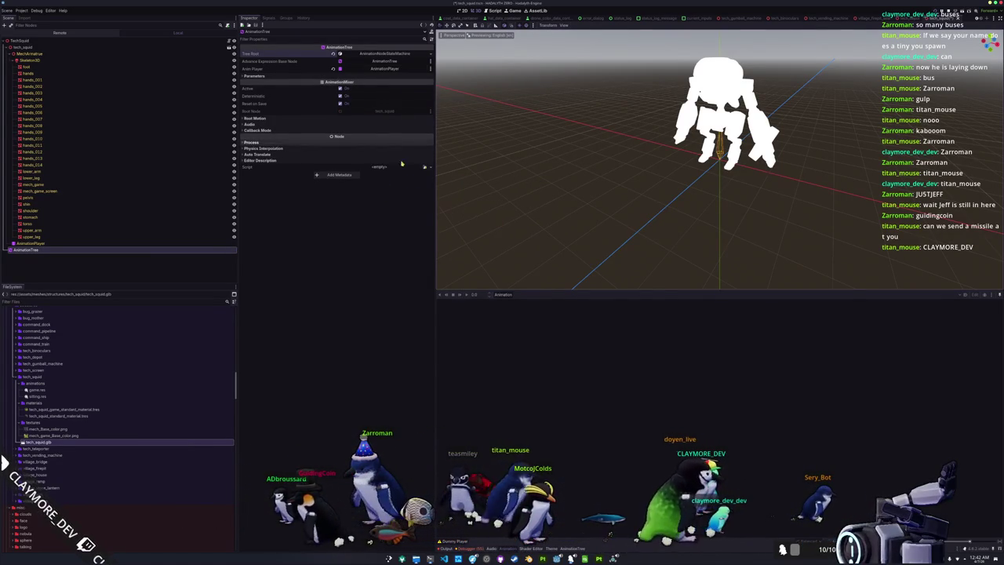
{"action": "left_click", "coordinate": [299, 76]}
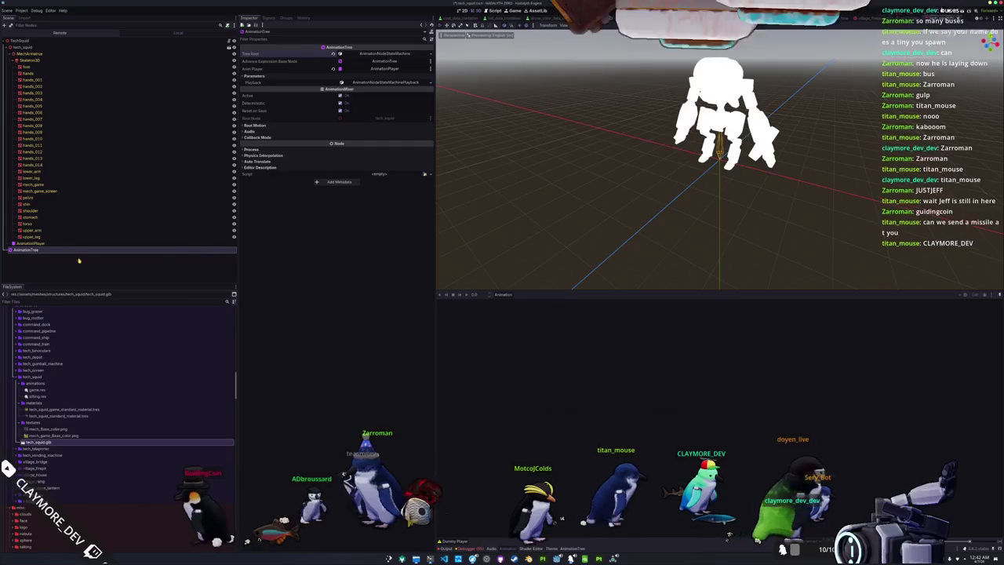
{"action": "left_click", "coordinate": [55, 249]}
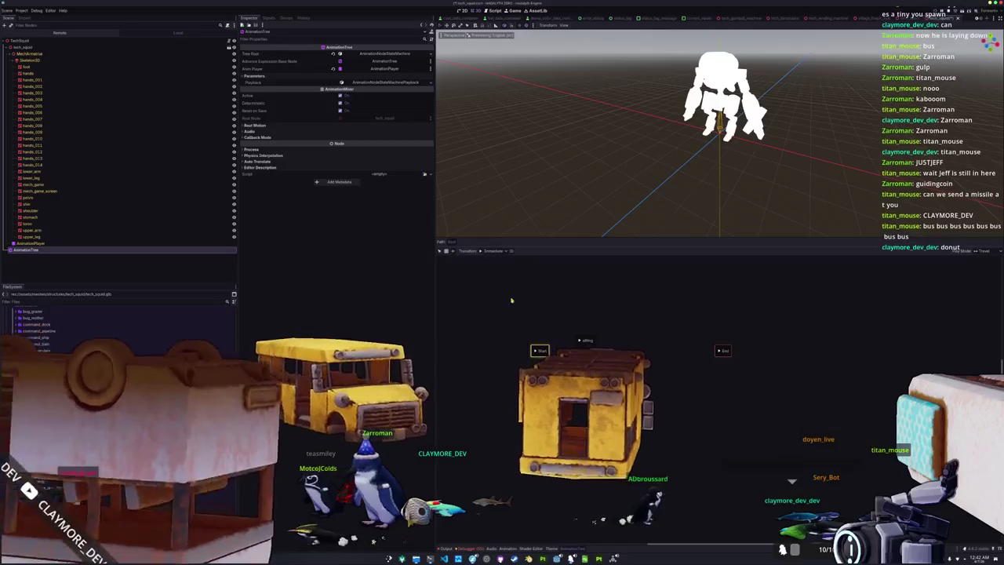
Step: Connect Start to the idling state, add a game state, and link idling to game
{"action": "left_click_drag", "start_coordinate": [540, 350], "coordinate": [586, 341]}
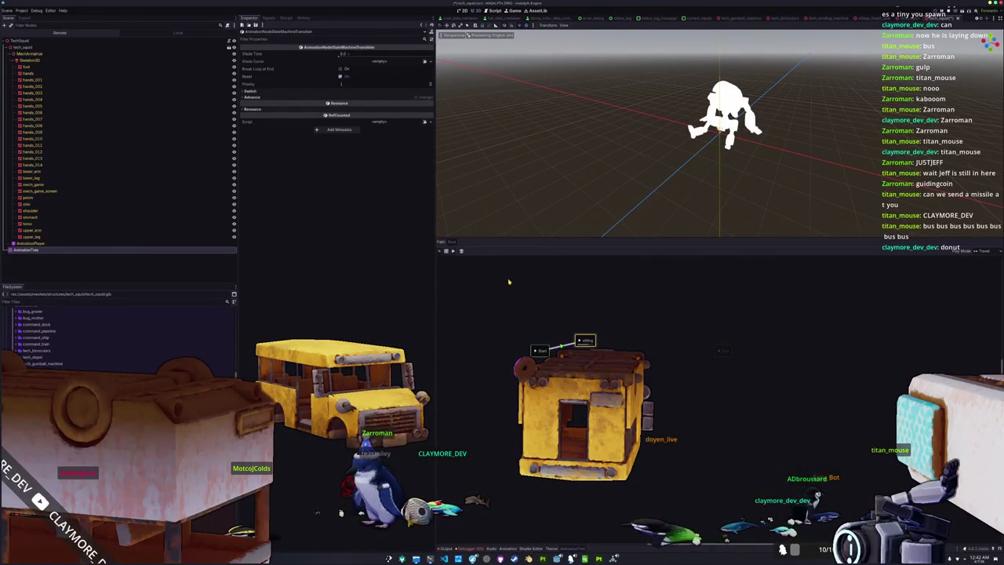
{"action": "right_click", "coordinate": [661, 345]}
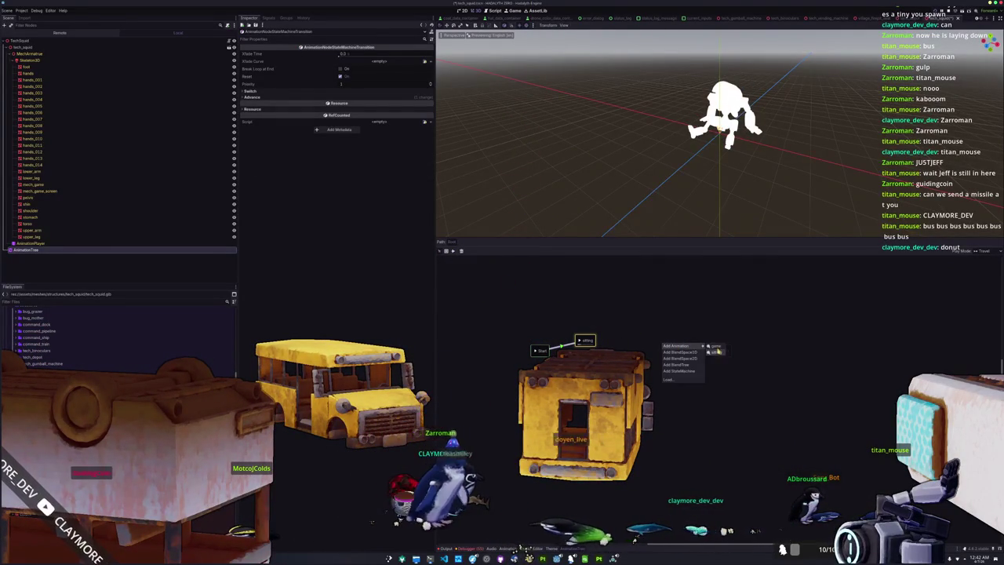
{"action": "left_click", "coordinate": [717, 351]}
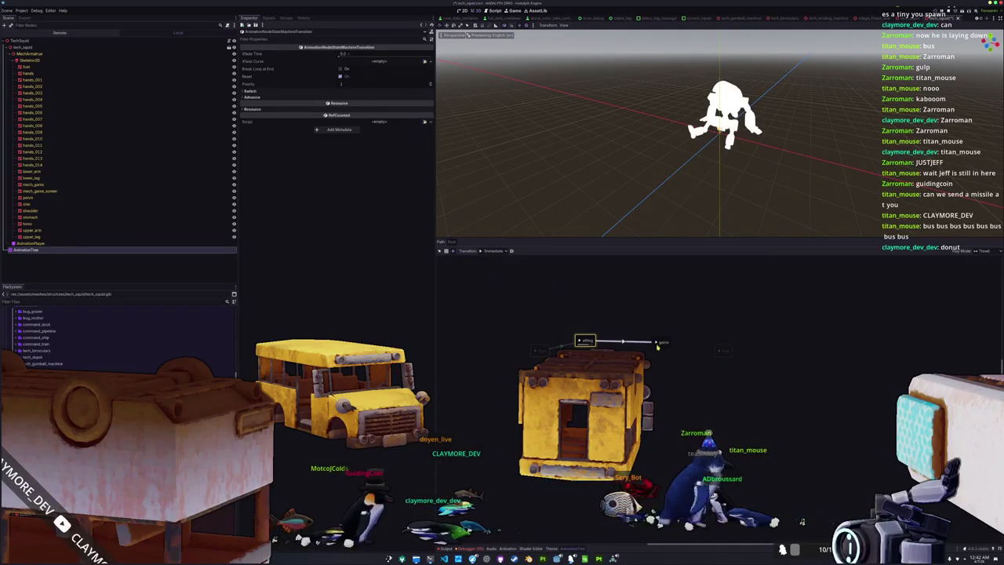
{"action": "left_click_drag", "start_coordinate": [586, 340], "coordinate": [661, 342]}
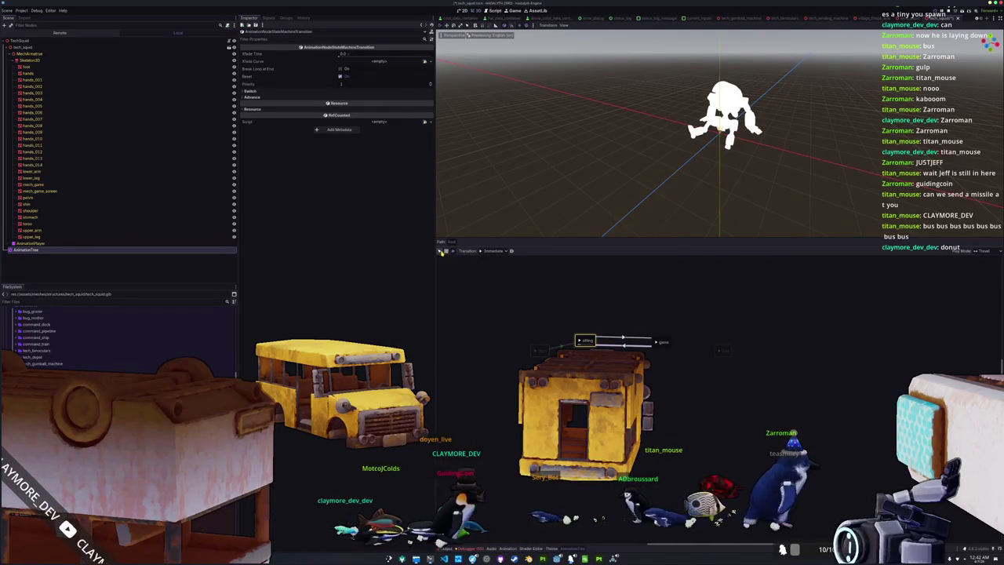
Step: Select the idling-to-game transition and adjust its crossfade time
{"action": "left_click", "coordinate": [587, 341]}
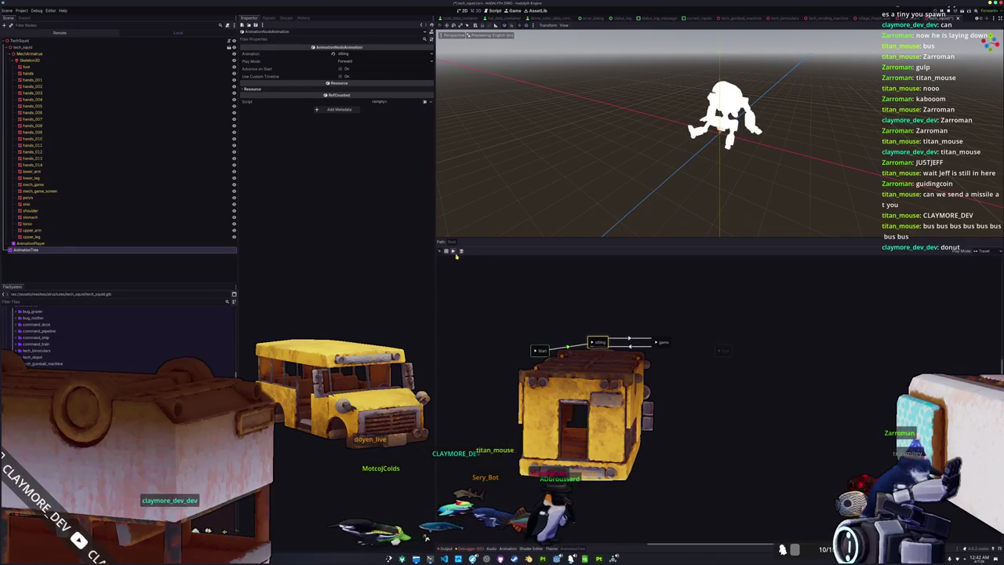
{"action": "left_click", "coordinate": [562, 347]}
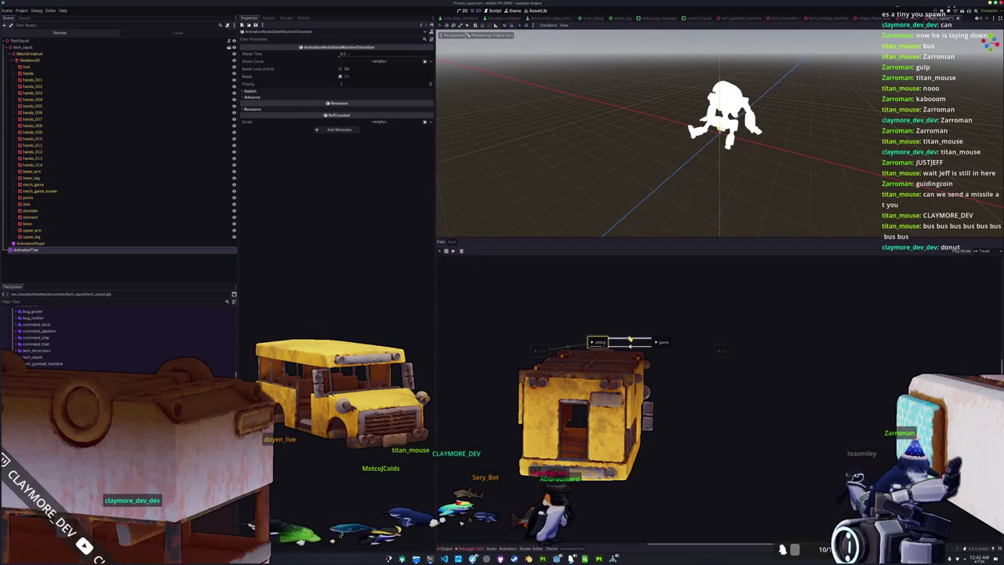
{"action": "left_click_drag", "start_coordinate": [349, 55], "coordinate": [361, 61]}
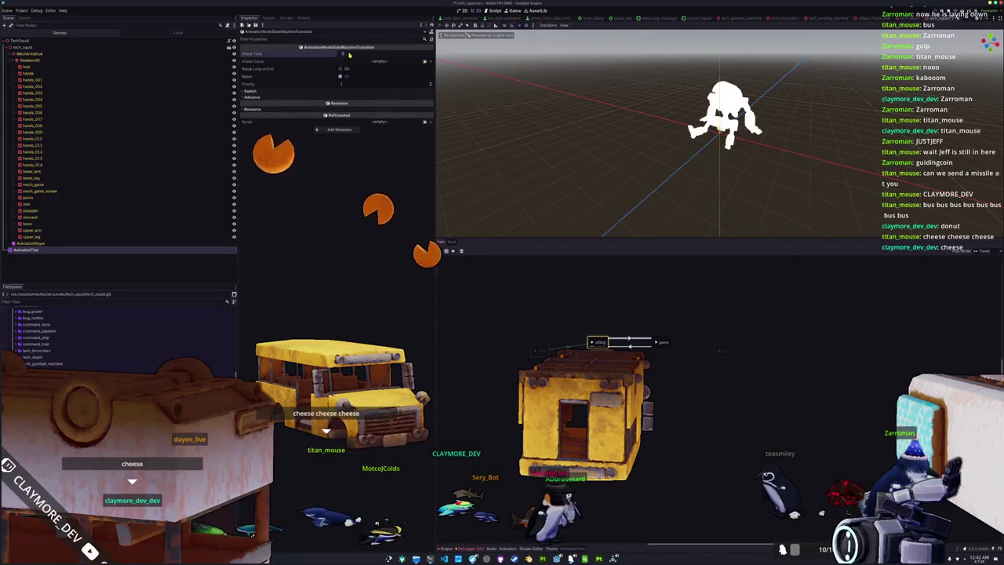
{"action": "left_click_drag", "start_coordinate": [361, 60], "coordinate": [369, 56]}
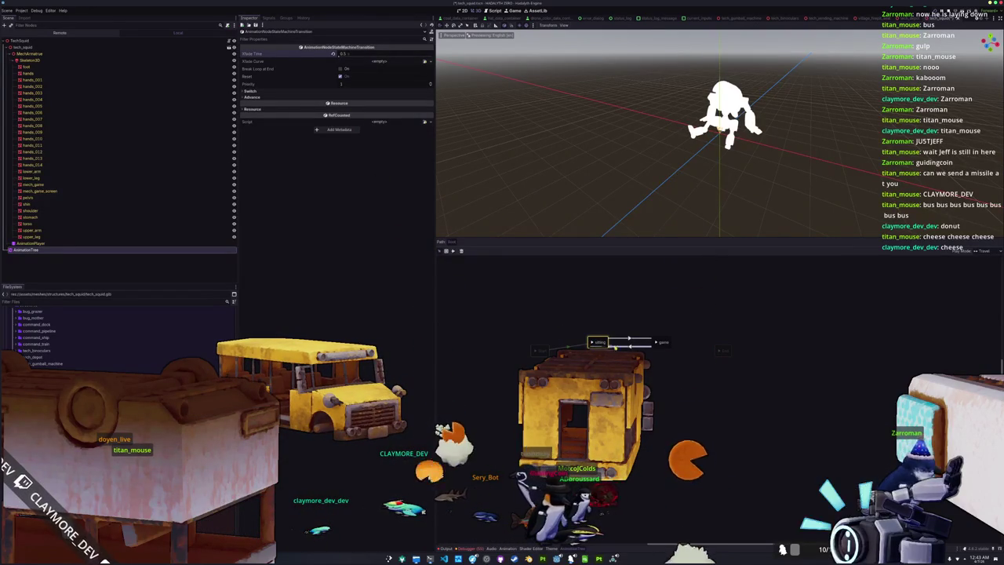
{"action": "left_click", "coordinate": [659, 343]}
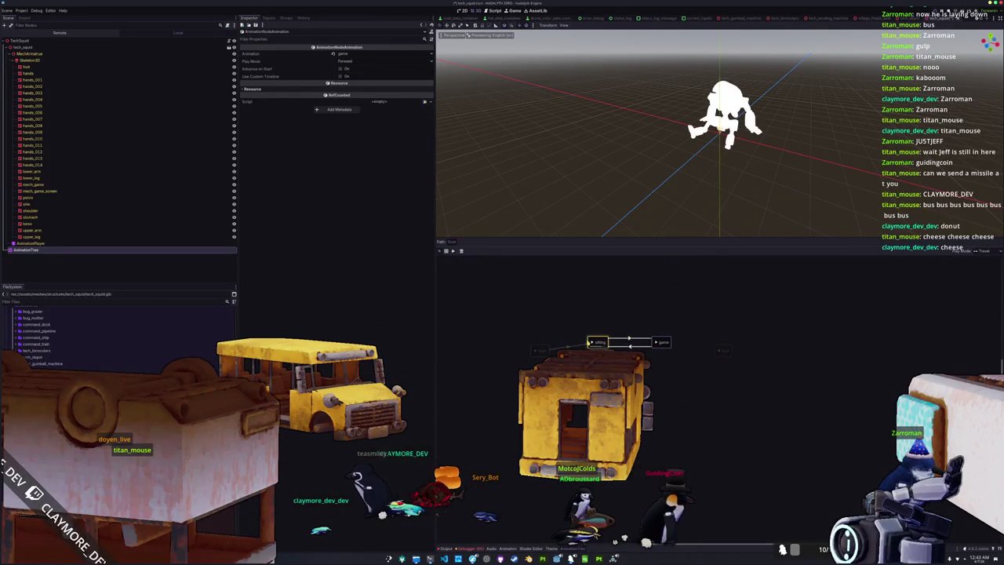
{"action": "left_click", "coordinate": [606, 342]}
{"action": "left_click", "coordinate": [569, 346]}
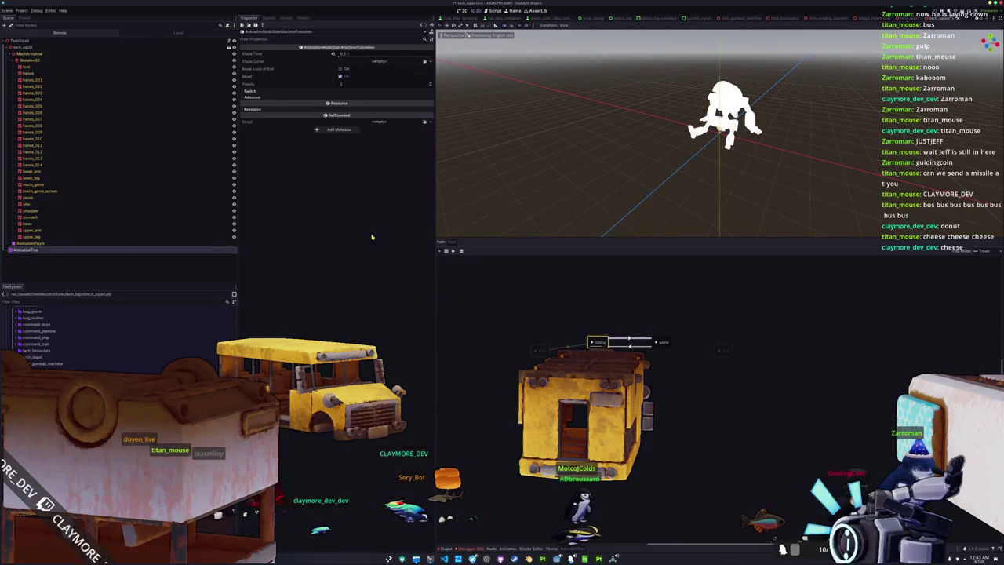
Step: Set the idling-to-game transition's Switch Mode to Sync and change Xfade Time to 0.1
{"action": "left_click", "coordinate": [268, 97]}
{"action": "left_click", "coordinate": [274, 91]}
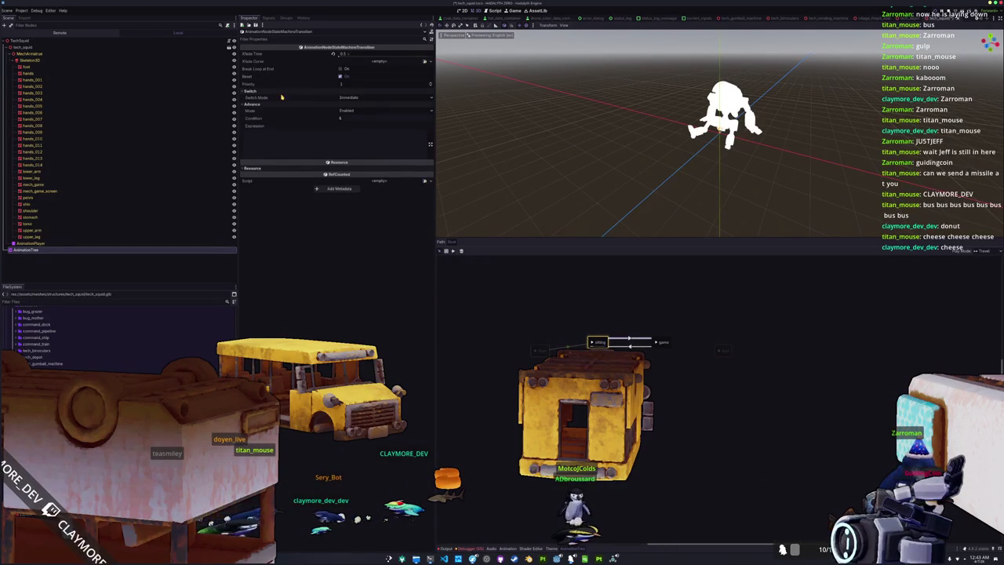
{"action": "left_click", "coordinate": [345, 98]}
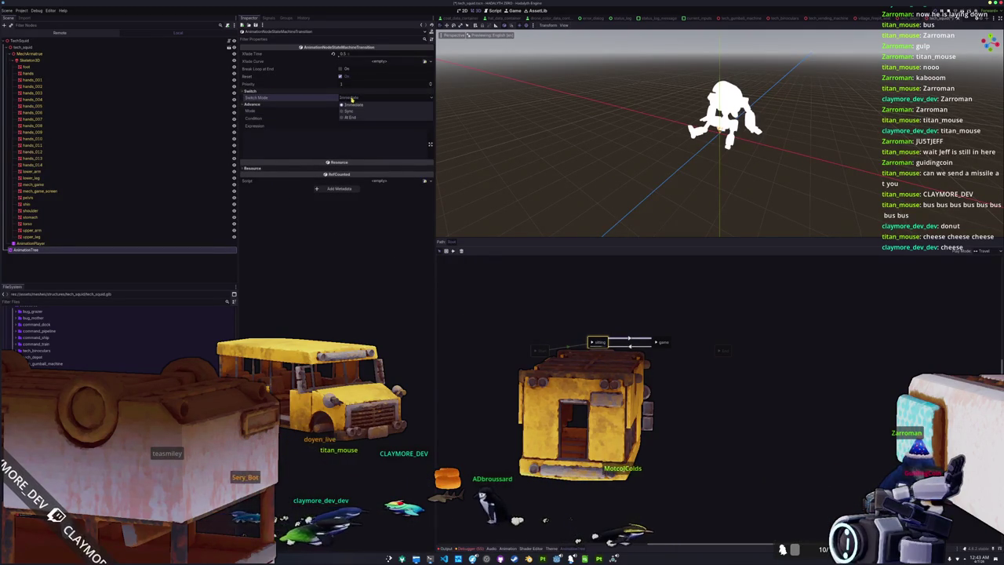
{"action": "left_click", "coordinate": [349, 112]}
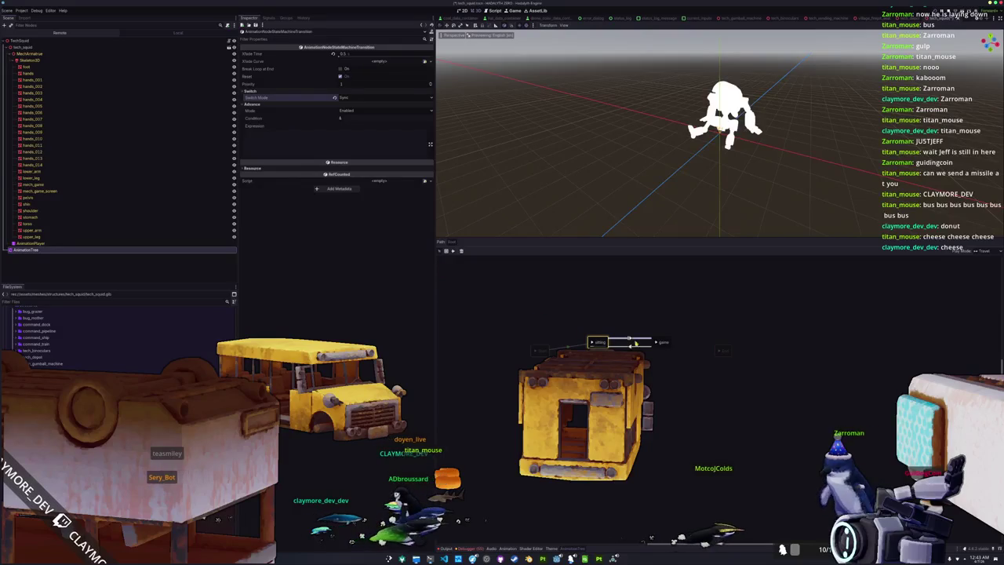
{"action": "left_click", "coordinate": [661, 342]}
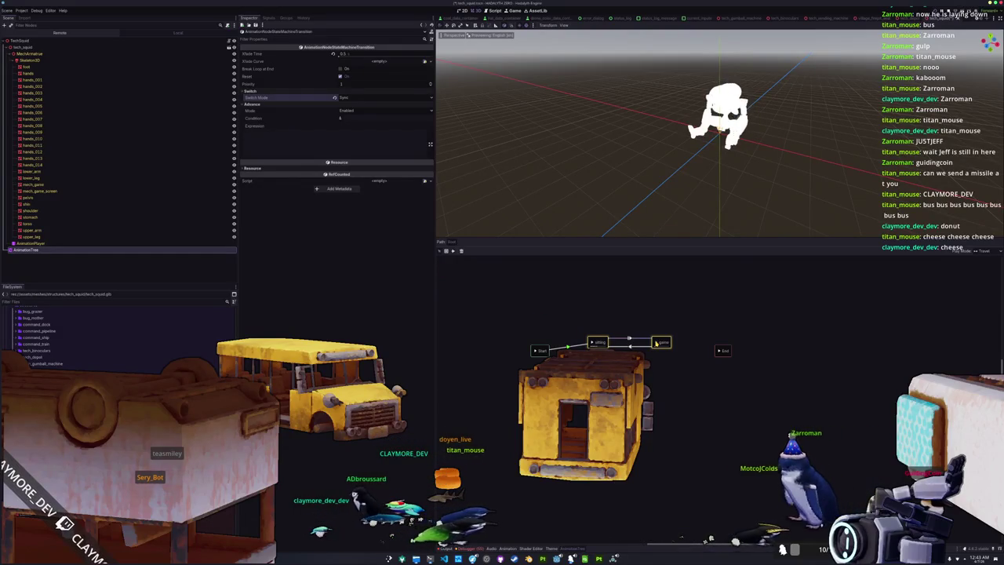
{"action": "left_click", "coordinate": [598, 343]}
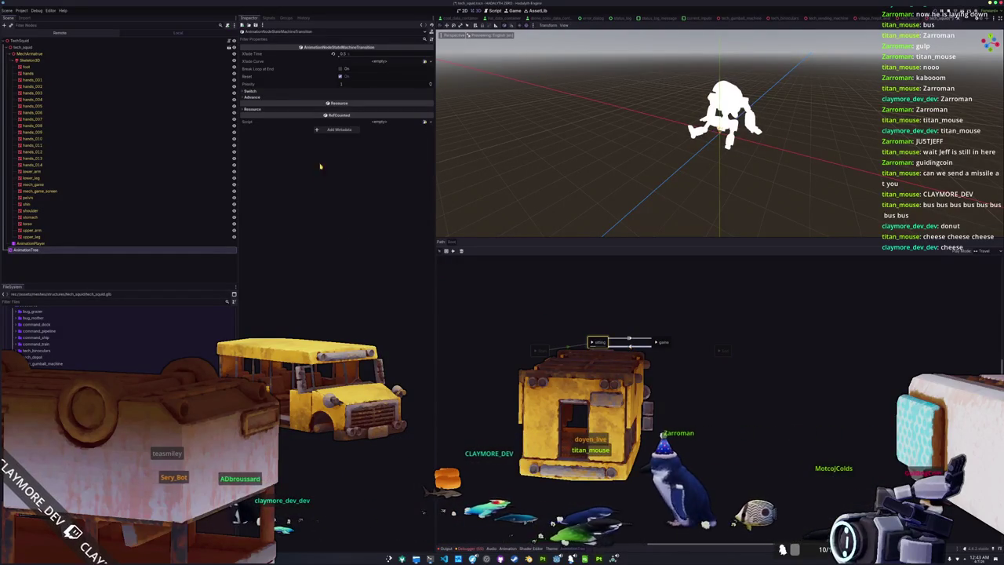
{"action": "left_click", "coordinate": [345, 96]}
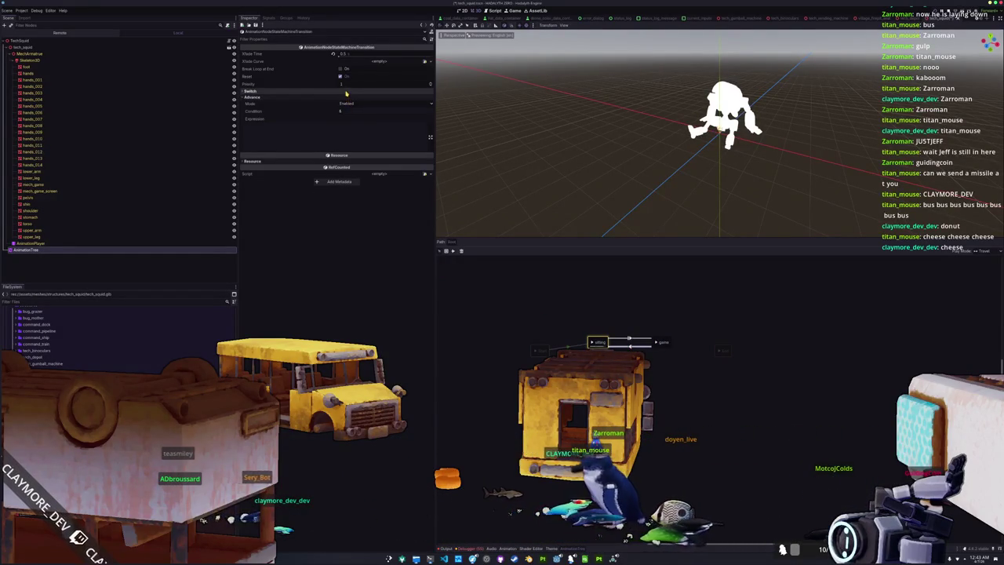
{"action": "left_click", "coordinate": [346, 91]}
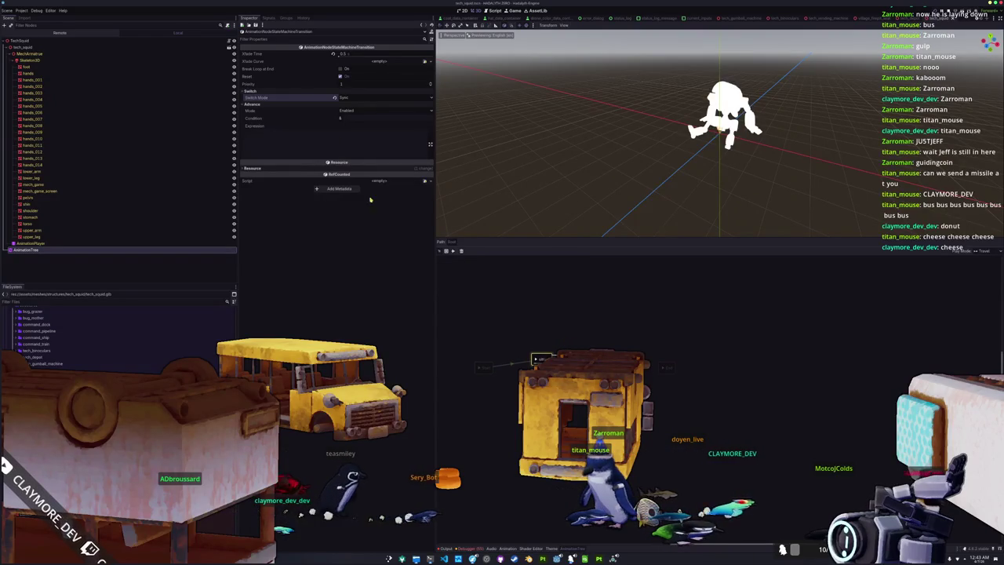
{"action": "left_click", "coordinate": [338, 55]}
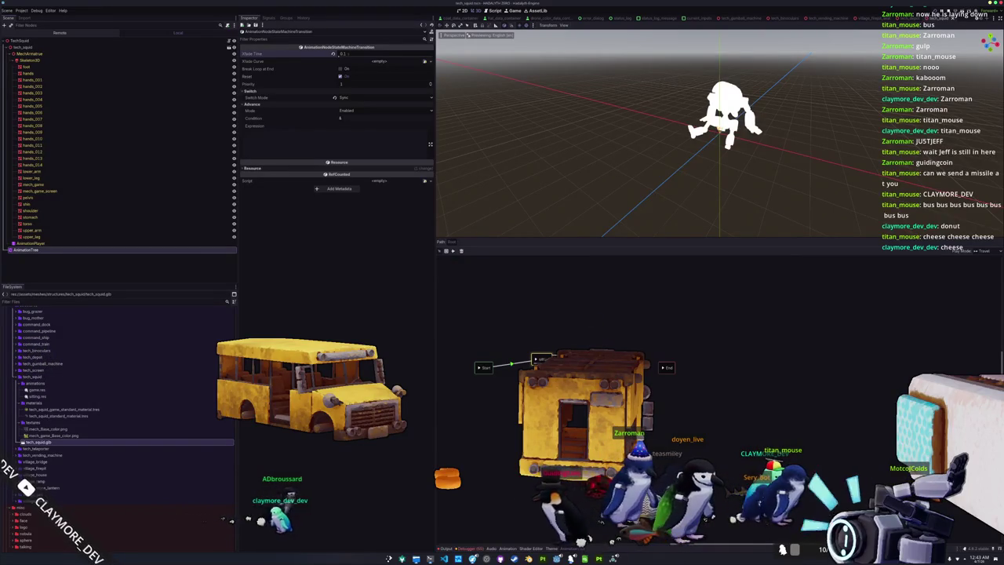
Step: Select all mech mesh parts and set tech_squid_standard_material as their Material Override
{"action": "scroll", "coordinate": [649, 195], "scroll_direction": "up", "scroll_amount": 3}
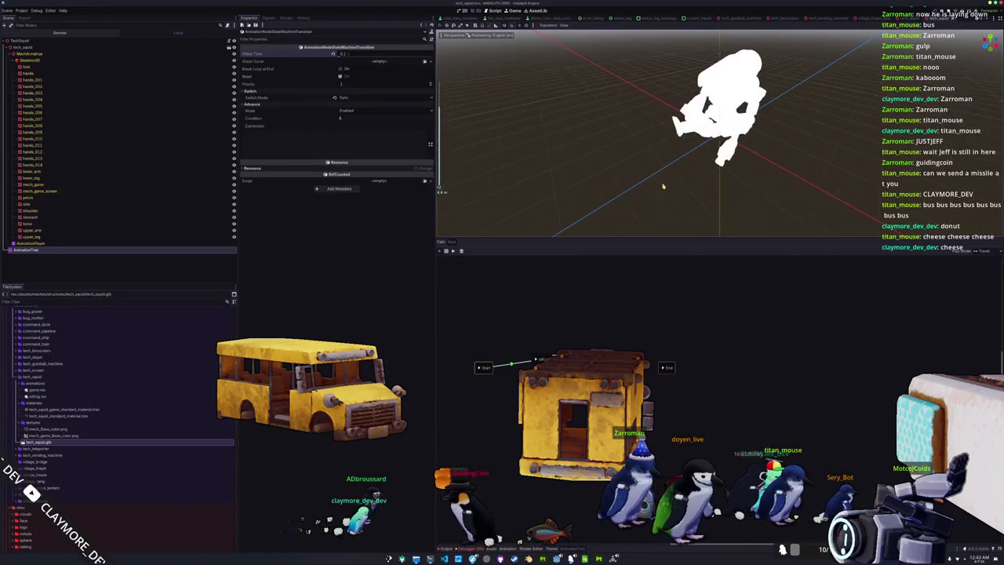
{"action": "left_click_drag", "start_coordinate": [560, 103], "coordinate": [595, 116]}
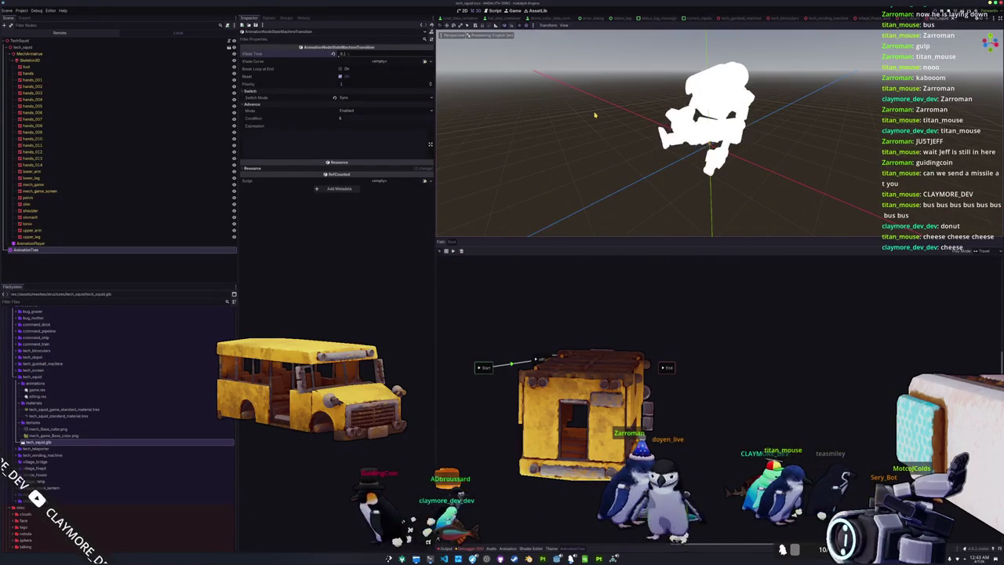
{"action": "left_click", "coordinate": [538, 359]}
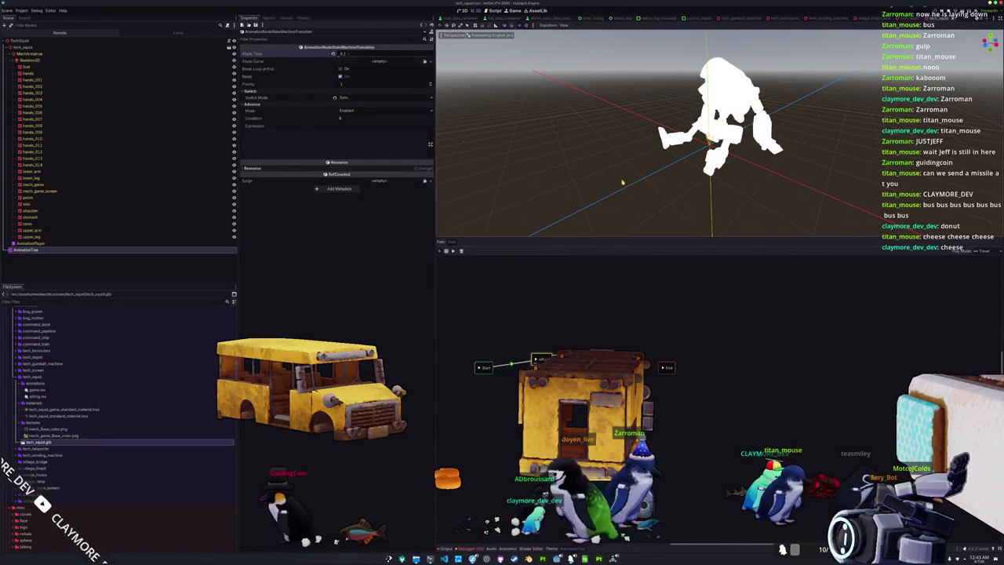
{"action": "left_click", "coordinate": [35, 237]}
{"action": "left_click", "coordinate": [223, 66], "text": "shift"}
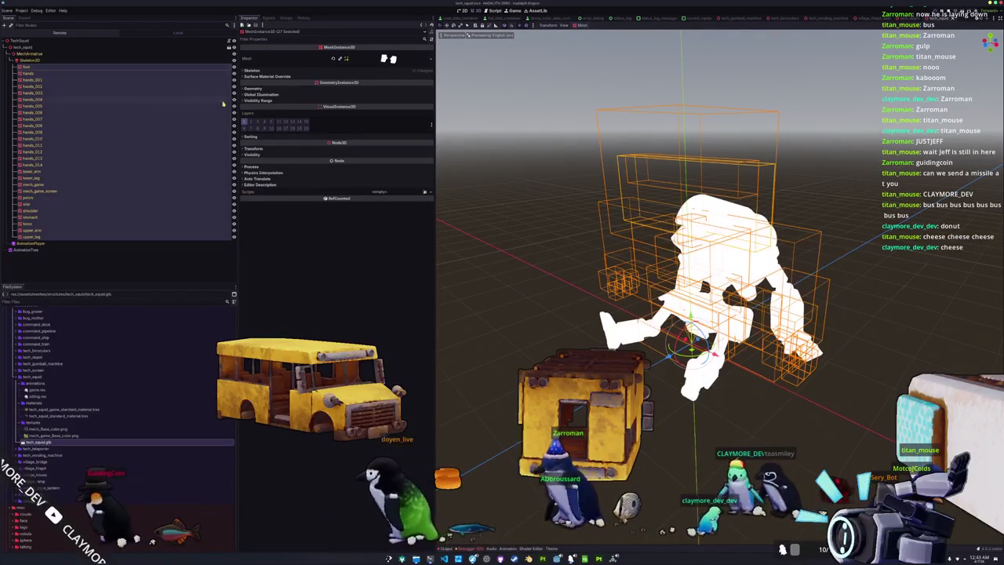
{"action": "left_click", "coordinate": [311, 89]}
{"action": "left_click", "coordinate": [422, 97]}
{"action": "type", "text": "sq"}
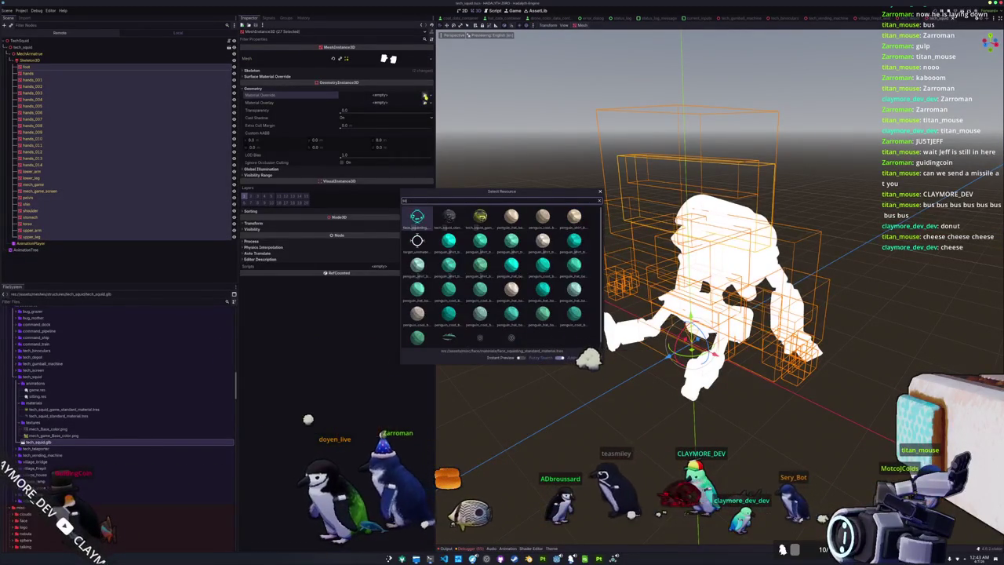
{"action": "type", "text": "uid"}
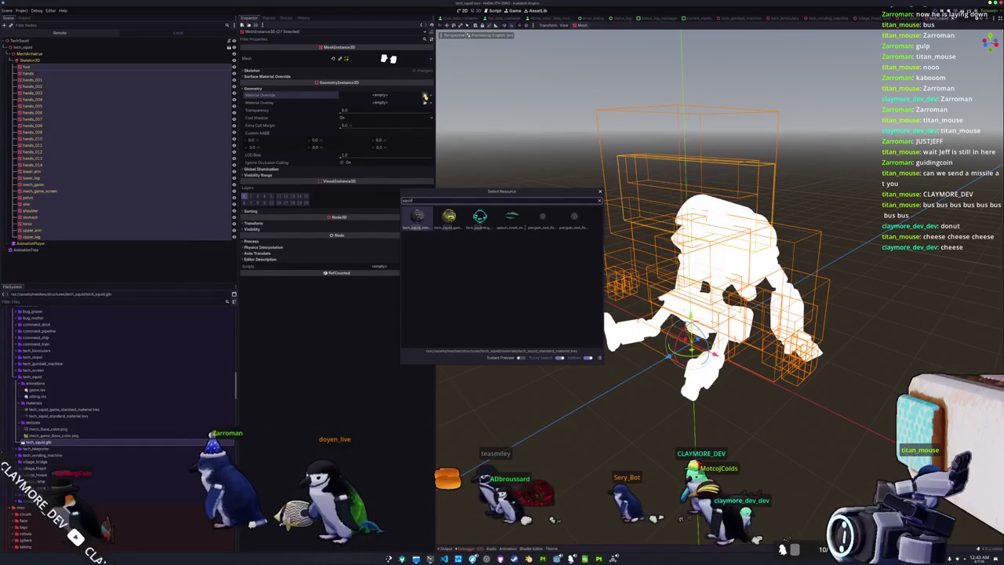
{"action": "key", "text": "Return"}
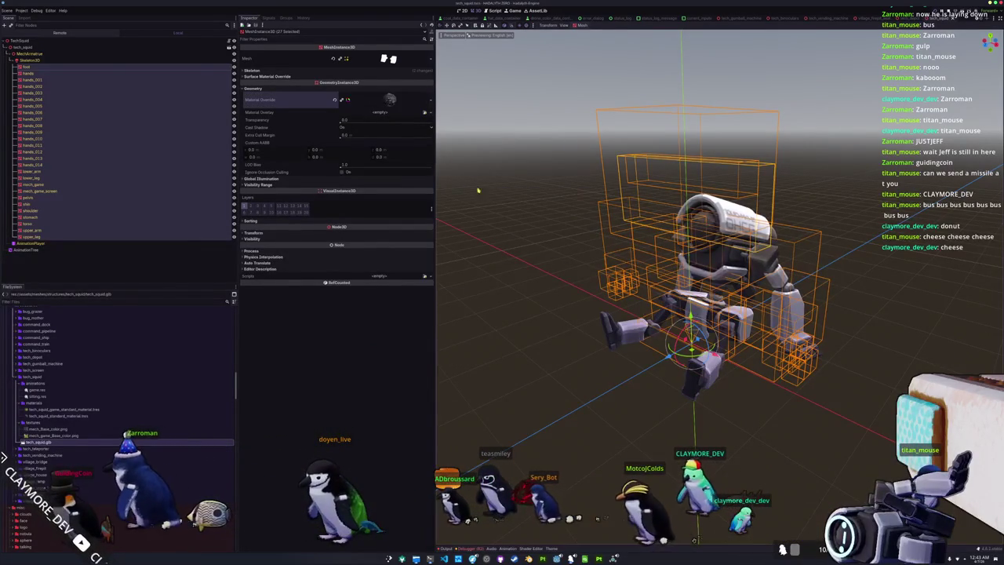
Step: Check the textured mech, deselect the meshes, and filter project files for 'face'
{"action": "mouse_move", "coordinate": [500, 202]}
{"action": "left_mouse_down"}
{"action": "mouse_move", "coordinate": [482, 205]}
{"action": "mouse_move", "coordinate": [506, 205]}
{"action": "left_mouse_up"}
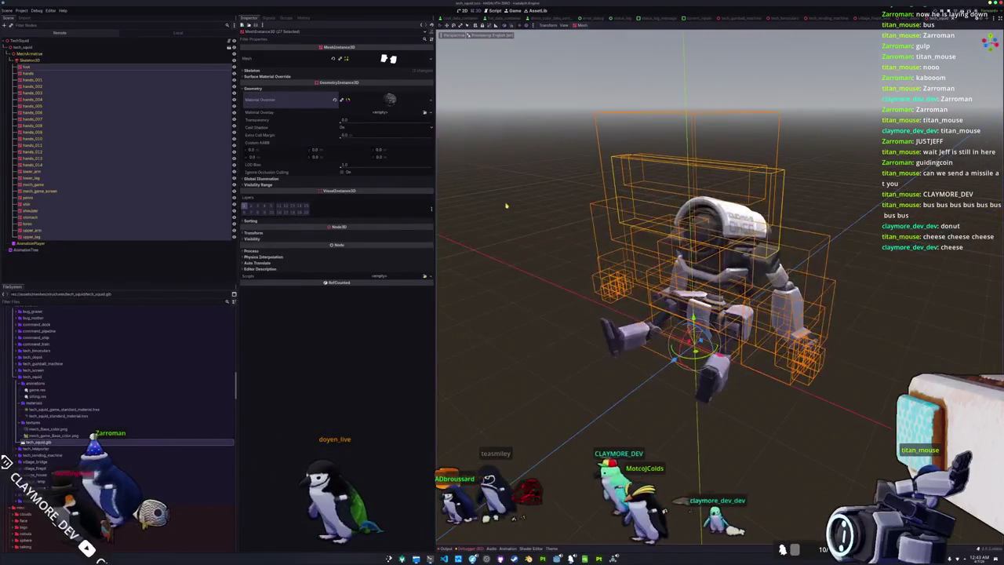
{"action": "left_click", "coordinate": [64, 258]}
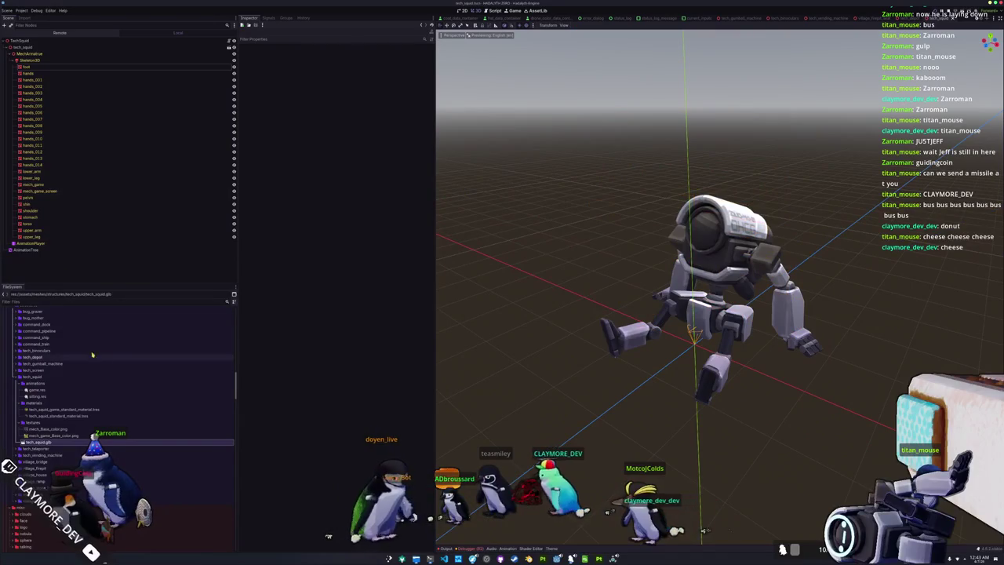
{"action": "left_click", "coordinate": [68, 301]}
{"action": "type", "text": "face"}
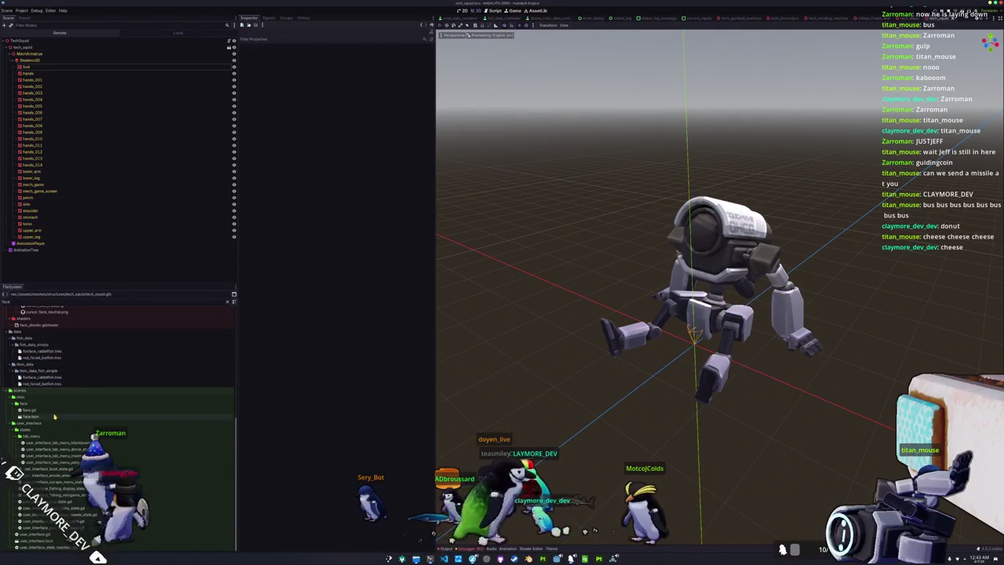
Step: Add face.tscn to the mech scene, set its Emotion State to Mad, and save
{"action": "scroll", "coordinate": [56, 419], "scroll_direction": "down", "scroll_amount": 5}
{"action": "mouse_move", "coordinate": [31, 416]}
{"action": "left_mouse_down"}
{"action": "mouse_move", "coordinate": [95, 378]}
{"action": "mouse_move", "coordinate": [28, 41]}
{"action": "left_mouse_up"}
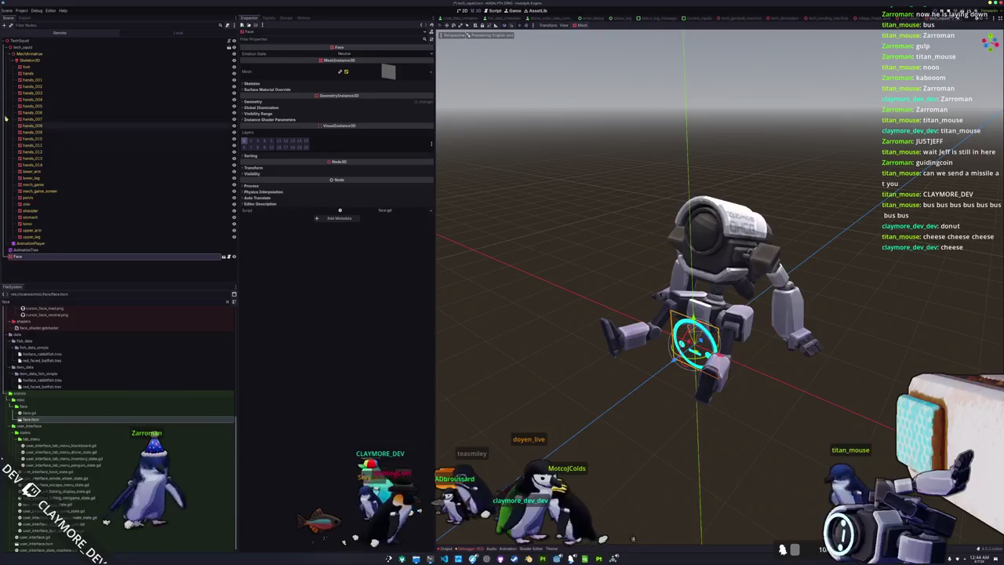
{"action": "left_click", "coordinate": [39, 61]}
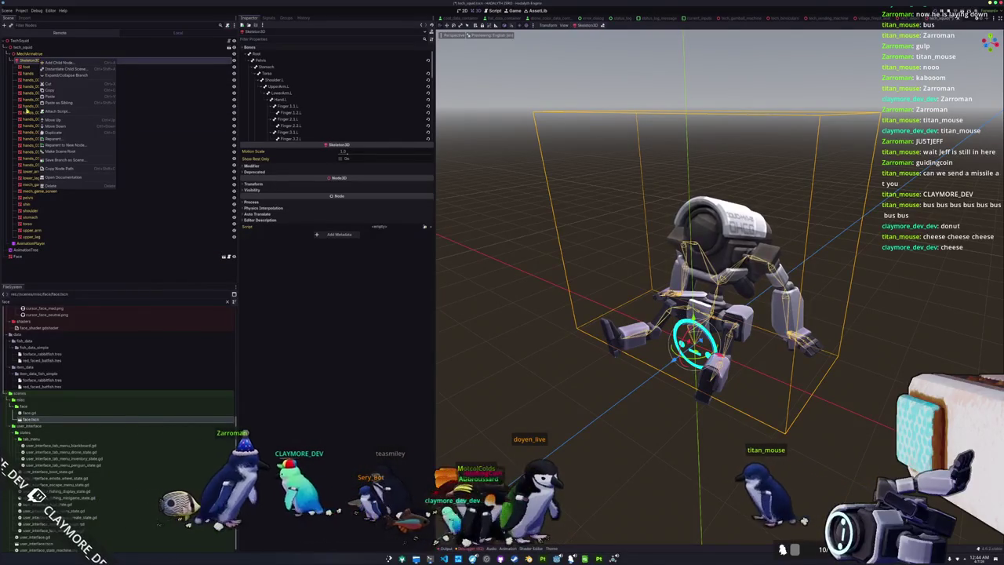
{"action": "left_click", "coordinate": [24, 256]}
{"action": "left_click", "coordinate": [344, 54]}
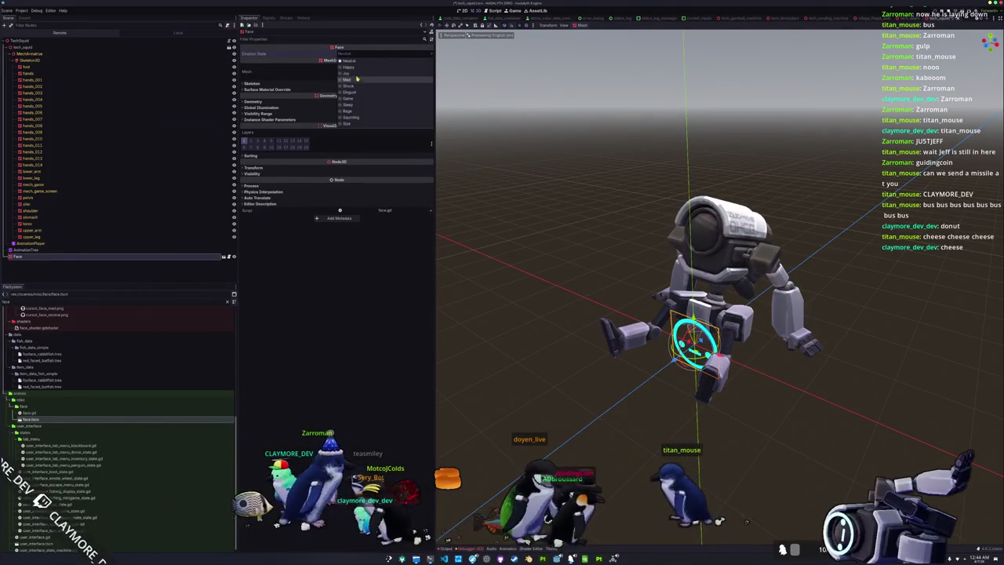
{"action": "left_click", "coordinate": [346, 79]}
{"action": "key", "text": "ctrl+s"}
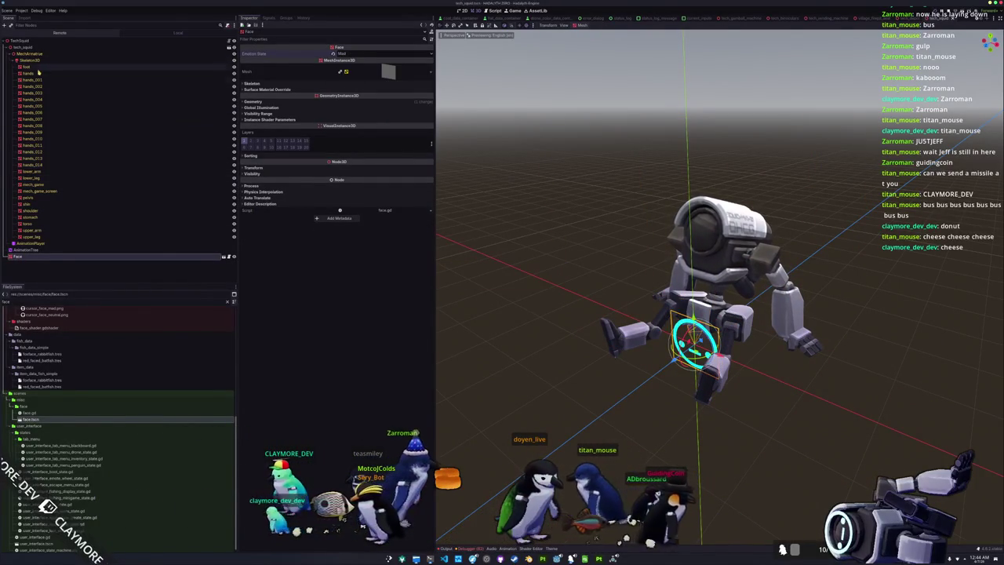
Step: Add a BoneAttachment3D under Skeleton3D and choose the bone it follows
{"action": "right_click", "coordinate": [37, 60]}
{"action": "left_click", "coordinate": [37, 62]}
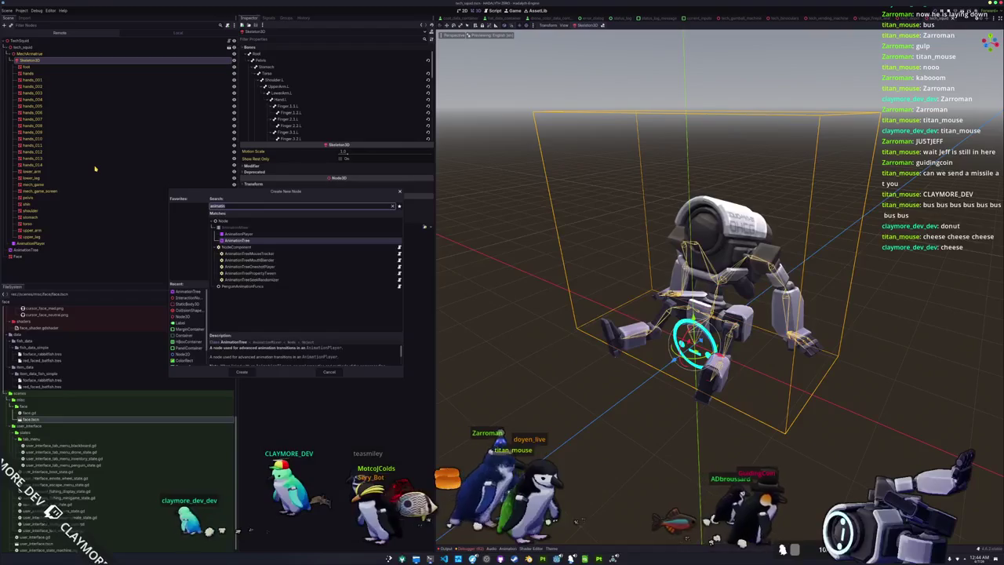
{"action": "type", "text": "sk"}
{"action": "key", "text": "BackSpace"}
{"action": "key", "text": "BackSpace"}
{"action": "type", "text": "boneatta"}
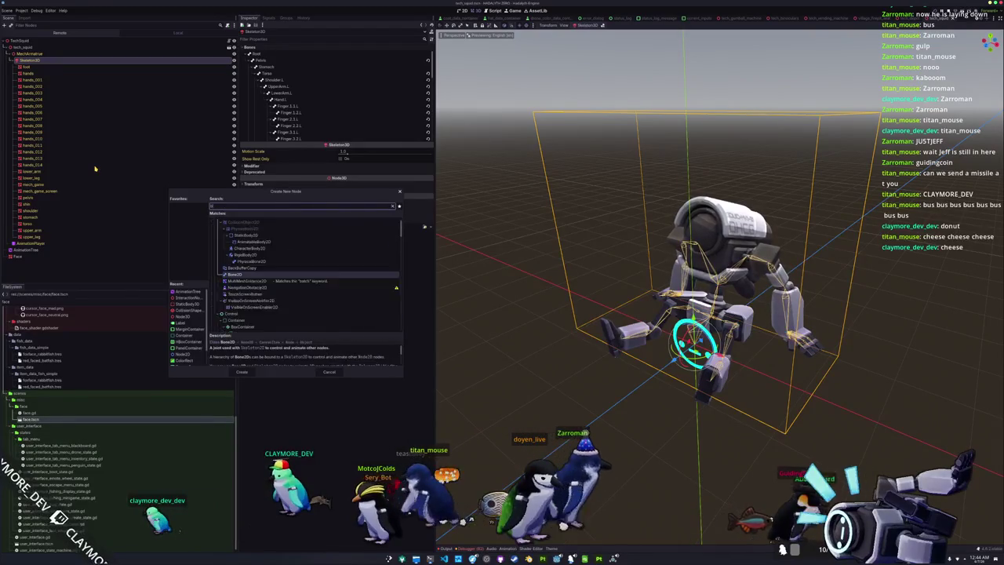
{"action": "key", "text": "Return"}
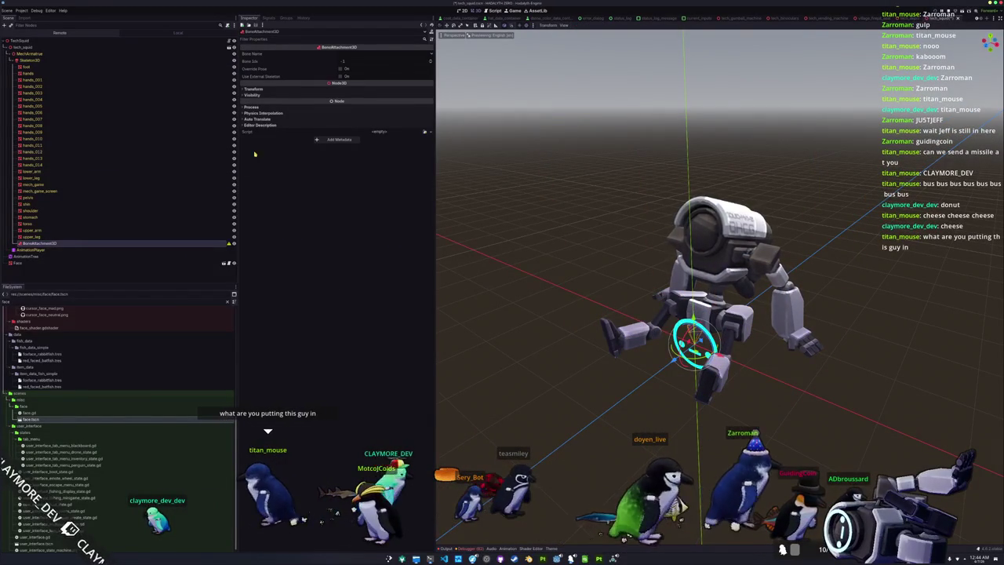
{"action": "left_click", "coordinate": [357, 54]}
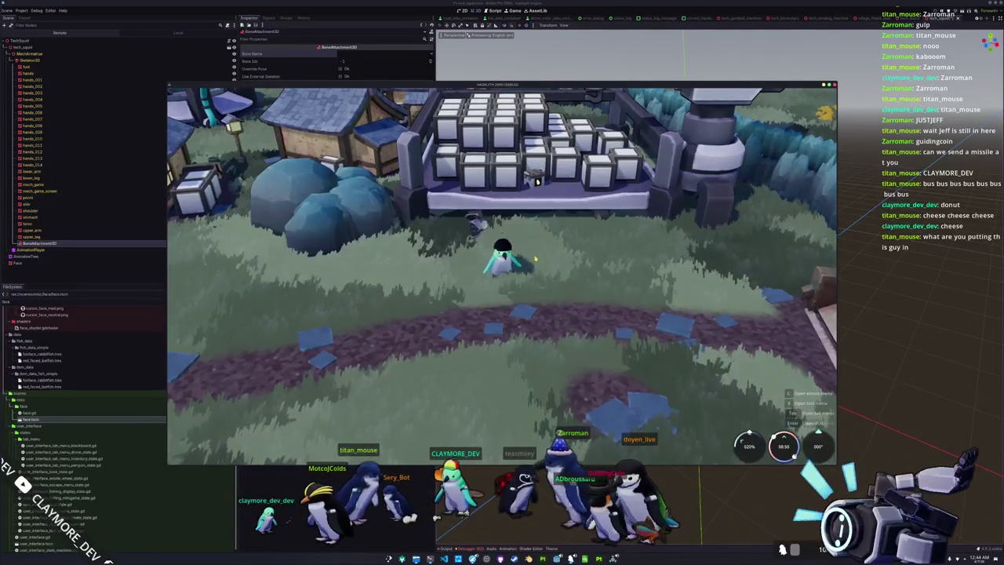
Step: Walk the penguin character down, up and left across the village grass toward the crate rack
{"action": "key", "text": "s"}
{"action": "key", "text": "w"}
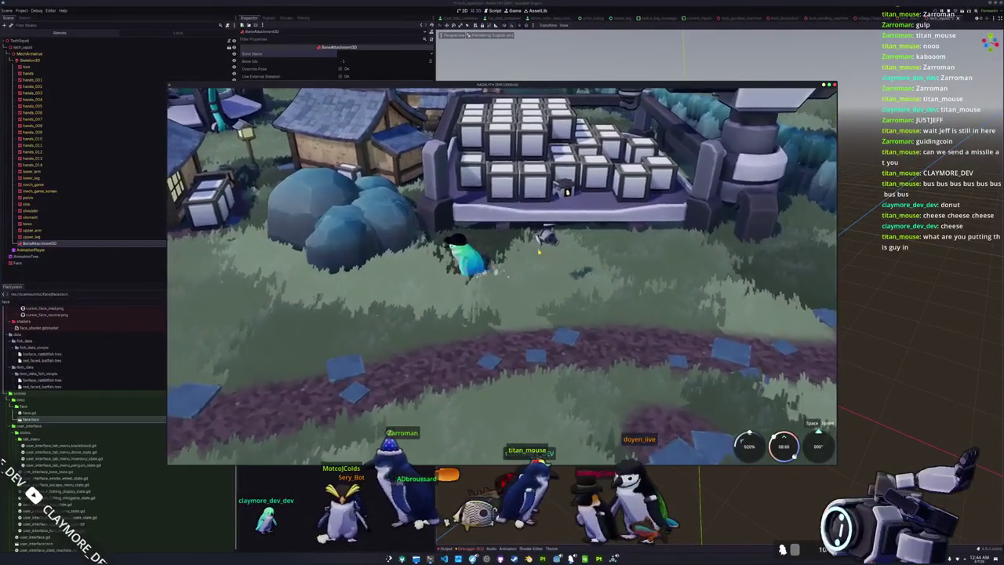
{"action": "key", "text": "a"}
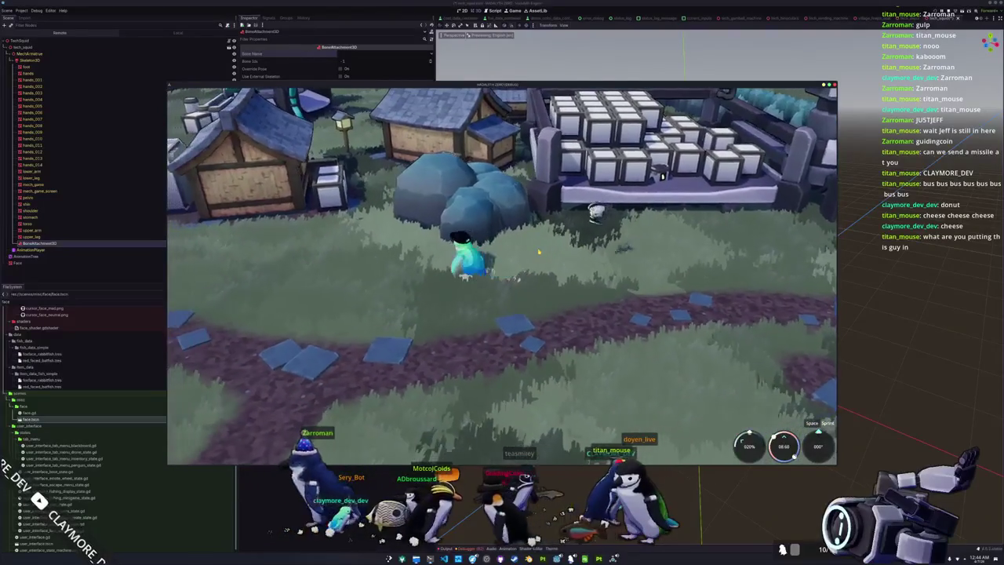
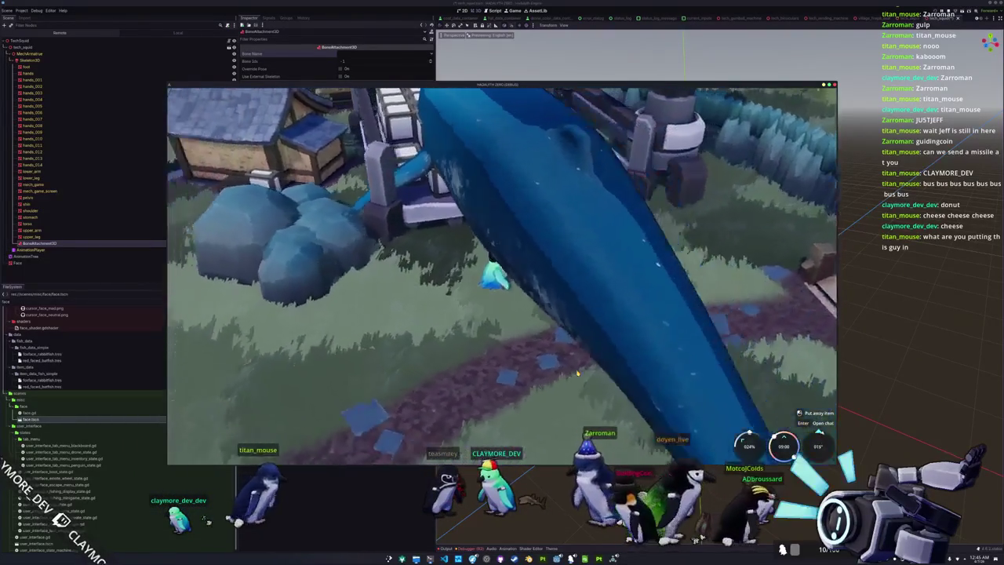
Step: Set BoneAttachment3D's Bone Name to Torso and nest the Face node under it
{"action": "key", "text": "q"}
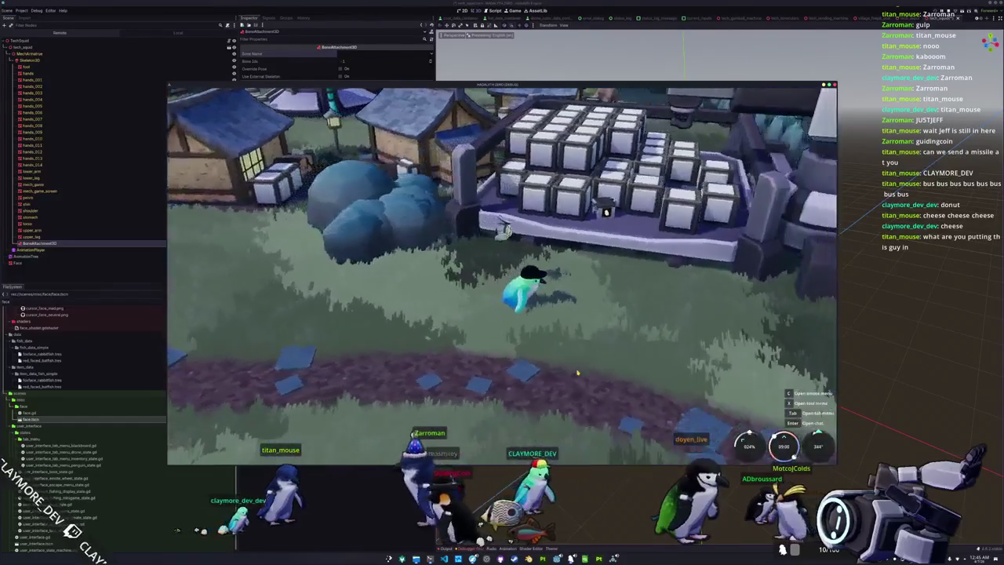
{"action": "key", "text": "alt+Tab"}
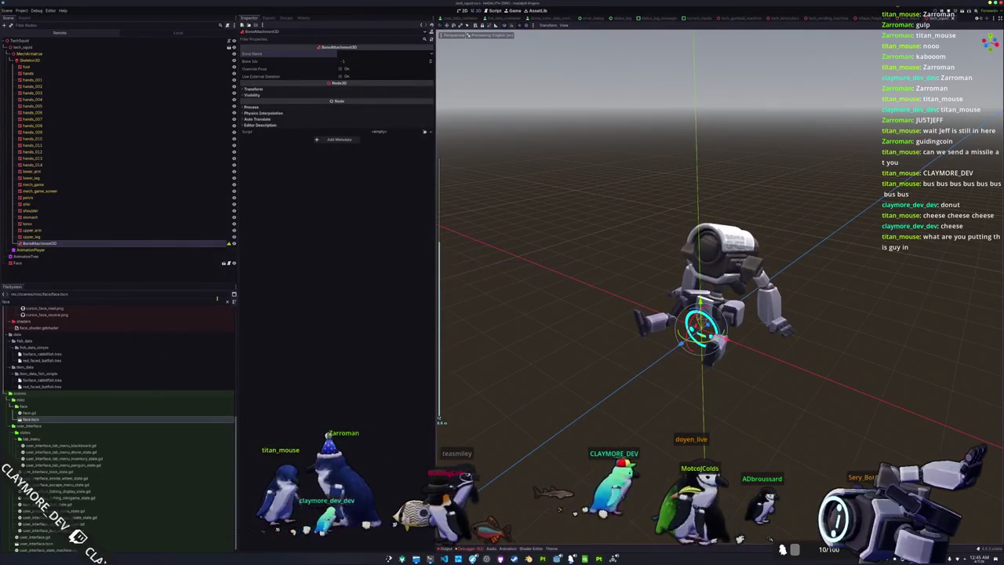
{"action": "left_click", "coordinate": [376, 55]}
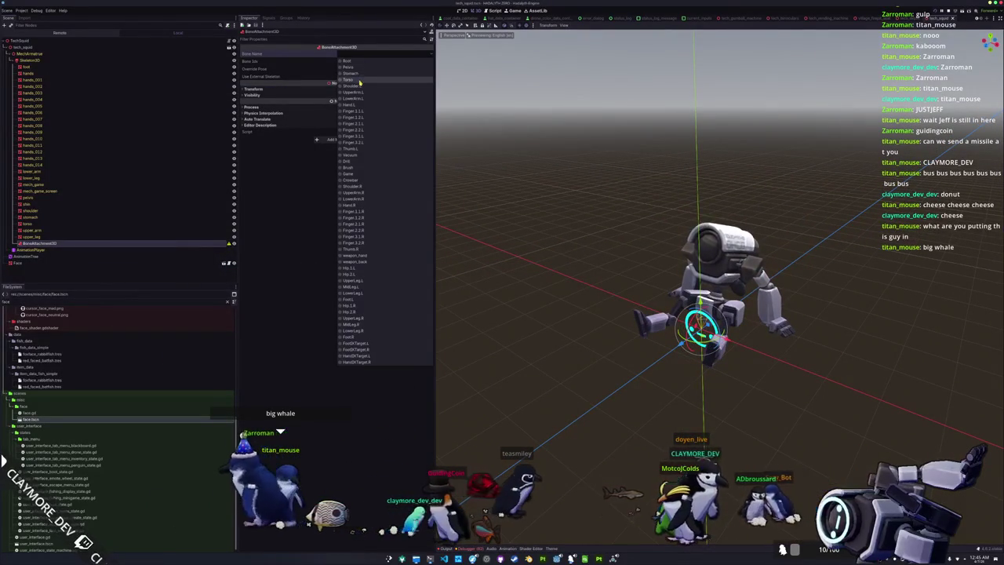
{"action": "left_click", "coordinate": [360, 81]}
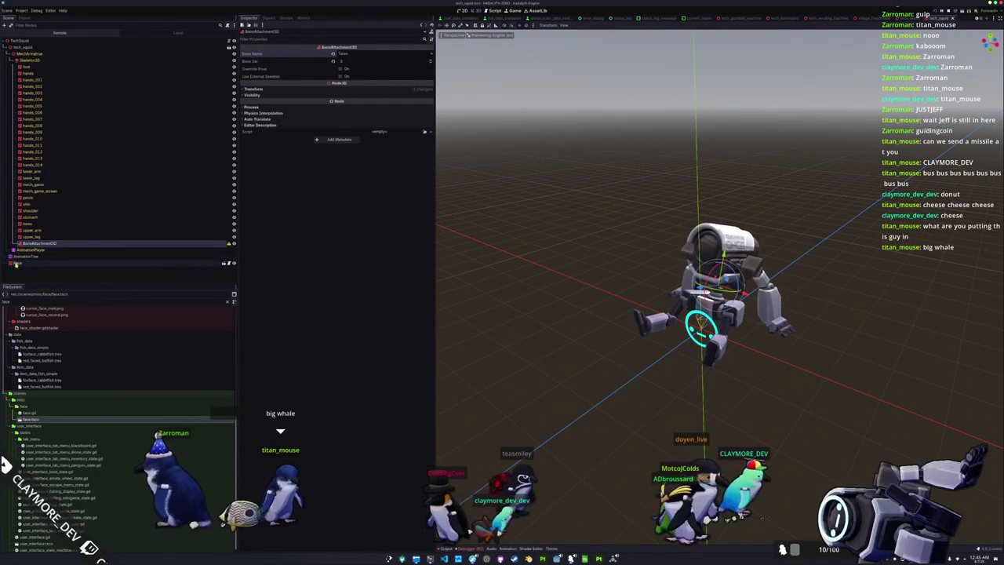
{"action": "left_click", "coordinate": [18, 264]}
{"action": "left_click_drag", "start_coordinate": [17, 263], "coordinate": [32, 244]}
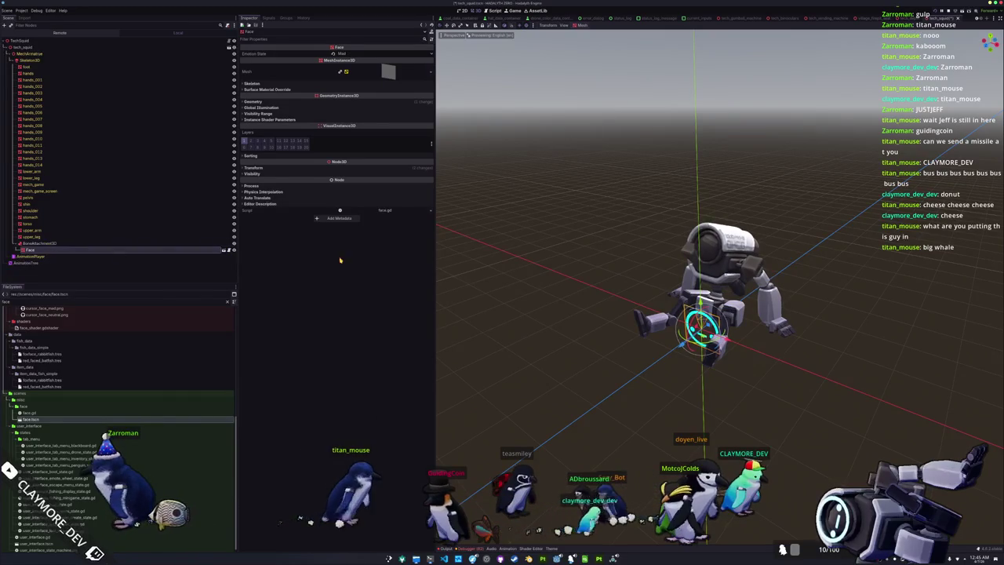
Step: Expand the Face's Transform and drag the face upward along Y
{"action": "key", "text": "KP_3"}
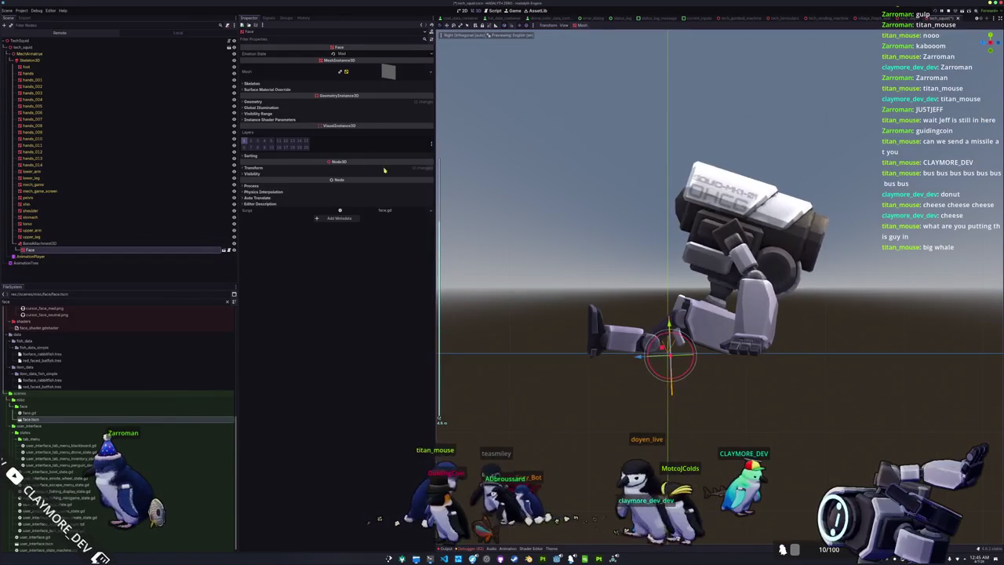
{"action": "left_click", "coordinate": [377, 168]}
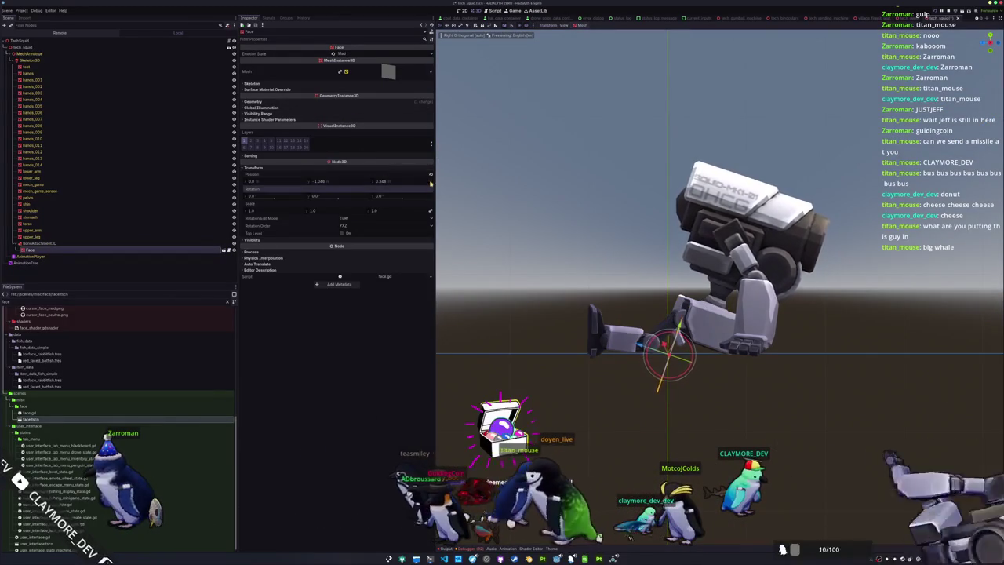
{"action": "key", "text": "KP_5"}
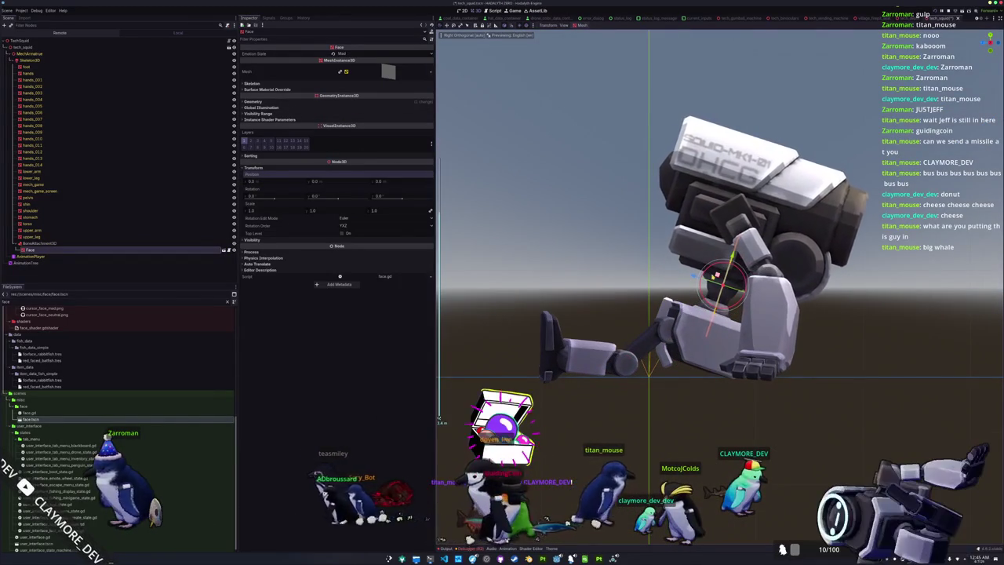
{"action": "mouse_move", "coordinate": [716, 276]}
{"action": "left_mouse_down"}
{"action": "mouse_move", "coordinate": [645, 156]}
{"action": "mouse_move", "coordinate": [654, 153]}
{"action": "mouse_move", "coordinate": [650, 171]}
{"action": "mouse_move", "coordinate": [634, 156]}
{"action": "mouse_move", "coordinate": [596, 204]}
{"action": "left_mouse_up"}
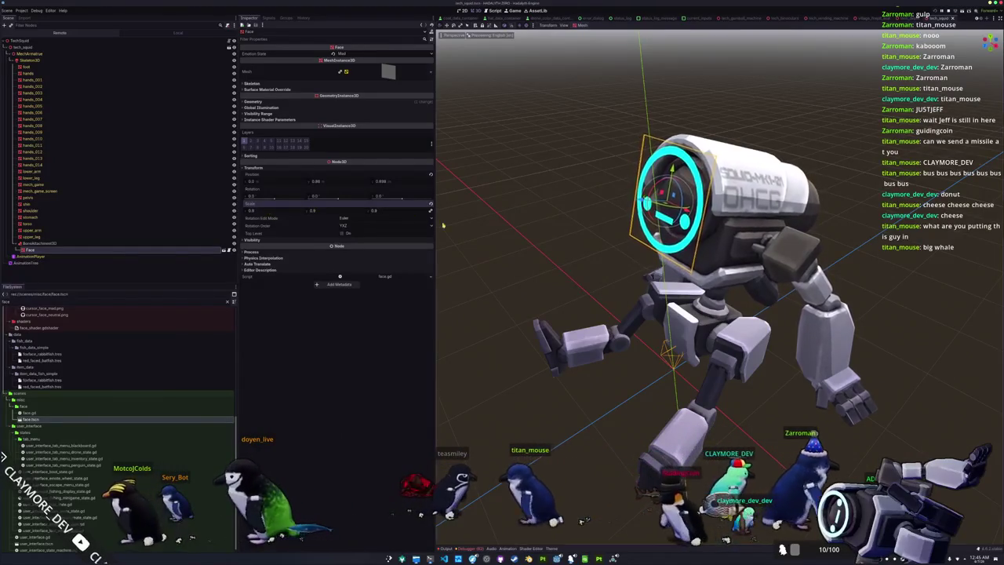
Step: Check the face's placement on the robot's head from front and angled views
{"action": "key", "text": "KP_1"}
{"action": "left_click_drag", "start_coordinate": [610, 213], "coordinate": [485, 241]}
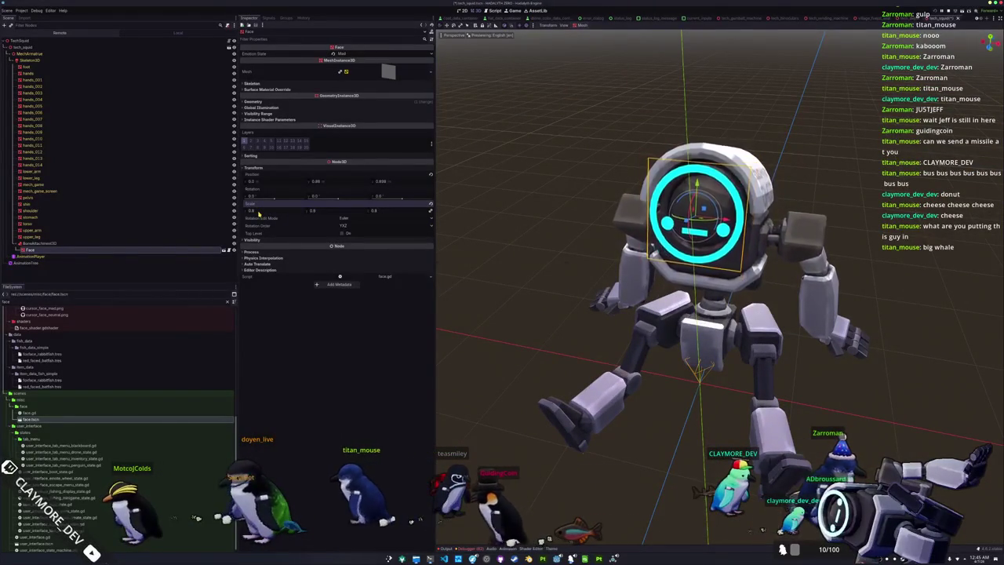
{"action": "scroll", "coordinate": [559, 286], "scroll_direction": "down", "scroll_amount": 3}
{"action": "left_click", "coordinate": [559, 286]}
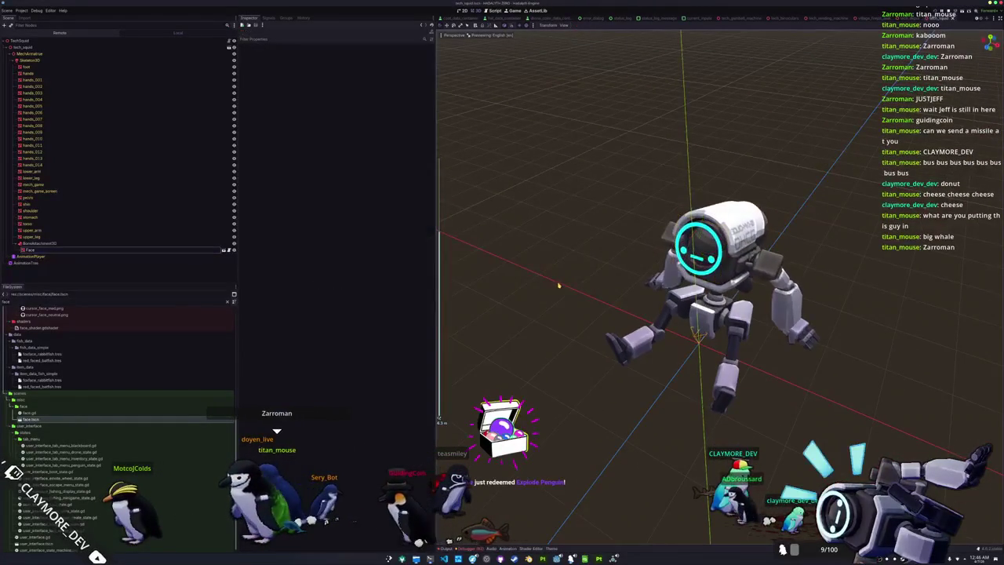
{"action": "mouse_move", "coordinate": [559, 285]}
{"action": "left_mouse_down"}
{"action": "mouse_move", "coordinate": [567, 291]}
{"action": "mouse_move", "coordinate": [537, 291]}
{"action": "left_mouse_up"}
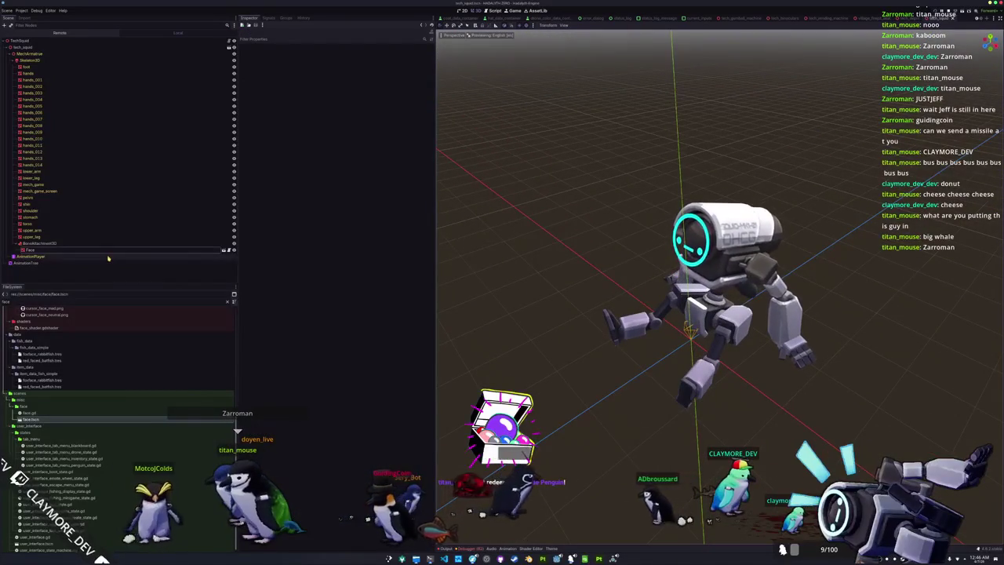
Step: Select the TechSquid root, save the robot scene, and switch to the main village scene
{"action": "left_click", "coordinate": [18, 48]}
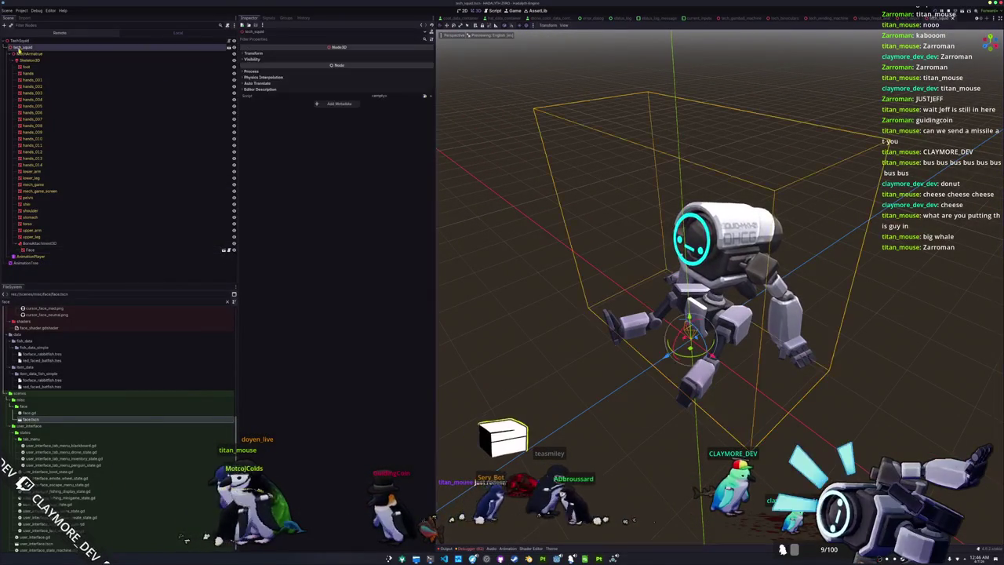
{"action": "left_click", "coordinate": [7, 48]}
{"action": "left_click", "coordinate": [19, 42]}
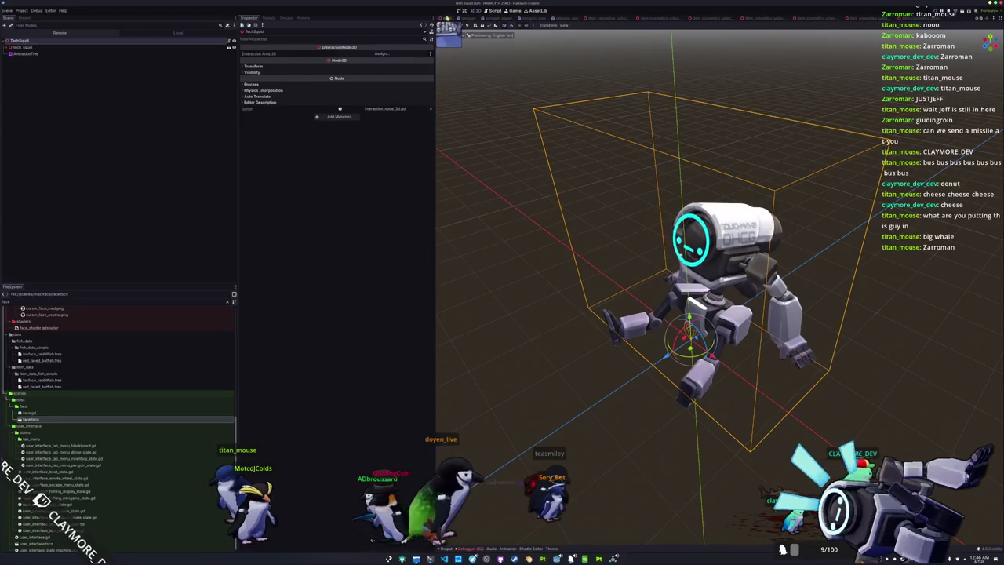
{"action": "key", "text": "ctrl+Tab"}
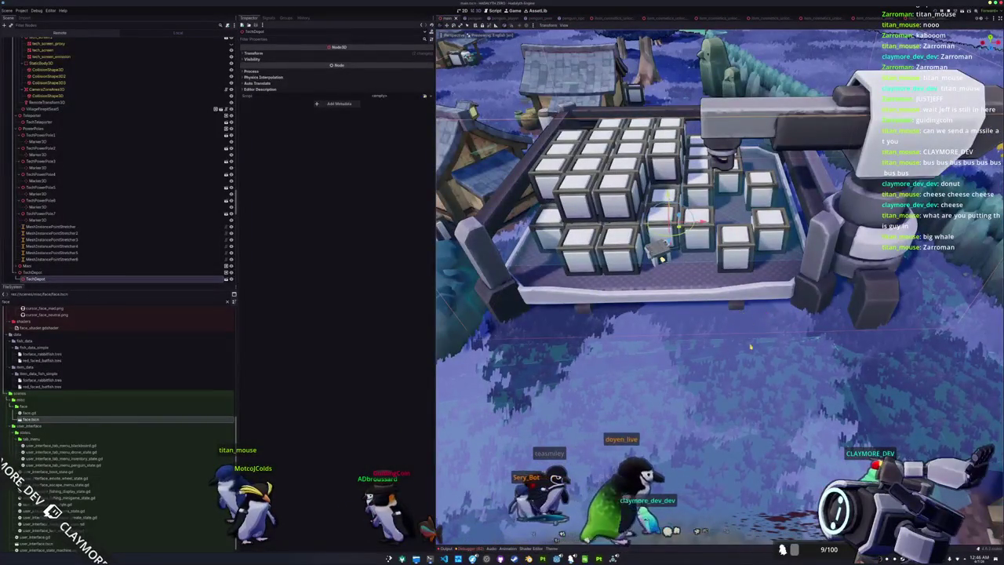
Step: Orbit and zoom the view in over the TechDepot crate platform
{"action": "mouse_move", "coordinate": [750, 349]}
{"action": "left_mouse_down"}
{"action": "mouse_move", "coordinate": [767, 323]}
{"action": "mouse_move", "coordinate": [754, 332]}
{"action": "mouse_move", "coordinate": [732, 322]}
{"action": "left_mouse_up"}
{"action": "scroll", "coordinate": [764, 338], "scroll_direction": "down", "scroll_amount": 3}
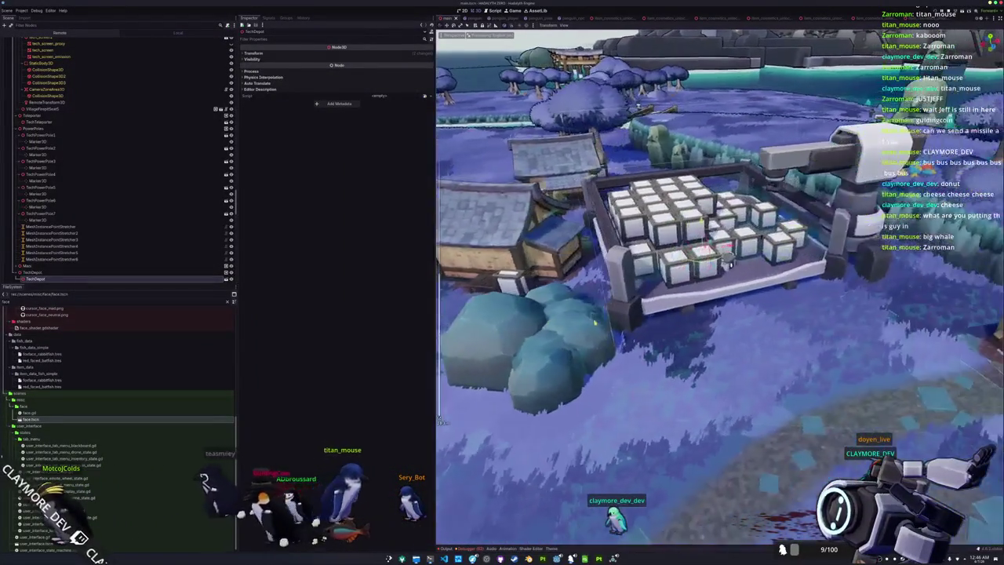
{"action": "mouse_move", "coordinate": [595, 322]}
{"action": "left_mouse_down"}
{"action": "mouse_move", "coordinate": [609, 355]}
{"action": "mouse_move", "coordinate": [653, 313]}
{"action": "mouse_move", "coordinate": [772, 317]}
{"action": "mouse_move", "coordinate": [704, 305]}
{"action": "left_mouse_up"}
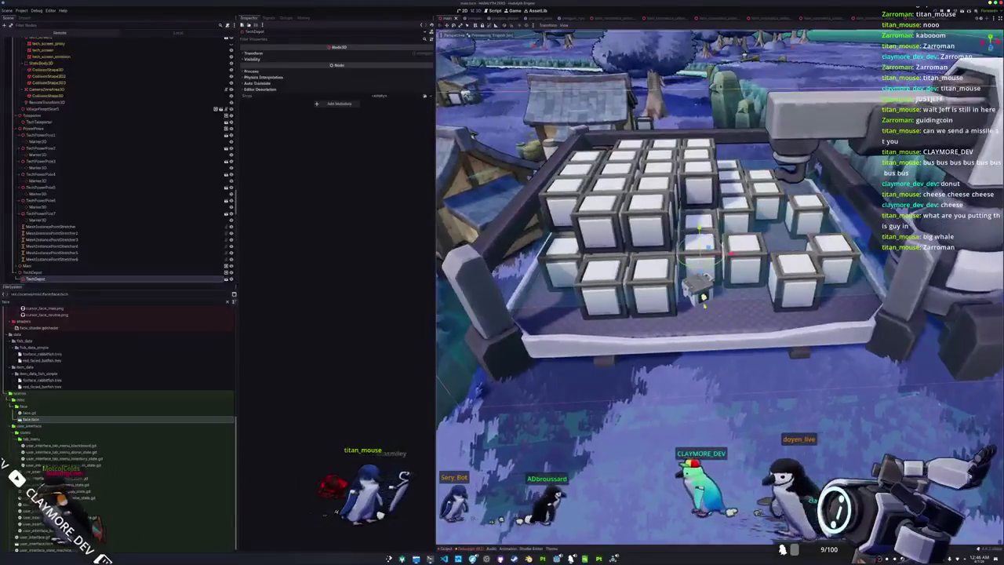
Step: Clear the FileSystem filter and drag structures/tech_squid/tech_squid.tscn beside the TechDepot crates
{"action": "scroll", "coordinate": [169, 273], "scroll_direction": "down", "scroll_amount": 10}
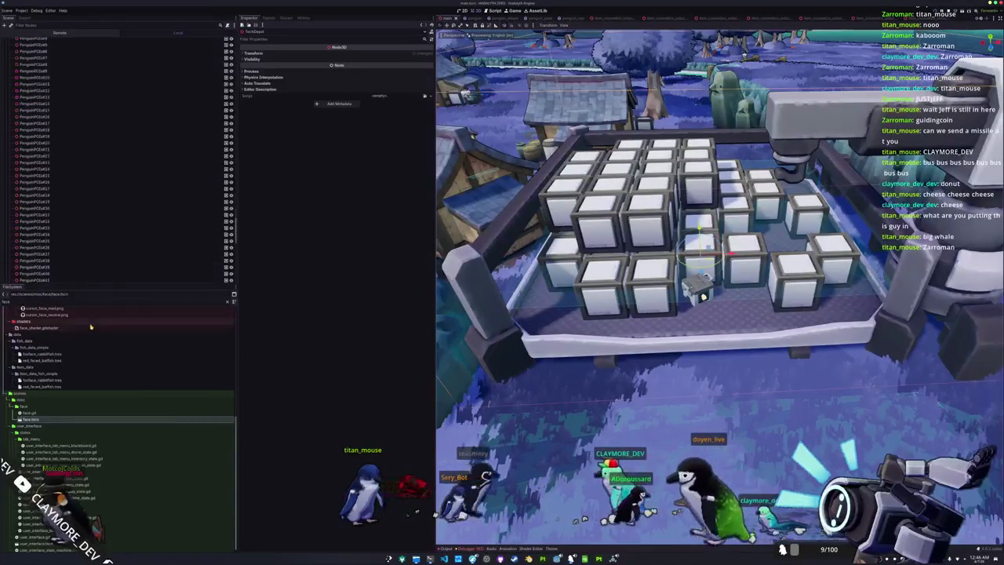
{"action": "scroll", "coordinate": [30, 419], "scroll_direction": "down", "scroll_amount": 1}
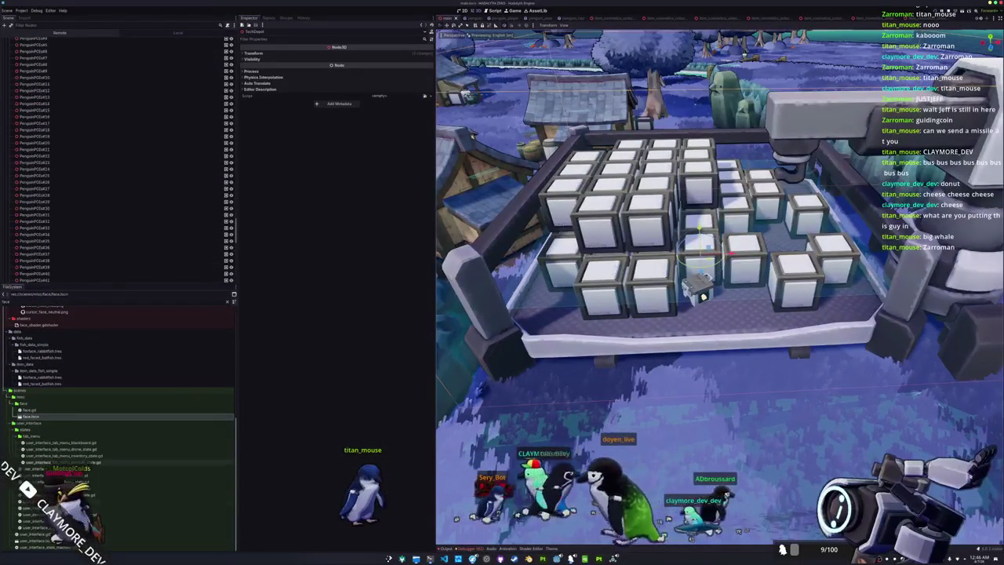
{"action": "left_click", "coordinate": [228, 303]}
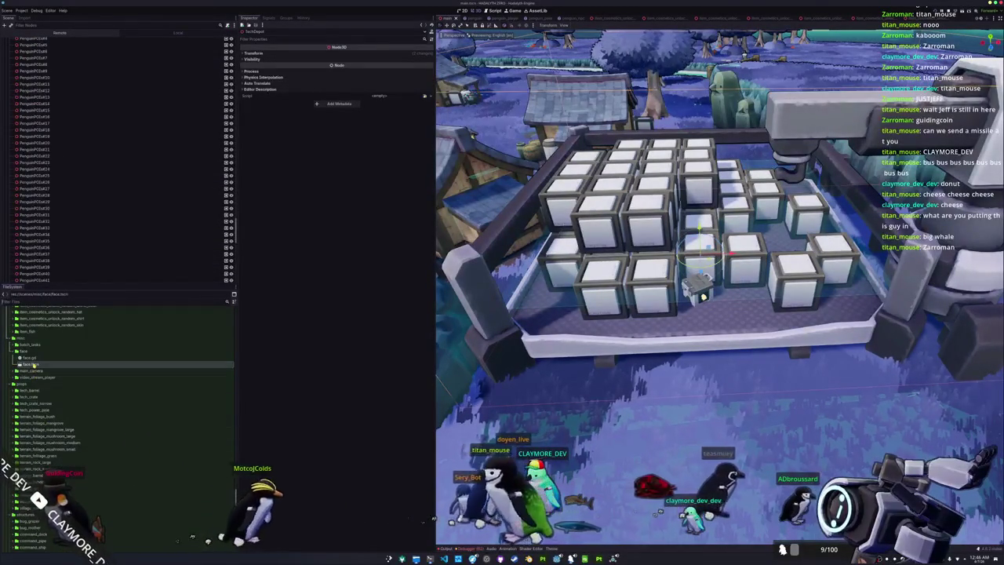
{"action": "scroll", "coordinate": [33, 364], "scroll_direction": "down", "scroll_amount": 5}
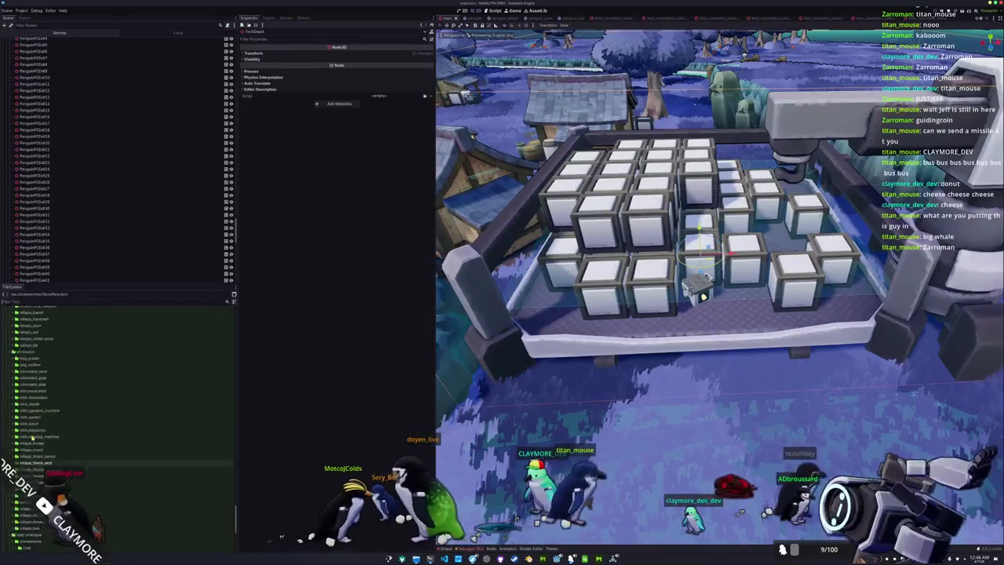
{"action": "scroll", "coordinate": [31, 437], "scroll_direction": "down", "scroll_amount": 10}
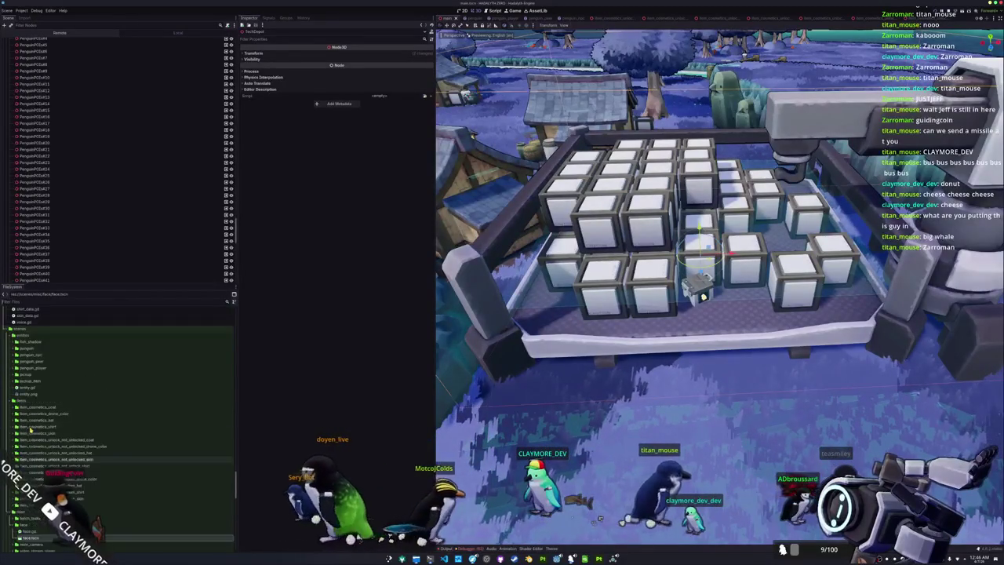
{"action": "scroll", "coordinate": [30, 430], "scroll_direction": "up", "scroll_amount": 3}
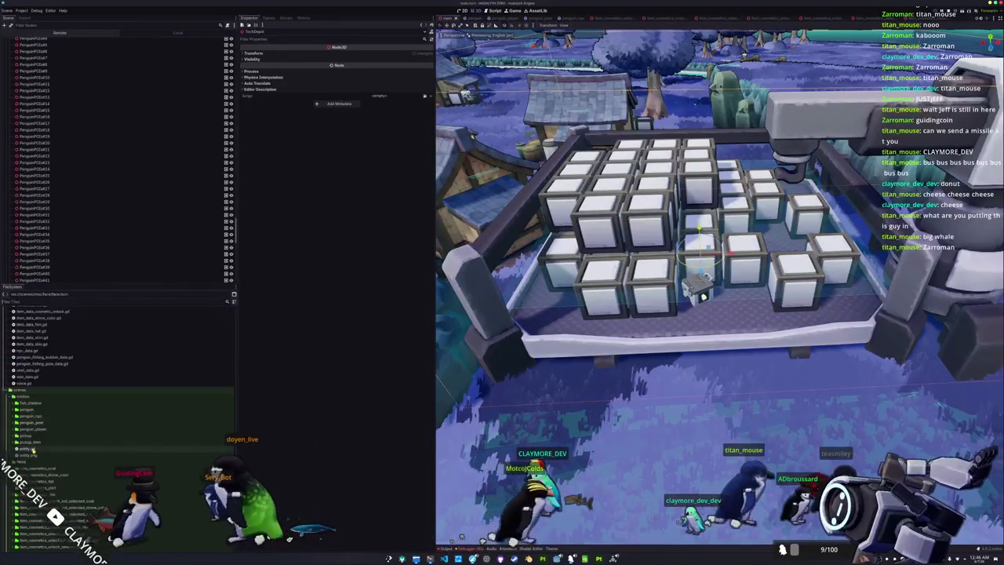
{"action": "scroll", "coordinate": [33, 450], "scroll_direction": "down", "scroll_amount": 7}
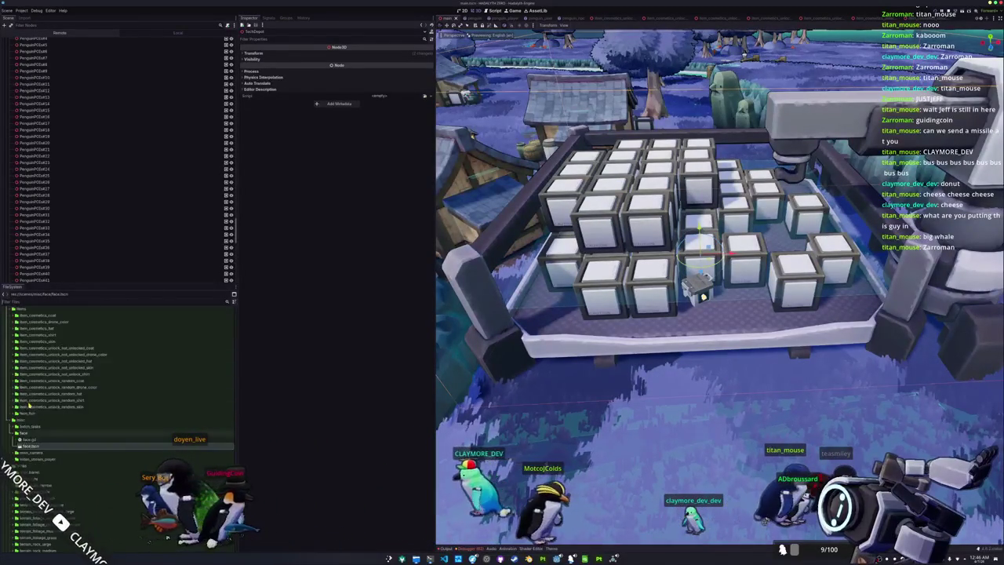
{"action": "scroll", "coordinate": [29, 406], "scroll_direction": "down", "scroll_amount": 10}
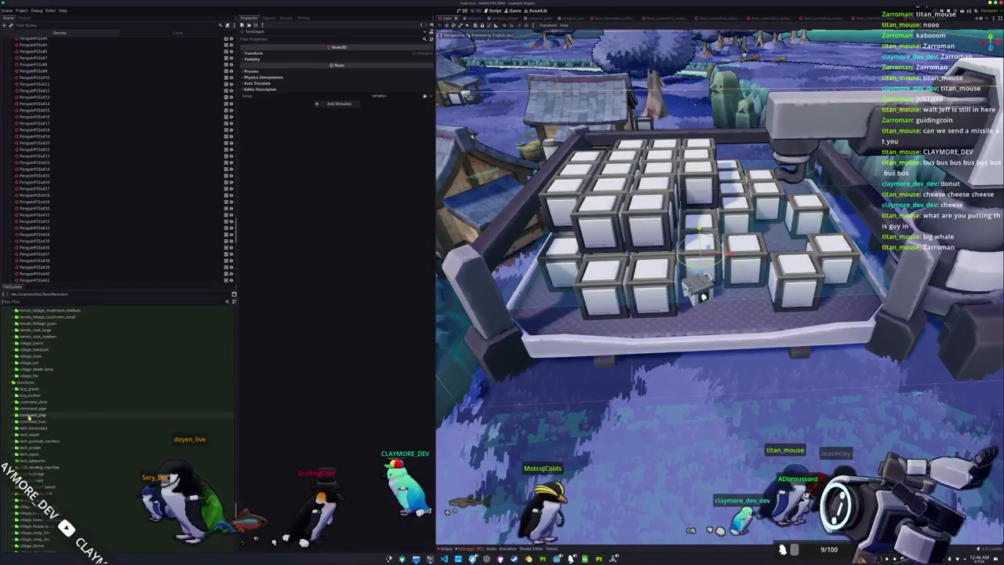
{"action": "scroll", "coordinate": [29, 417], "scroll_direction": "down", "scroll_amount": 3}
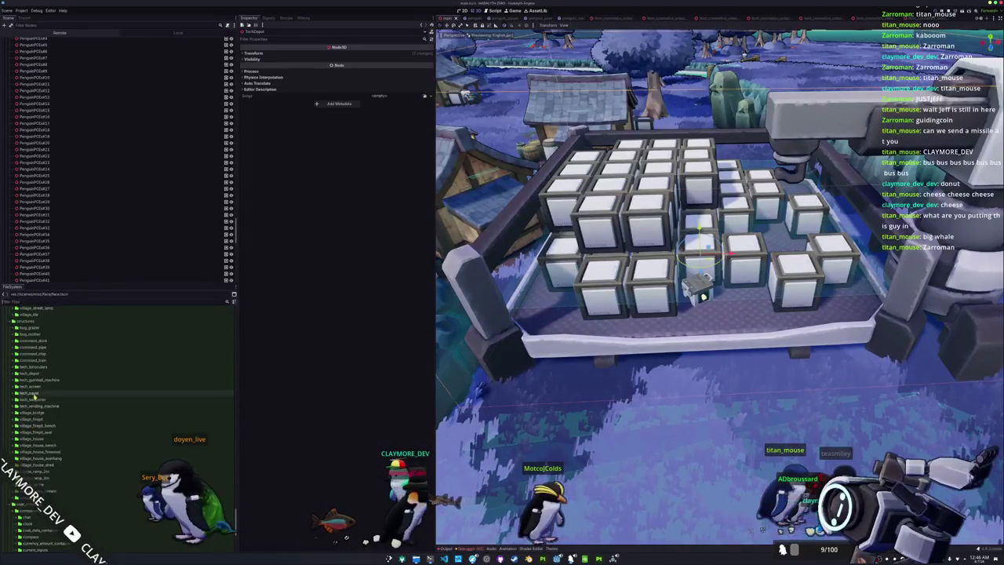
{"action": "double_click", "coordinate": [33, 398]}
{"action": "mouse_move", "coordinate": [36, 400]}
{"action": "left_mouse_down"}
{"action": "mouse_move", "coordinate": [486, 402]}
{"action": "mouse_move", "coordinate": [659, 415]}
{"action": "left_mouse_up"}
{"action": "left_click_drag", "start_coordinate": [608, 366], "coordinate": [439, 324]}
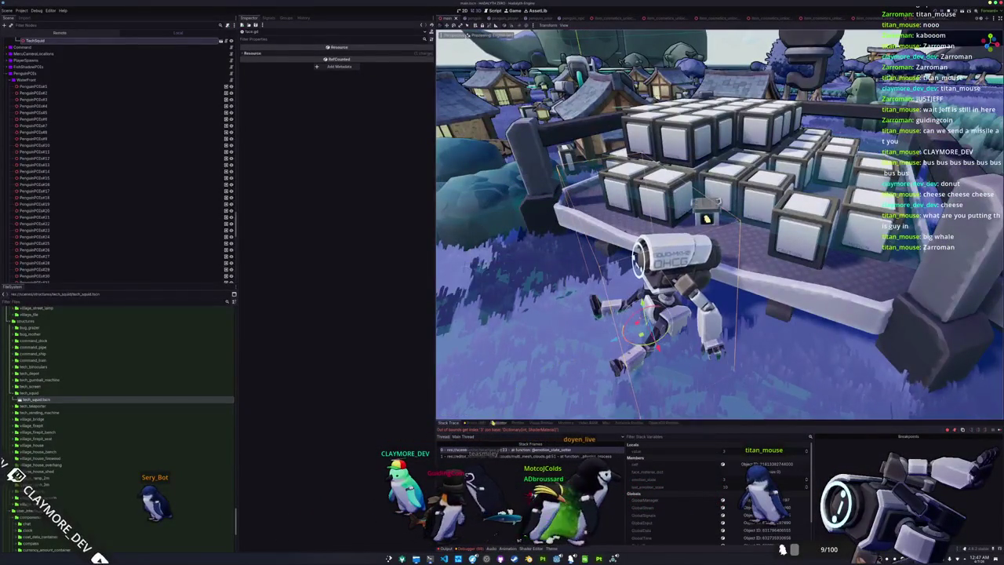
Step: Open tech_squid.tscn from the placed TechSquid instance and select its Face node
{"action": "left_click_drag", "start_coordinate": [542, 376], "coordinate": [599, 357]}
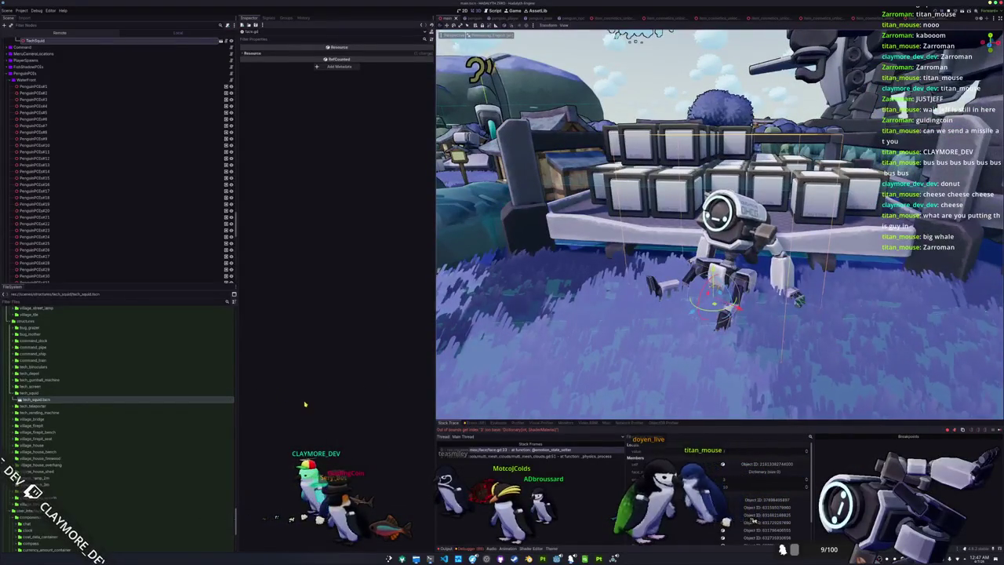
{"action": "scroll", "coordinate": [199, 134], "scroll_direction": "up", "scroll_amount": 4}
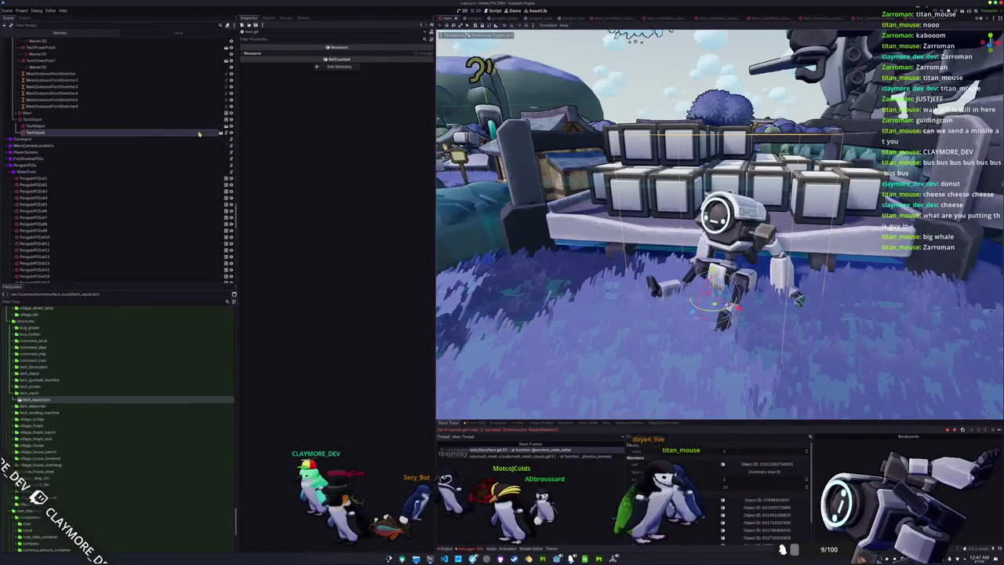
{"action": "left_click", "coordinate": [221, 133]}
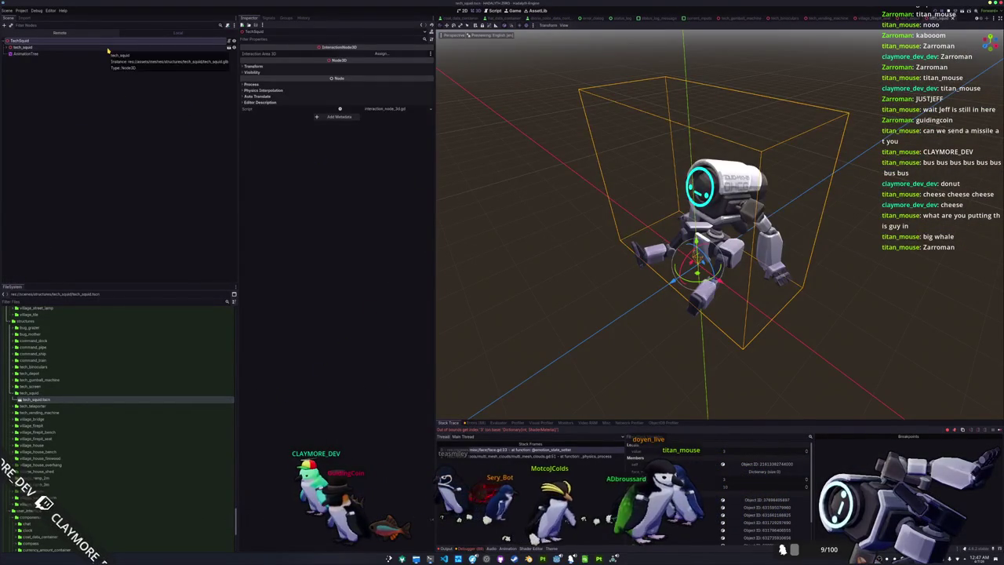
{"action": "left_click", "coordinate": [24, 47]}
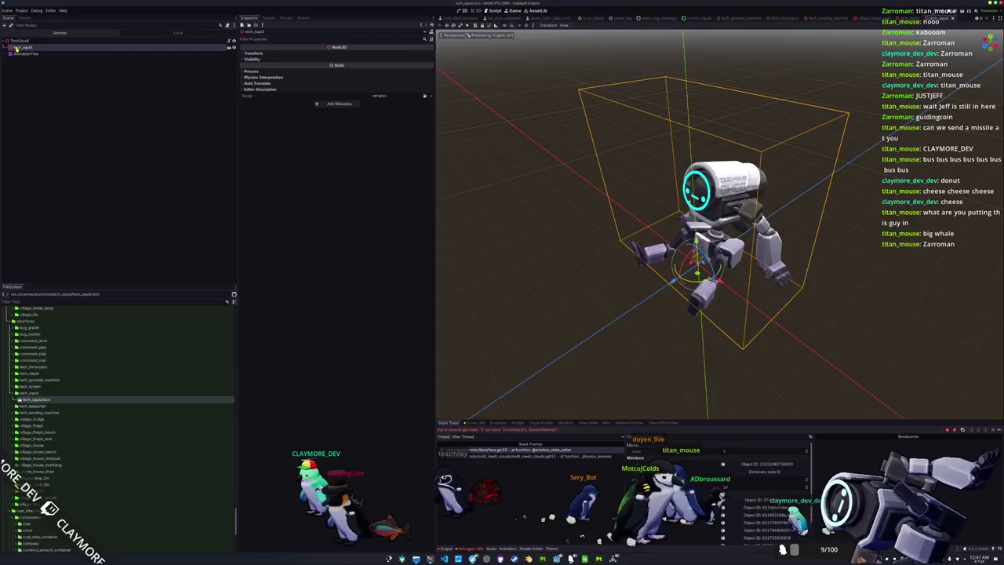
{"action": "left_click", "coordinate": [7, 47]}
{"action": "left_click", "coordinate": [25, 249]}
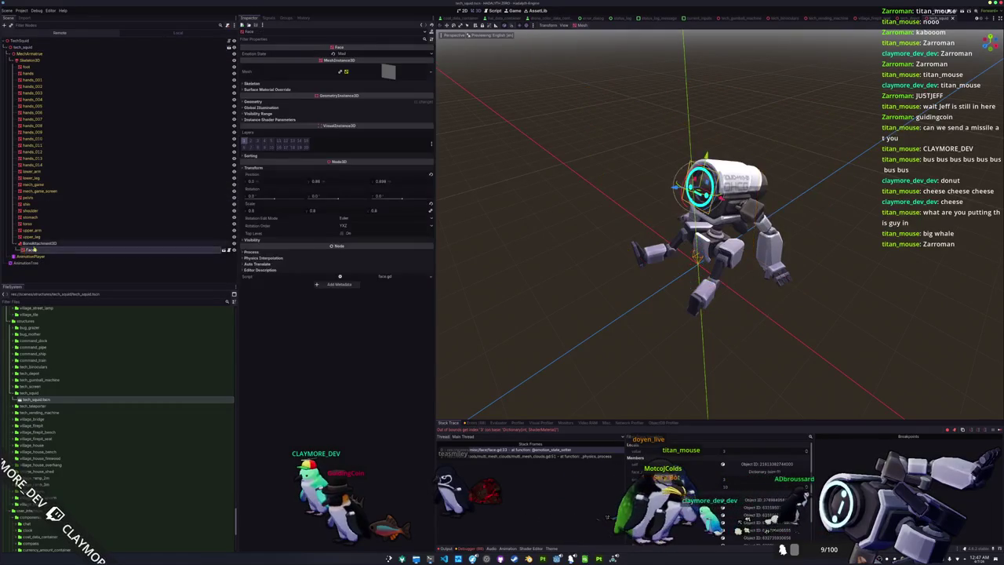
{"action": "left_click", "coordinate": [224, 249]}
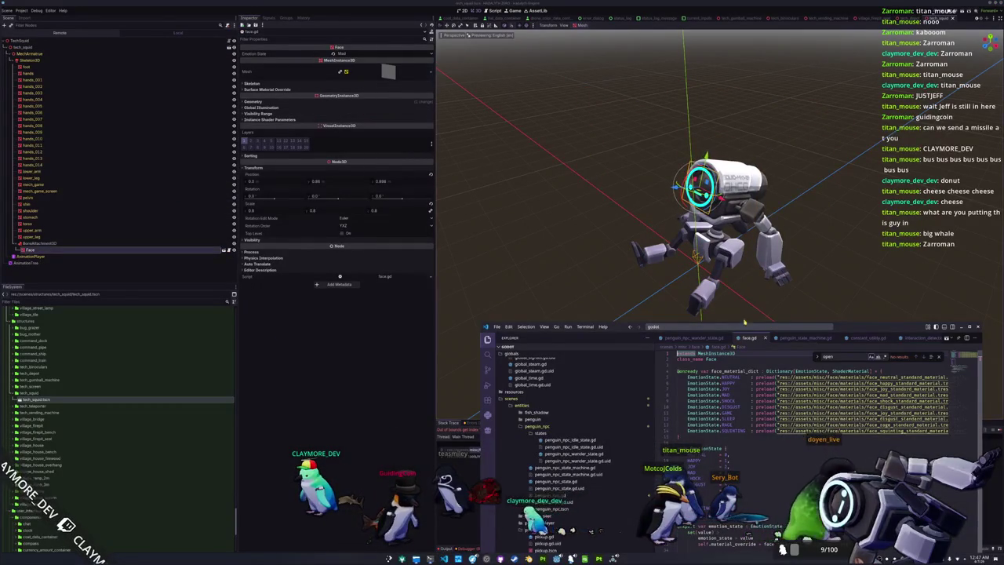
{"action": "left_click_drag", "start_coordinate": [843, 325], "coordinate": [733, 118]}
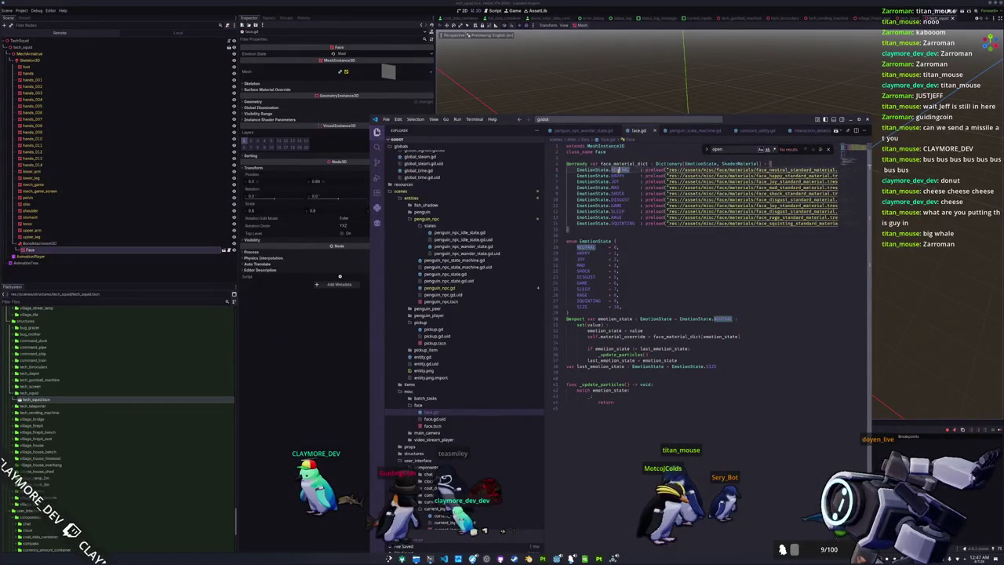
{"action": "mouse_move", "coordinate": [704, 186]}
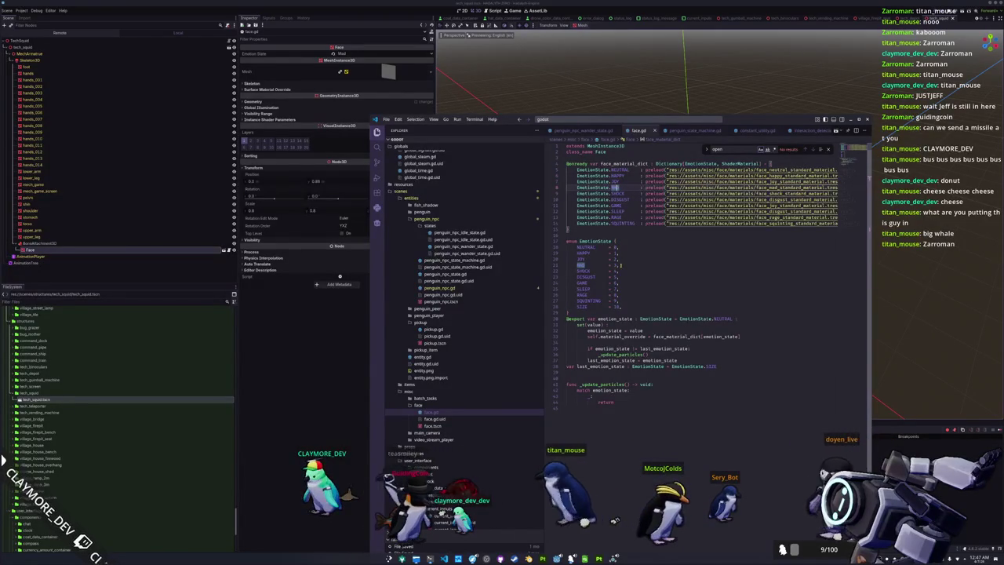
{"action": "left_click", "coordinate": [620, 310]}
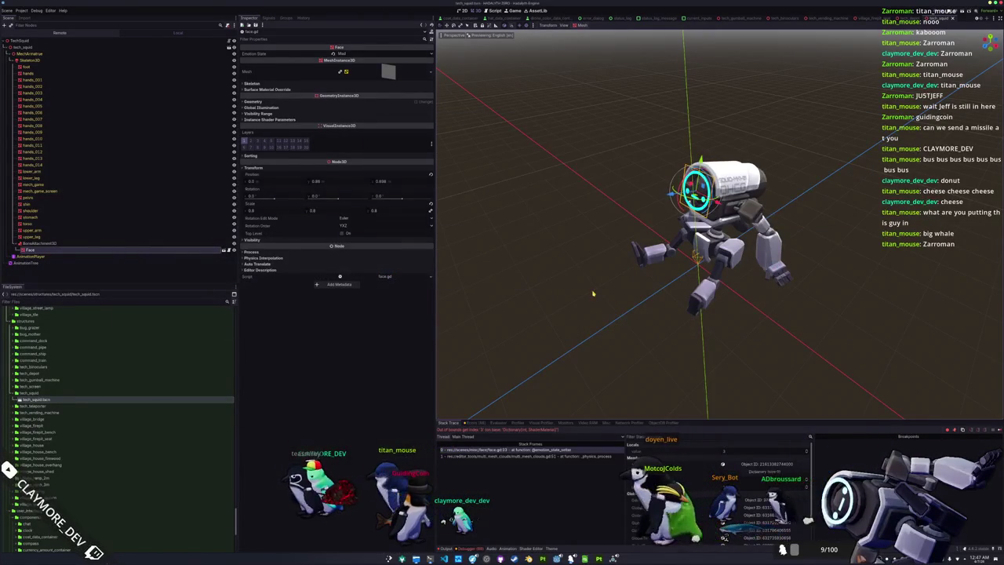
Step: Set the tech_squid root's Transform Scale to 0.5
{"action": "left_click", "coordinate": [39, 48]}
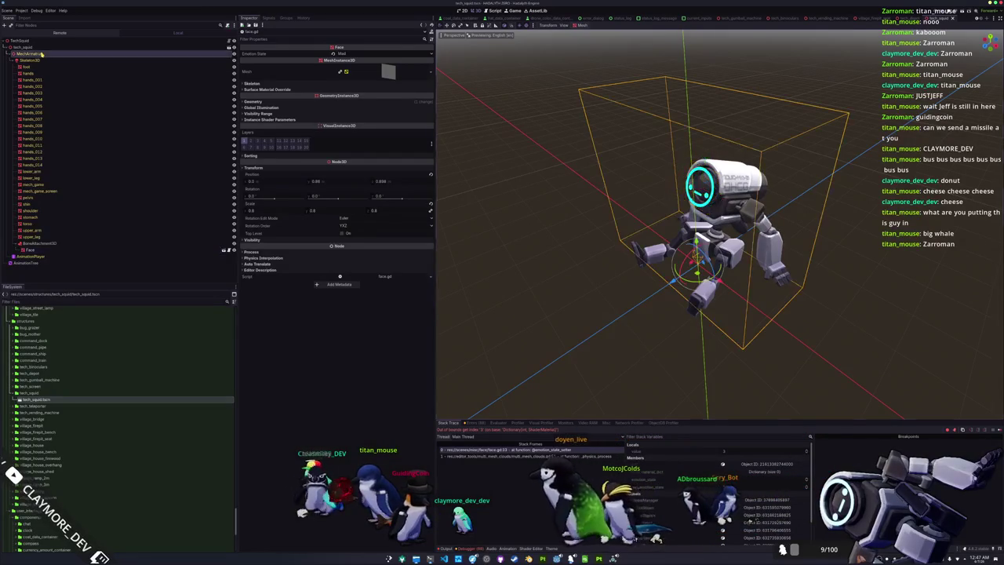
{"action": "left_click", "coordinate": [253, 53]}
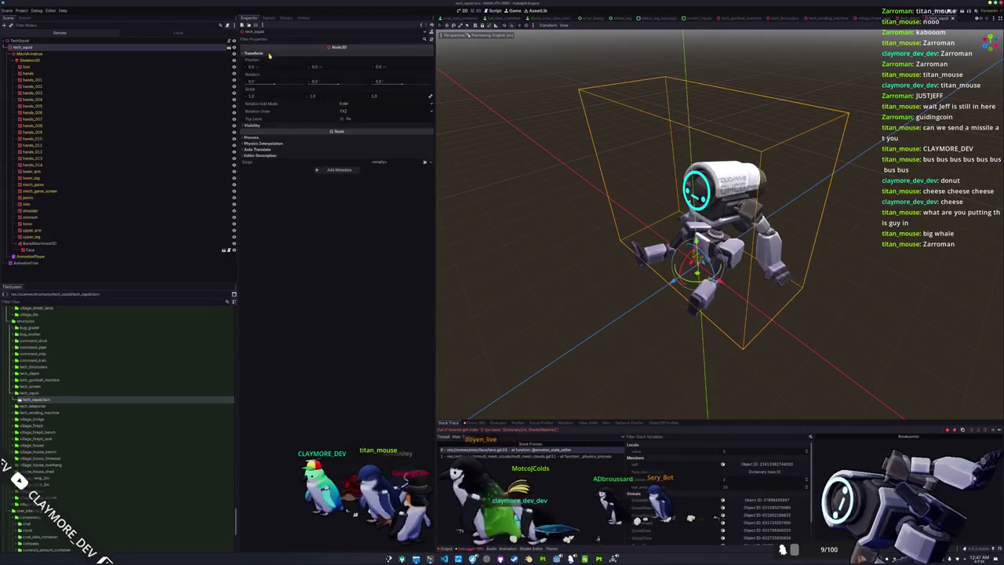
{"action": "type", "text": "5"}
{"action": "key", "text": "Return"}
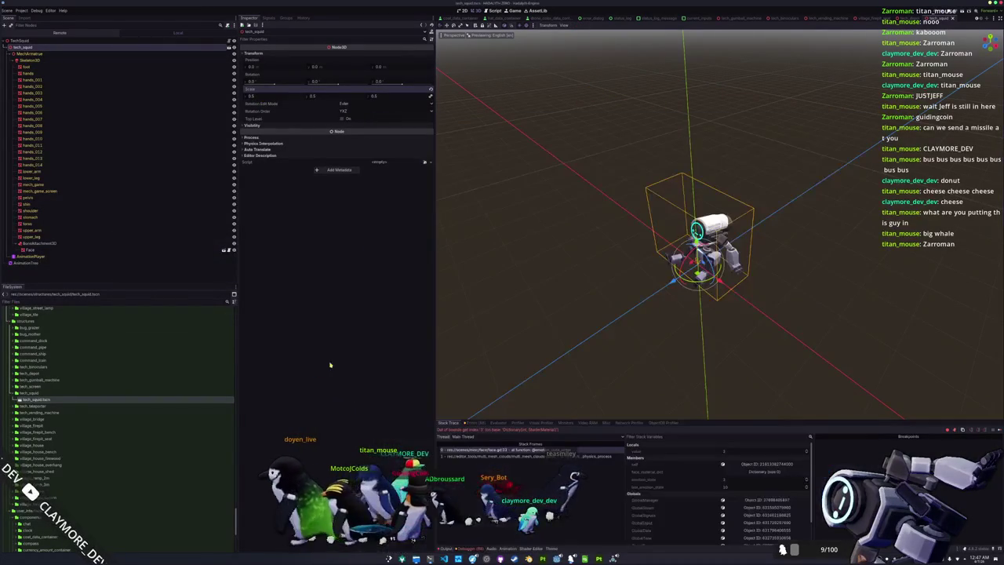
Step: Stop the debug run and view the half-size robot beside the crates in the main scene
{"action": "key", "text": "F8"}
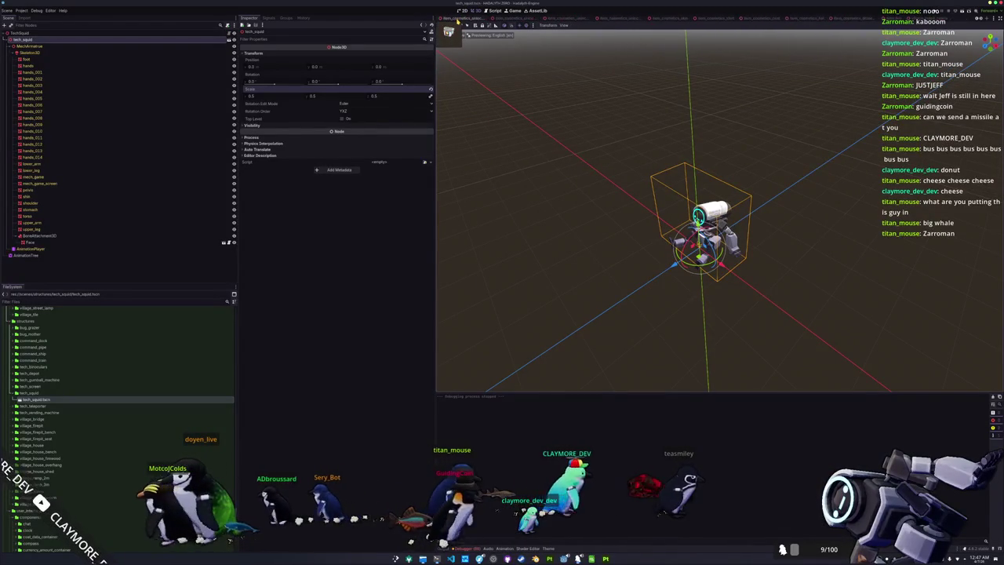
{"action": "left_click", "coordinate": [457, 18]}
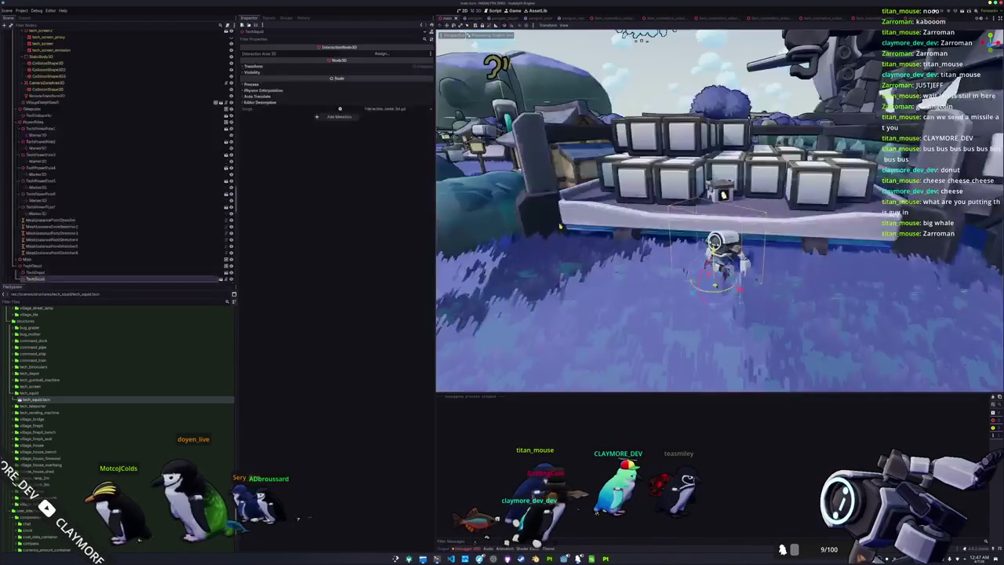
{"action": "scroll", "coordinate": [594, 250], "scroll_direction": "up", "scroll_amount": 2}
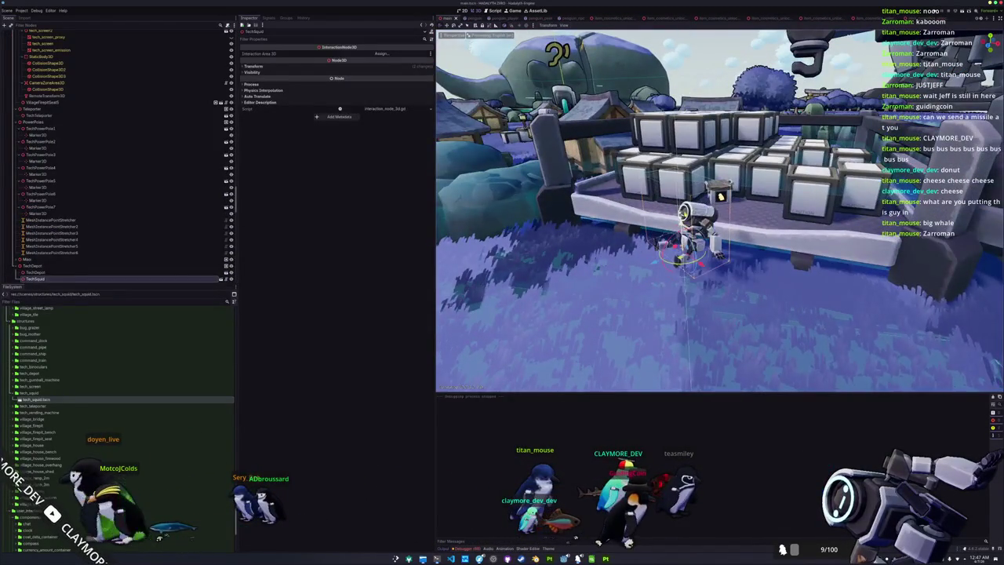
{"action": "left_click_drag", "start_coordinate": [719, 210], "coordinate": [719, 235]}
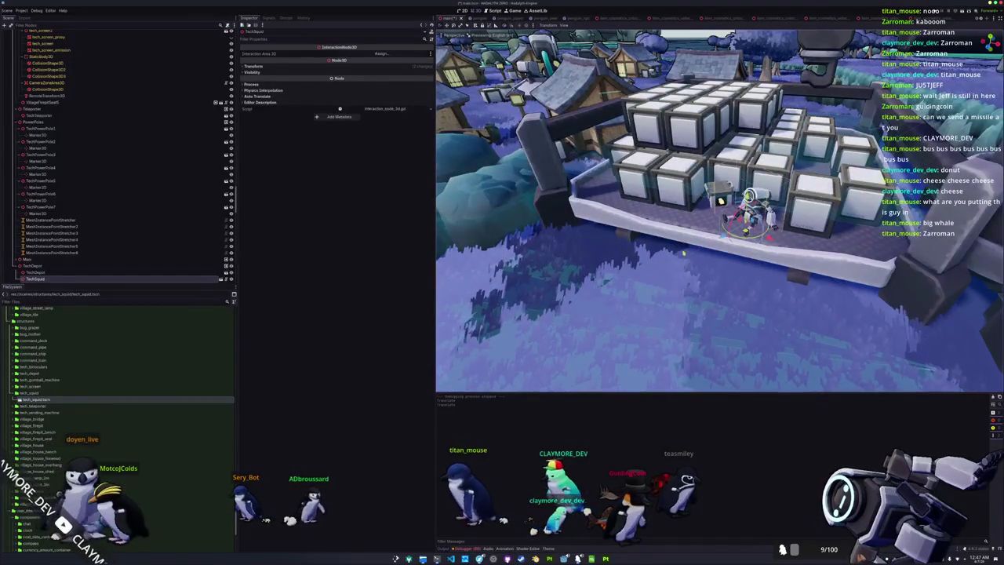
{"action": "scroll", "coordinate": [684, 252], "scroll_direction": "up", "scroll_amount": 5}
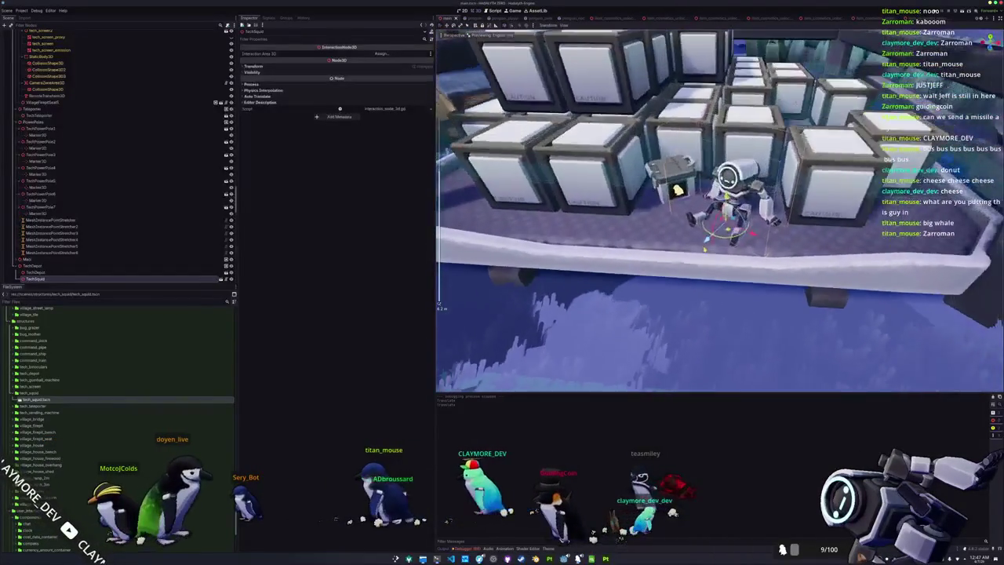
{"action": "scroll", "coordinate": [720, 208], "scroll_direction": "up", "scroll_amount": 2}
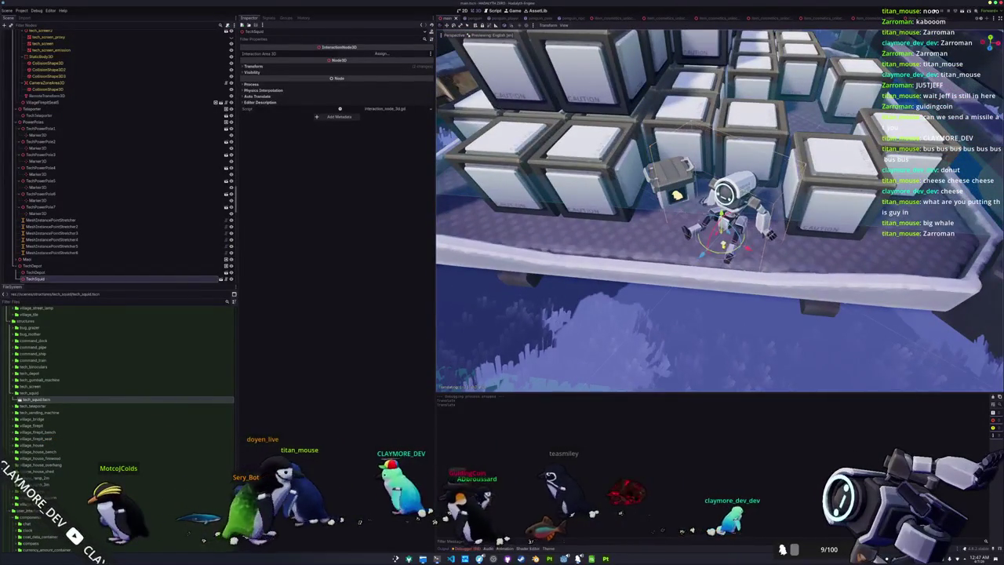
{"action": "scroll", "coordinate": [681, 272], "scroll_direction": "down", "scroll_amount": 6}
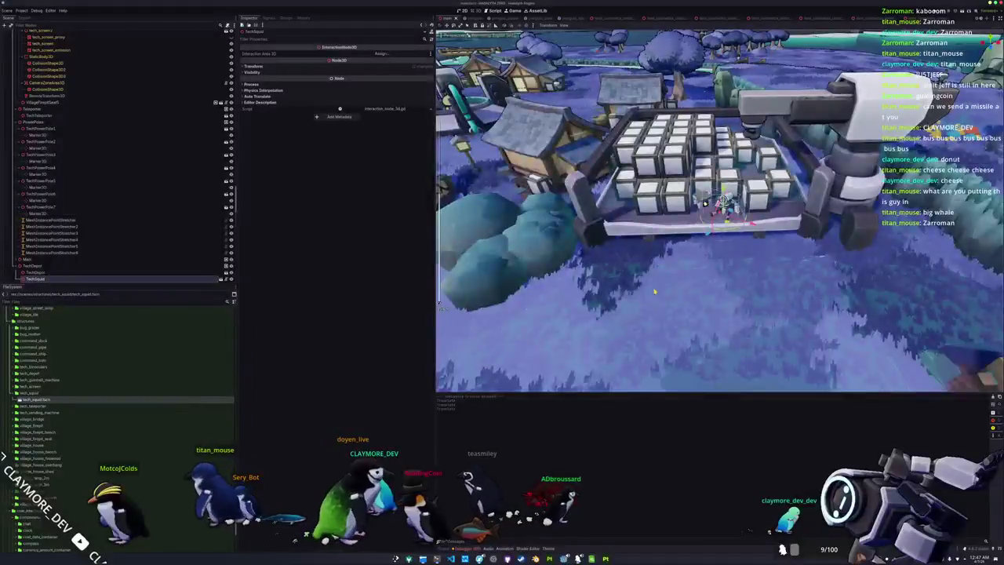
{"action": "scroll", "coordinate": [682, 273], "scroll_direction": "up", "scroll_amount": 5}
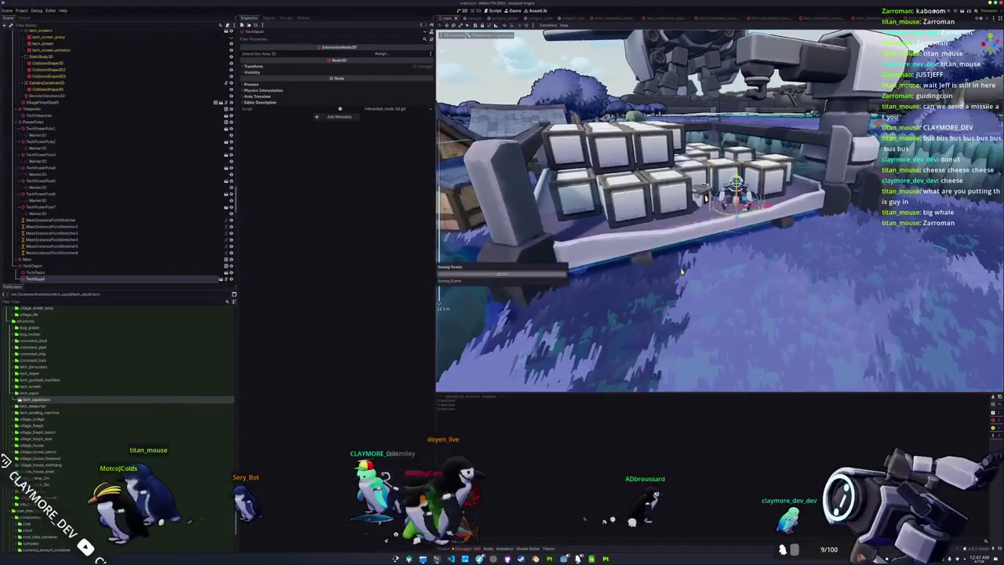
{"action": "left_click_drag", "start_coordinate": [648, 314], "coordinate": [648, 281]}
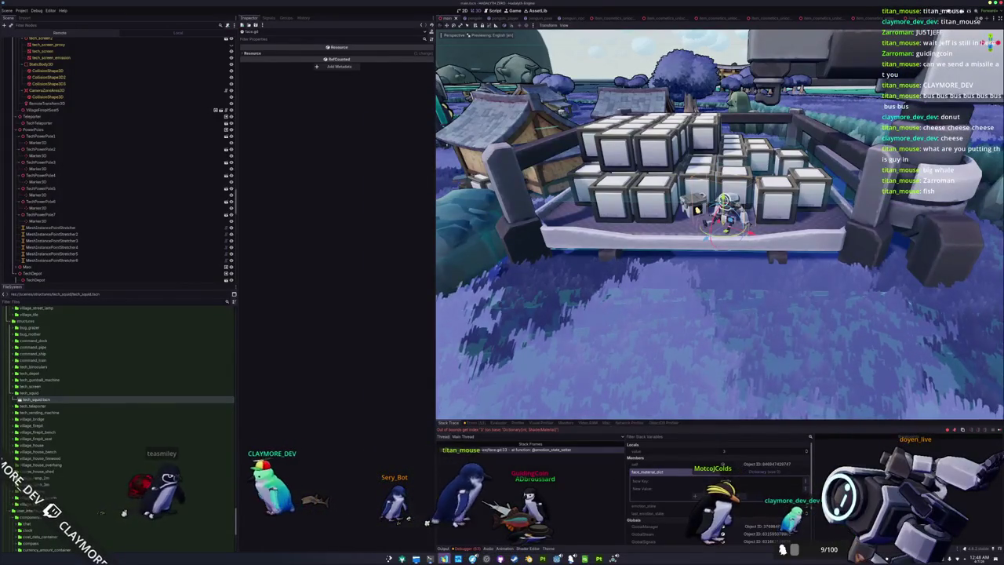
Step: Remove the stray blank line inside face.gd's emotion_state setter
{"action": "key", "text": "alt+Tab"}
{"action": "key", "text": "Down"}
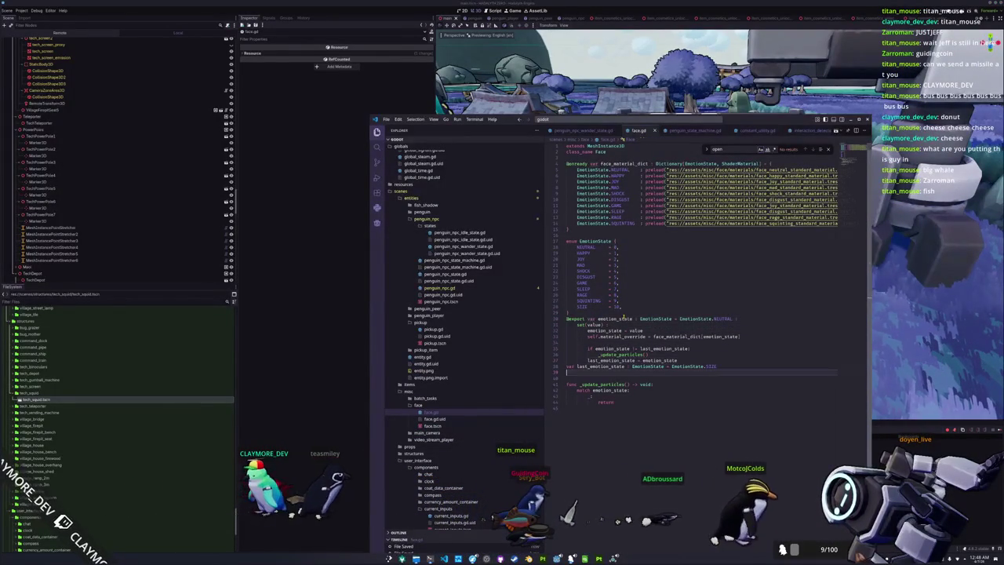
{"action": "key", "text": "Up"}
{"action": "key", "text": "Up"}
{"action": "key", "text": "Up"}
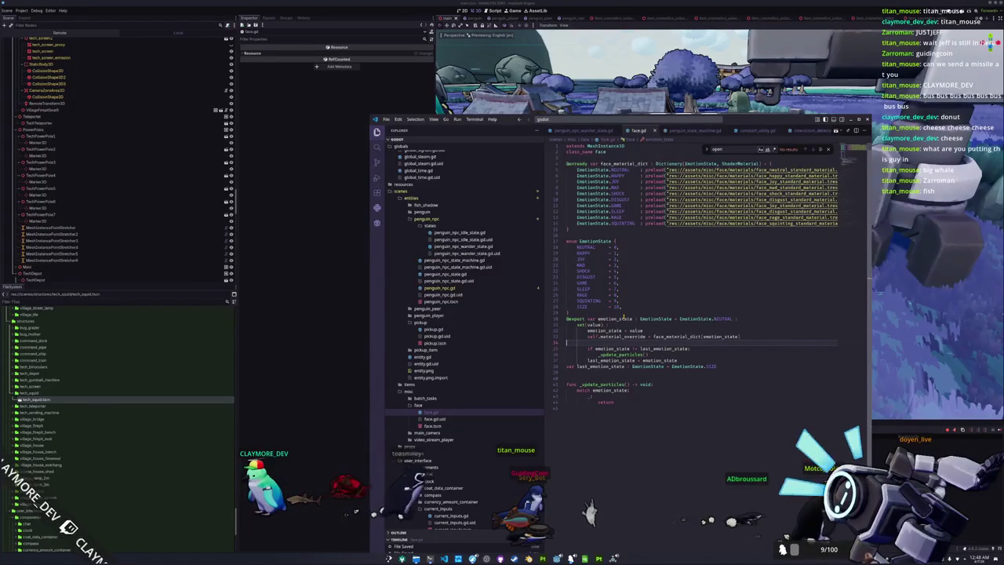
{"action": "key", "text": "Delete"}
{"action": "key", "text": "Up"}
{"action": "key", "text": "Up"}
{"action": "key", "text": "Up"}
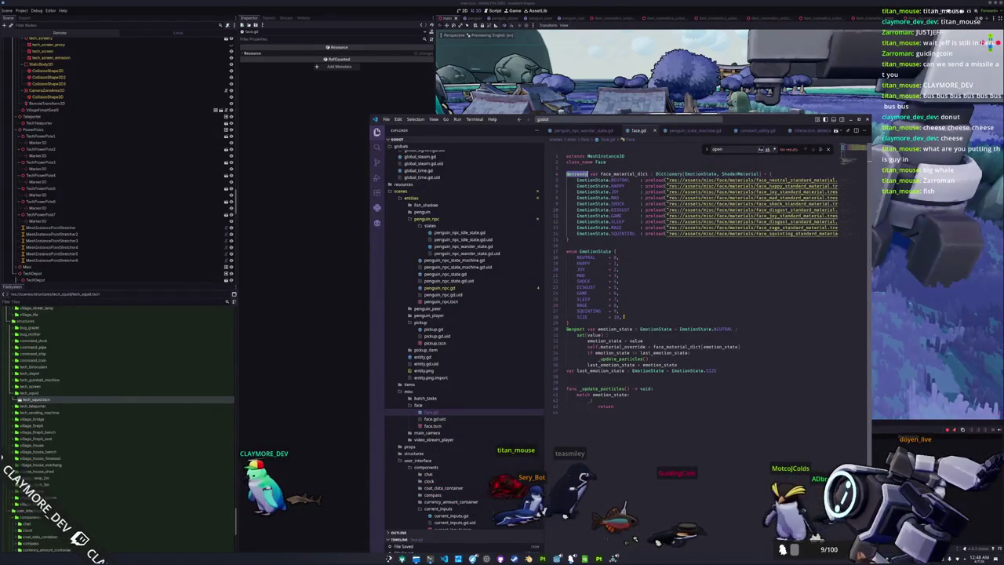
{"action": "key", "text": "Down"}
{"action": "key", "text": "Down"}
{"action": "key", "text": "Down"}
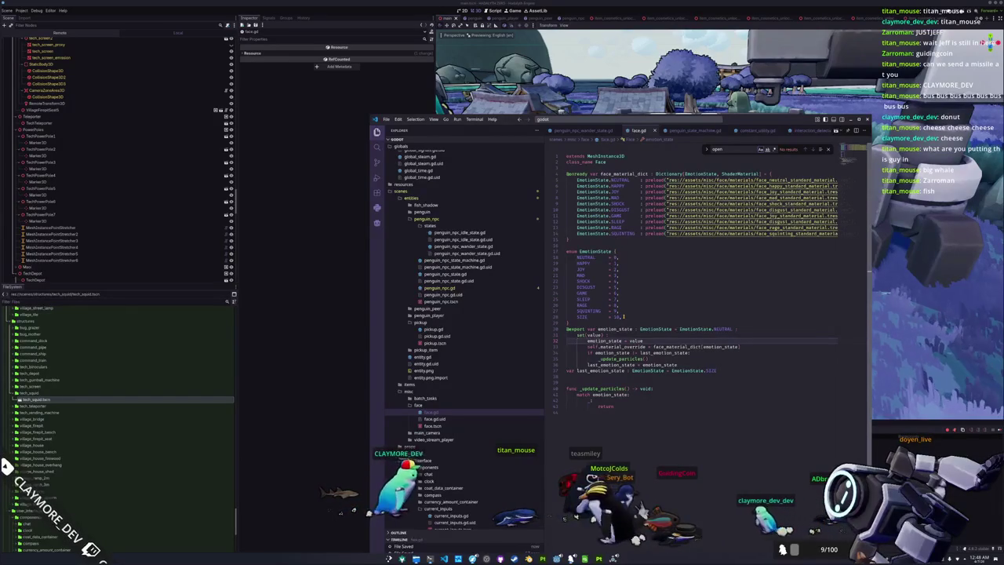
Step: Add 'if not self.is_node_ready(): await self.ready' at the setter's start and save
{"action": "key", "text": "ctrl+shift+Return"}
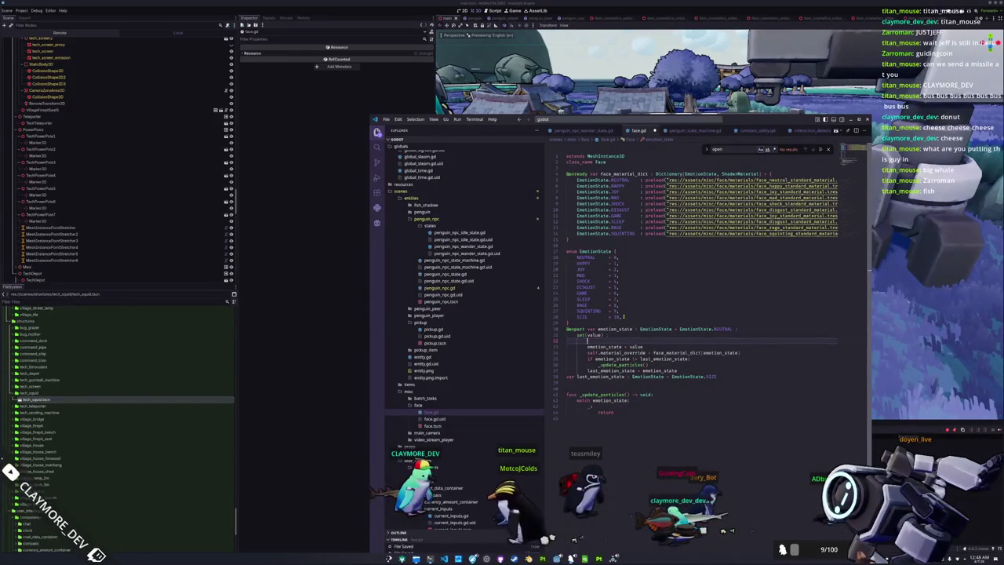
{"action": "type", "text": "ot sef.is_node_ready("}
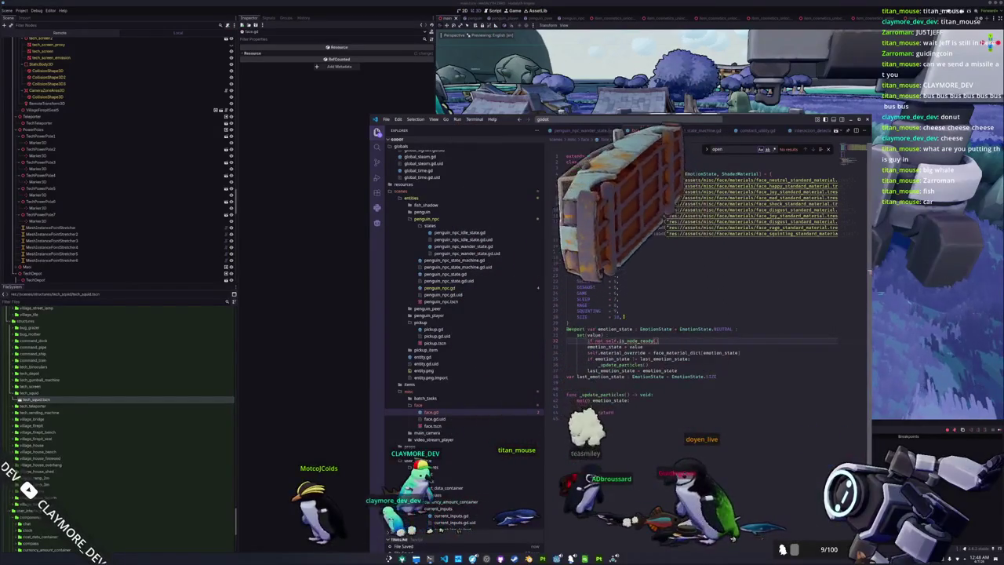
{"action": "key", "text": "Return"}
{"action": "type", "text": "await self.ready"}
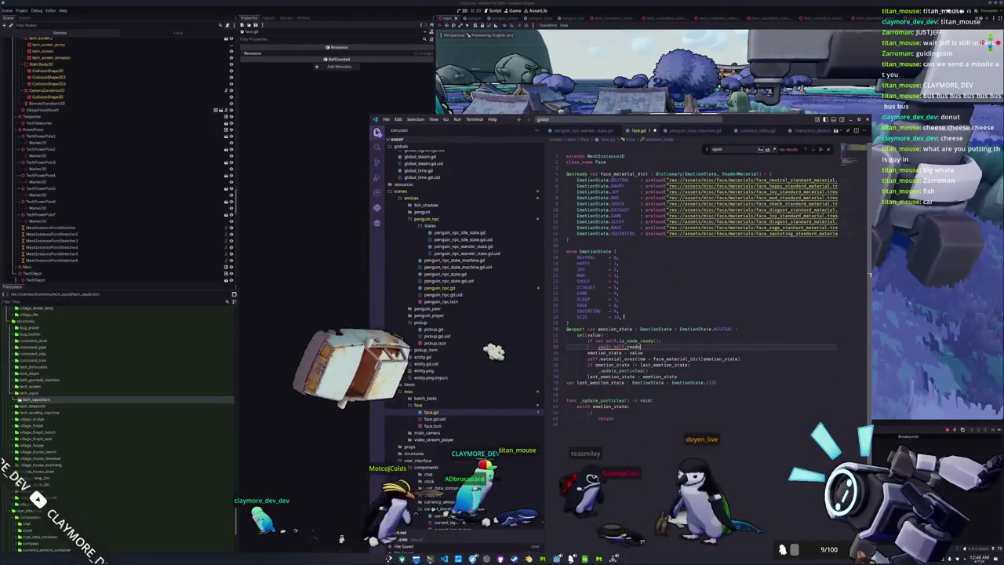
{"action": "key", "text": "ctrl+s"}
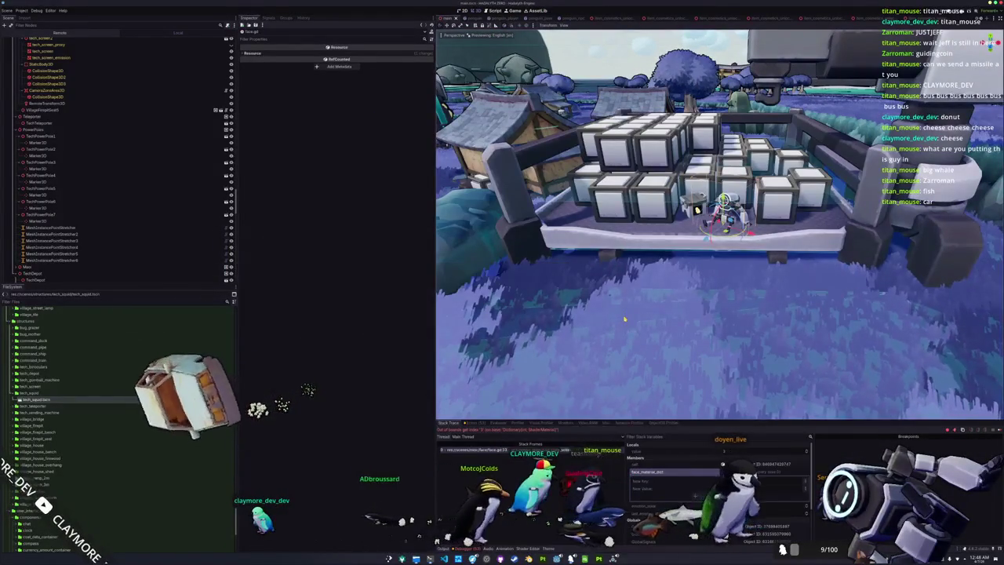
Step: Run a Singleplayer game, walk to the crate platform to see the small robot, then quit
{"action": "key", "text": "F5"}
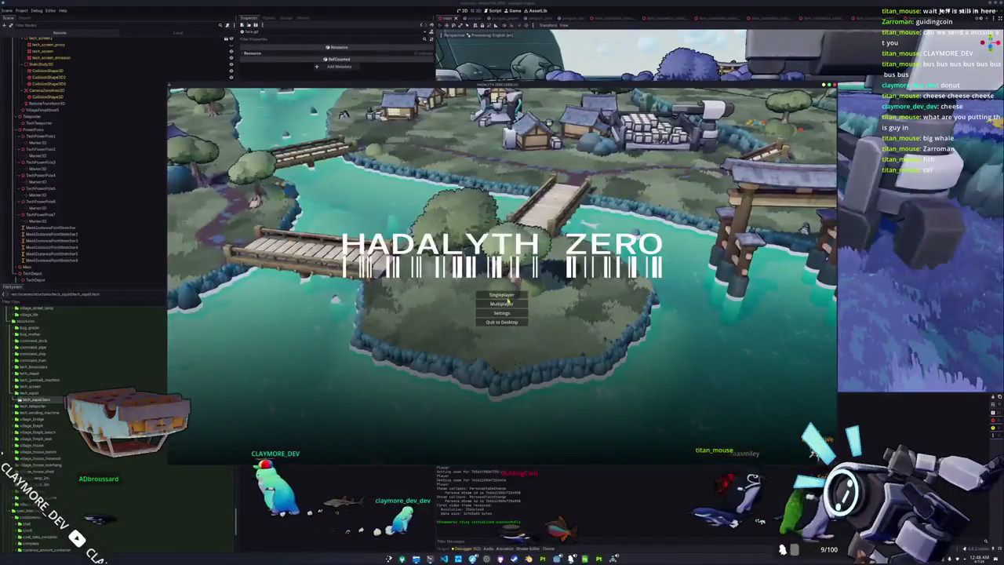
{"action": "left_click", "coordinate": [509, 297]}
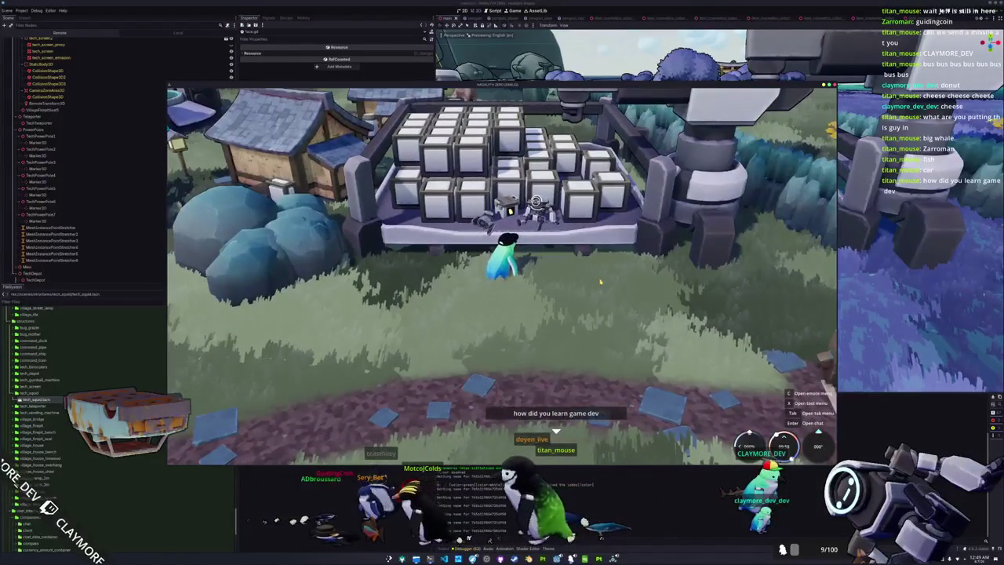
{"action": "key", "text": "s"}
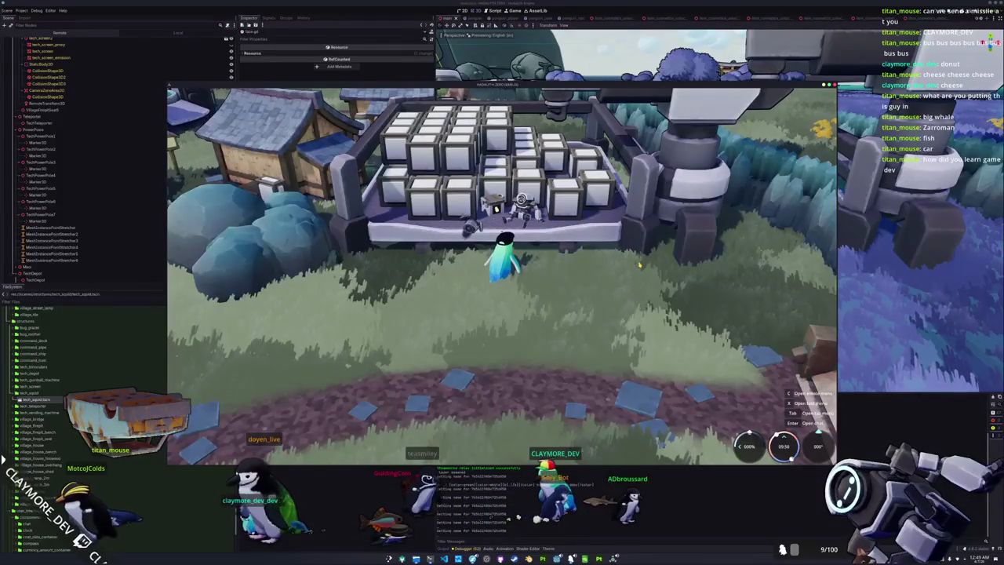
{"action": "key", "text": "s"}
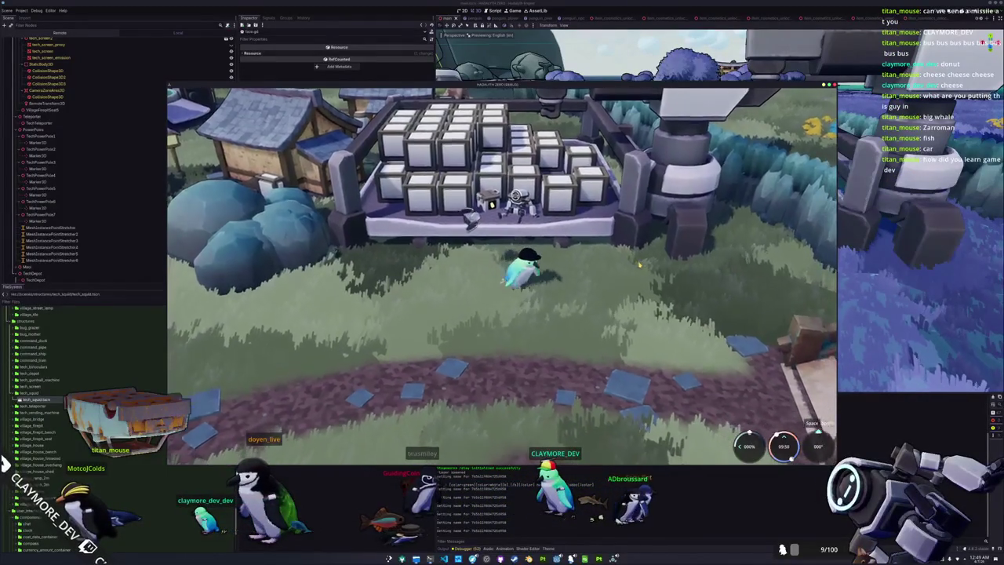
{"action": "key", "text": "w"}
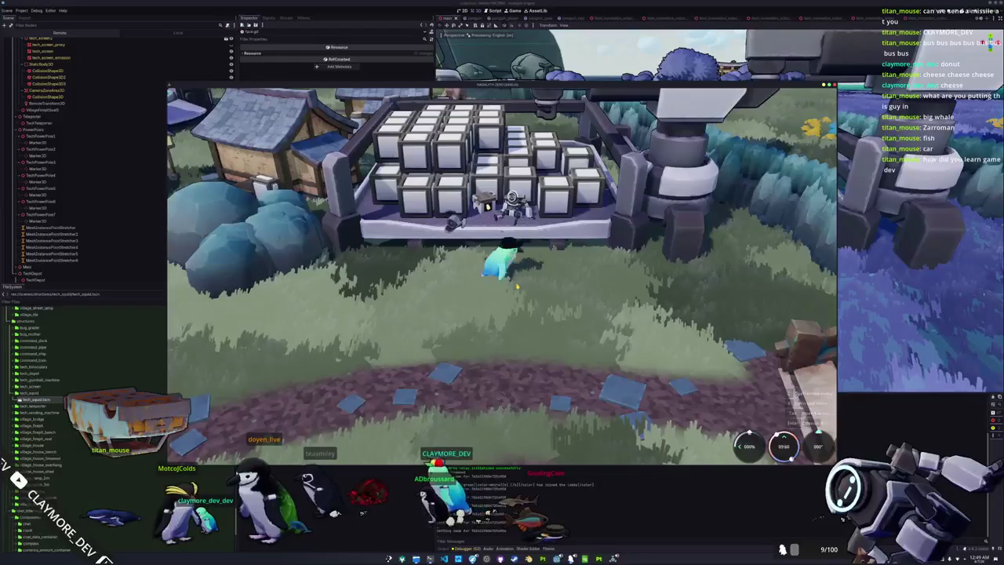
{"action": "key", "text": "w"}
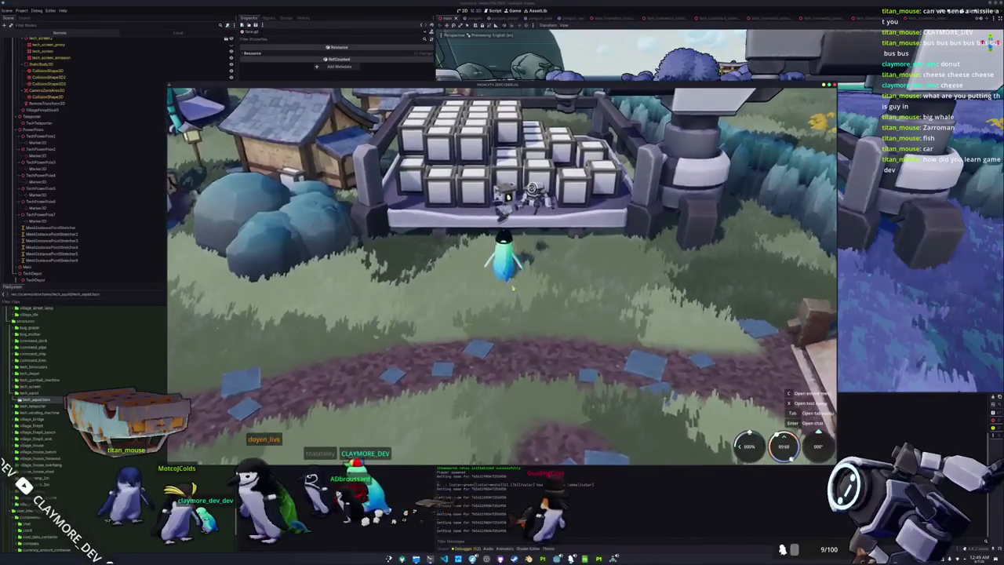
{"action": "key", "text": "F8"}
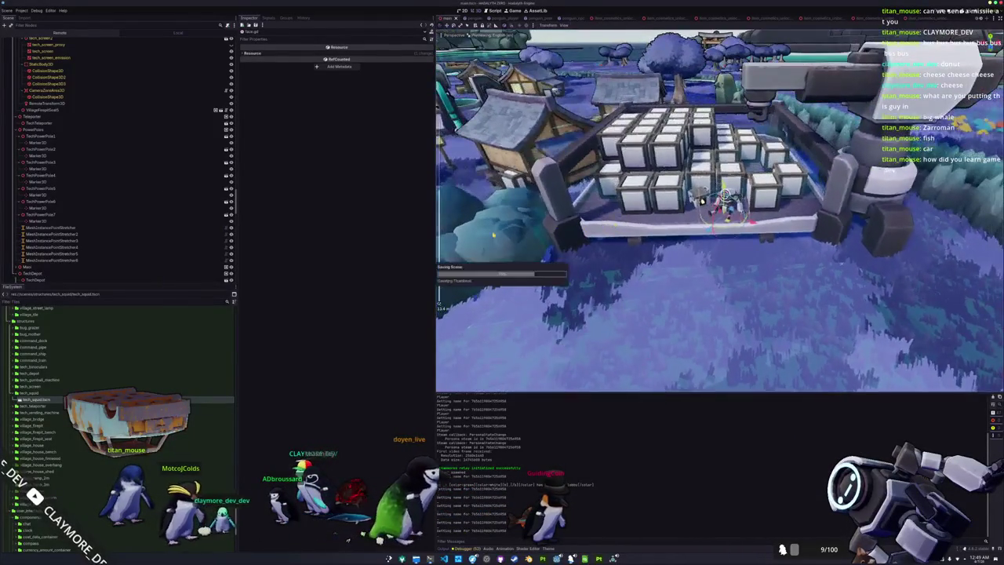
Step: Select TechCrate2, frame it in the viewport, and show its Transform values
{"action": "scroll", "coordinate": [110, 219], "scroll_direction": "up", "scroll_amount": 5}
{"action": "scroll", "coordinate": [110, 220], "scroll_direction": "up", "scroll_amount": 10}
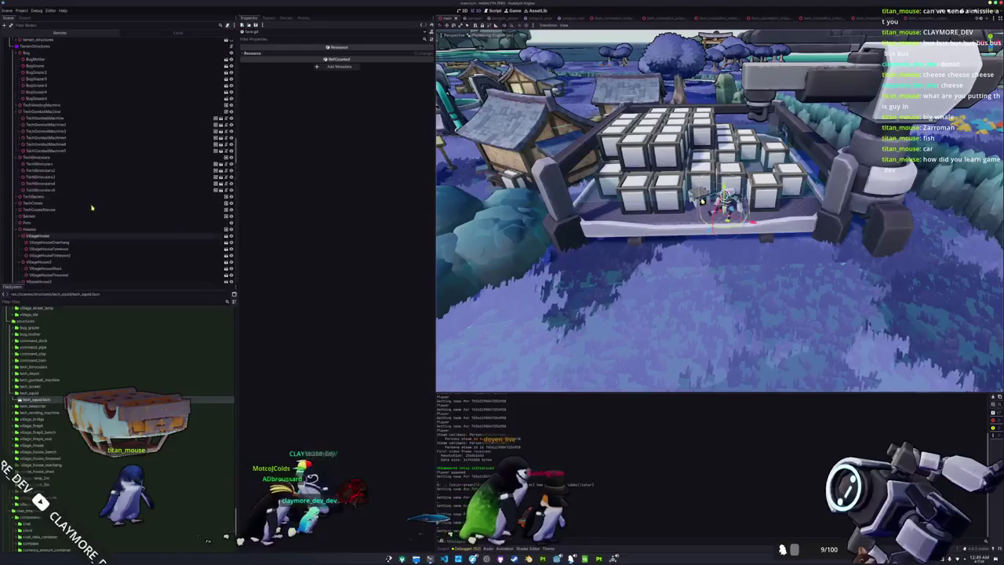
{"action": "scroll", "coordinate": [47, 184], "scroll_direction": "down", "scroll_amount": 5}
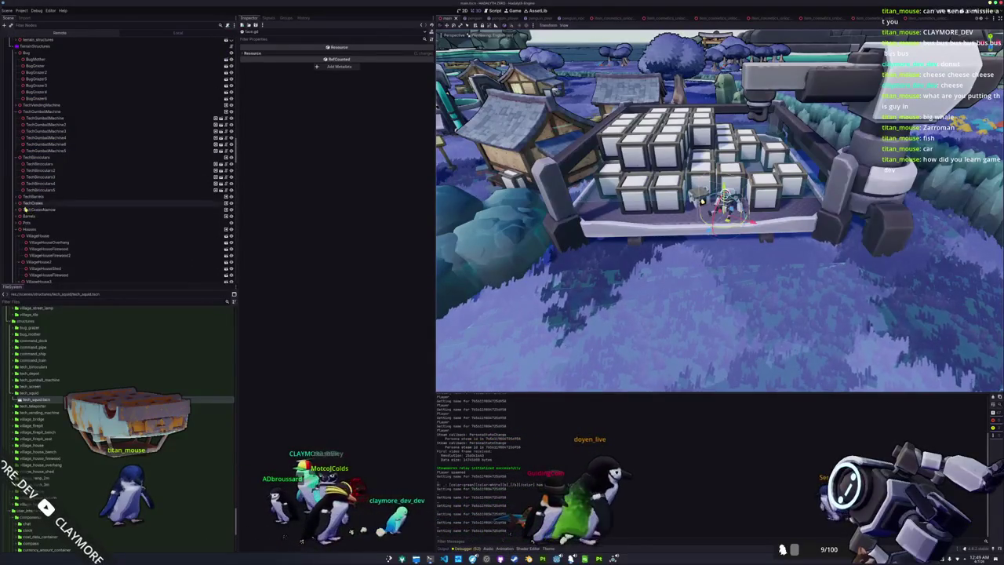
{"action": "left_click", "coordinate": [37, 216]}
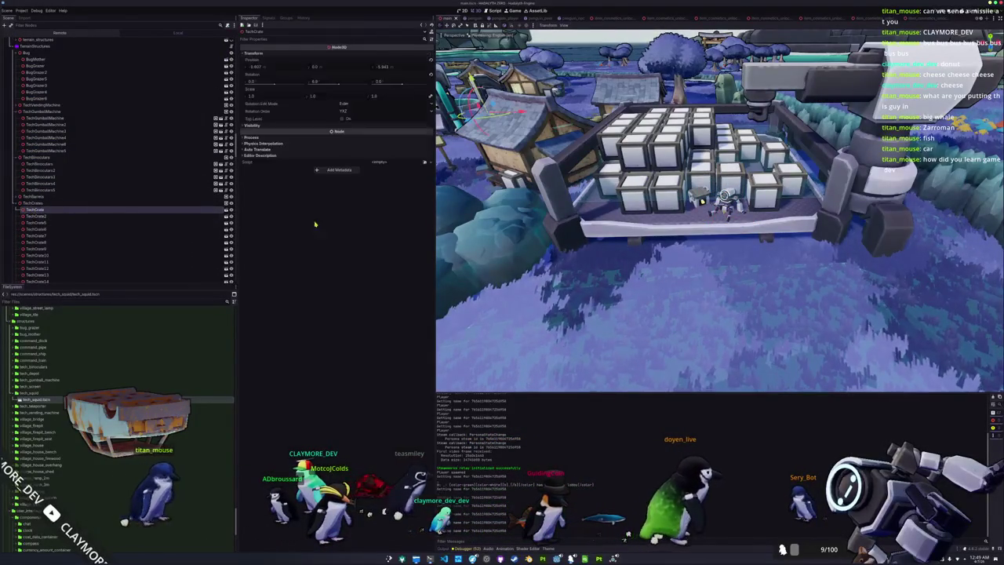
{"action": "key", "text": "f"}
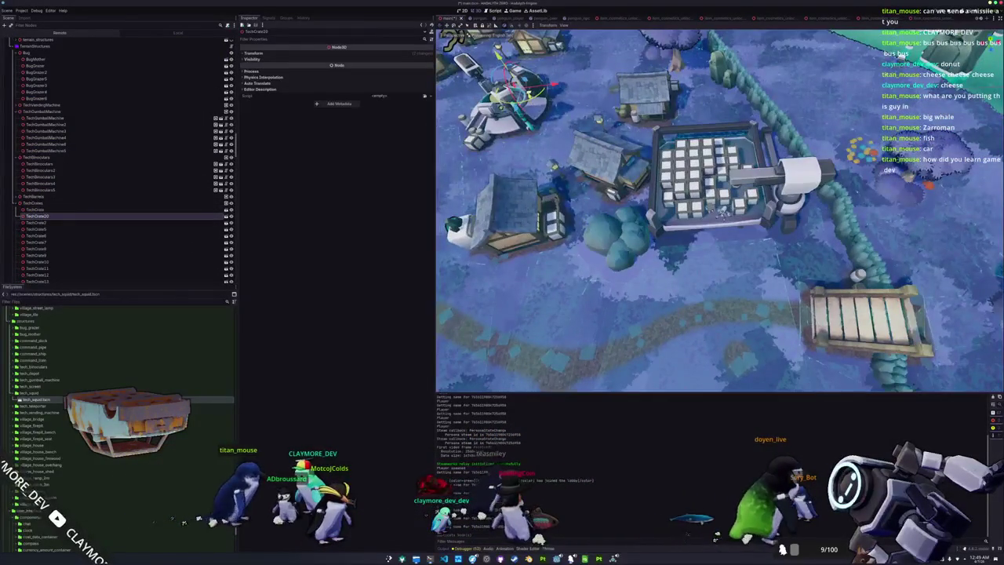
{"action": "scroll", "coordinate": [721, 236], "scroll_direction": "up", "scroll_amount": 5}
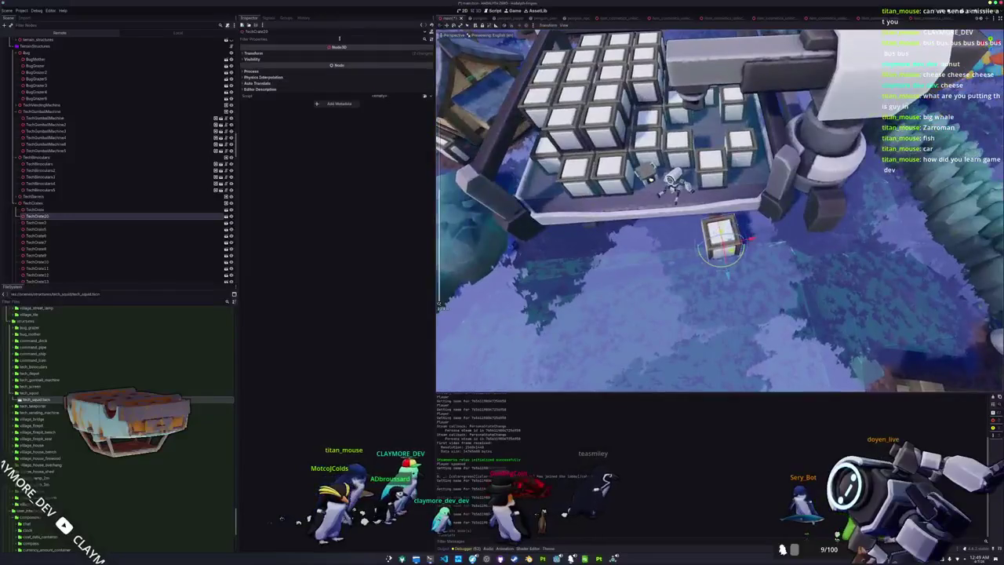
{"action": "left_click", "coordinate": [333, 54]}
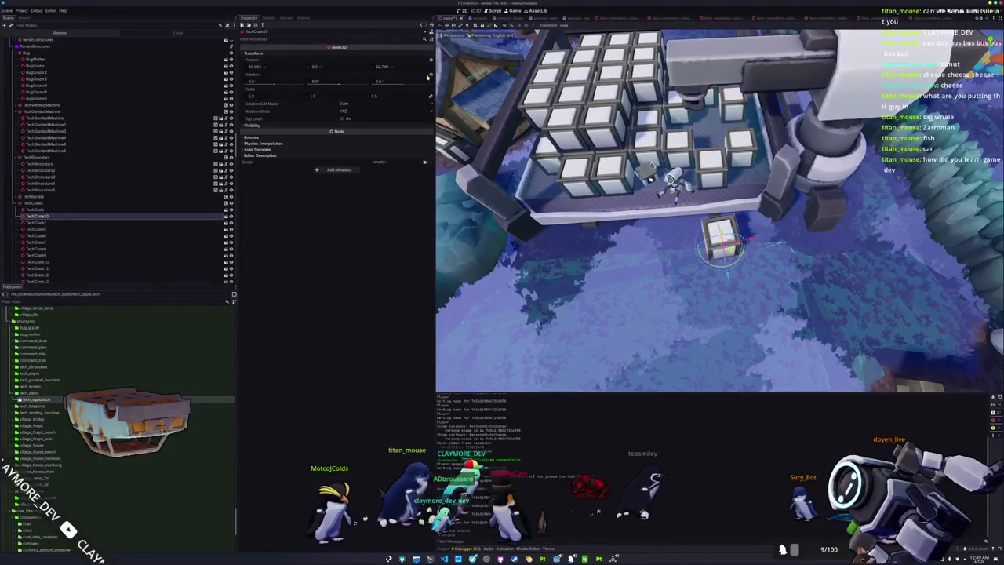
Step: Drag TechCrate2 rightward, then slightly back left to settle its new position
{"action": "scroll", "coordinate": [680, 229], "scroll_direction": "up", "scroll_amount": 3}
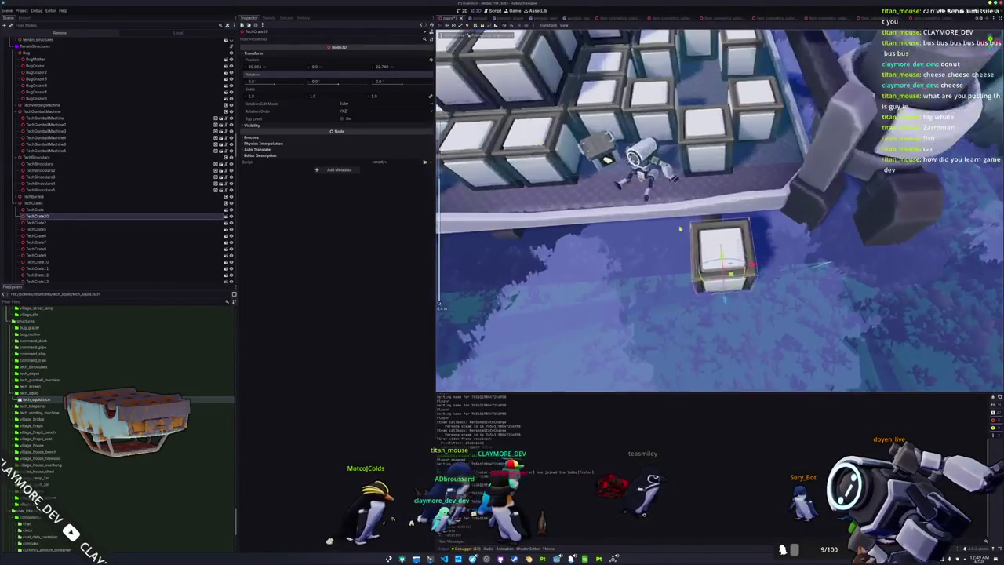
{"action": "left_click_drag", "start_coordinate": [722, 259], "coordinate": [765, 250]}
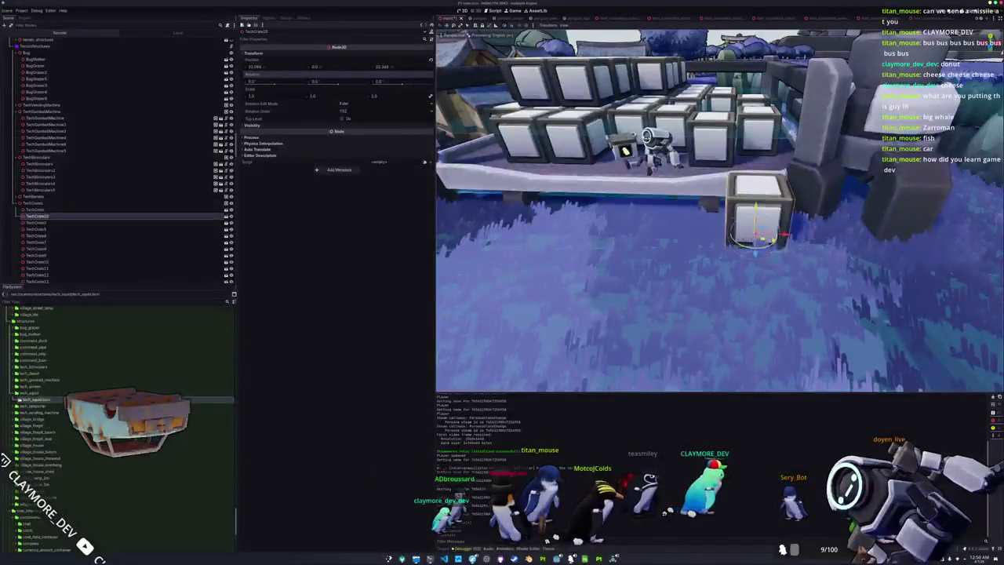
{"action": "left_click_drag", "start_coordinate": [783, 234], "coordinate": [793, 235]}
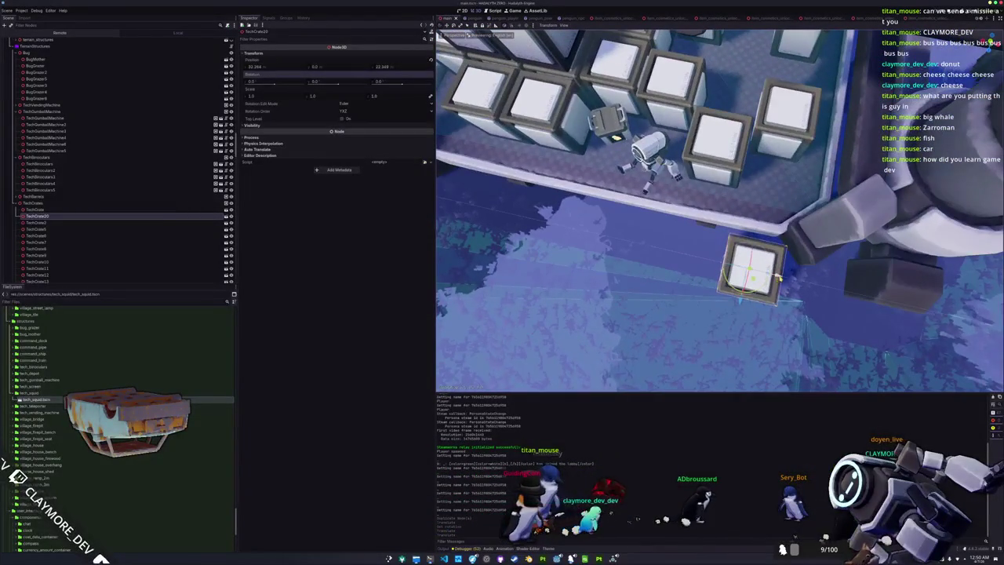
{"action": "left_click_drag", "start_coordinate": [781, 276], "coordinate": [765, 274]}
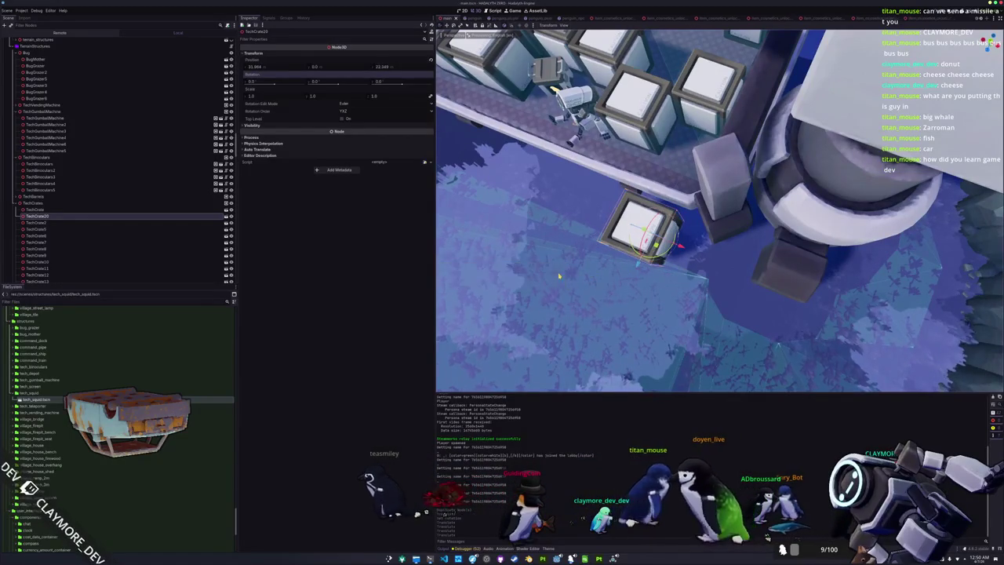
{"action": "left_click", "coordinate": [213, 203]}
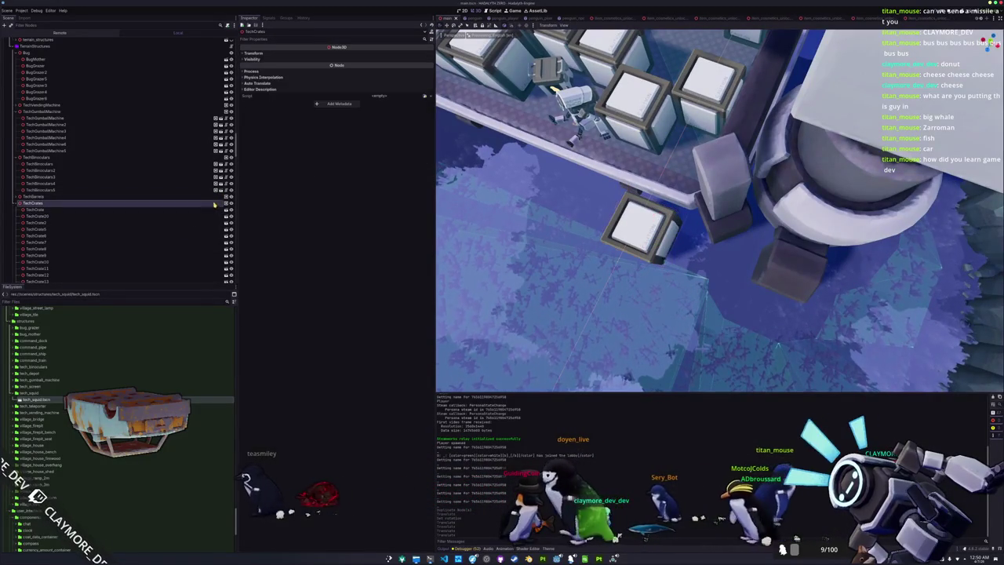
Step: Show the Groups tab and select the TechSquid node lower in the Scene tree
{"action": "left_click", "coordinate": [285, 17]}
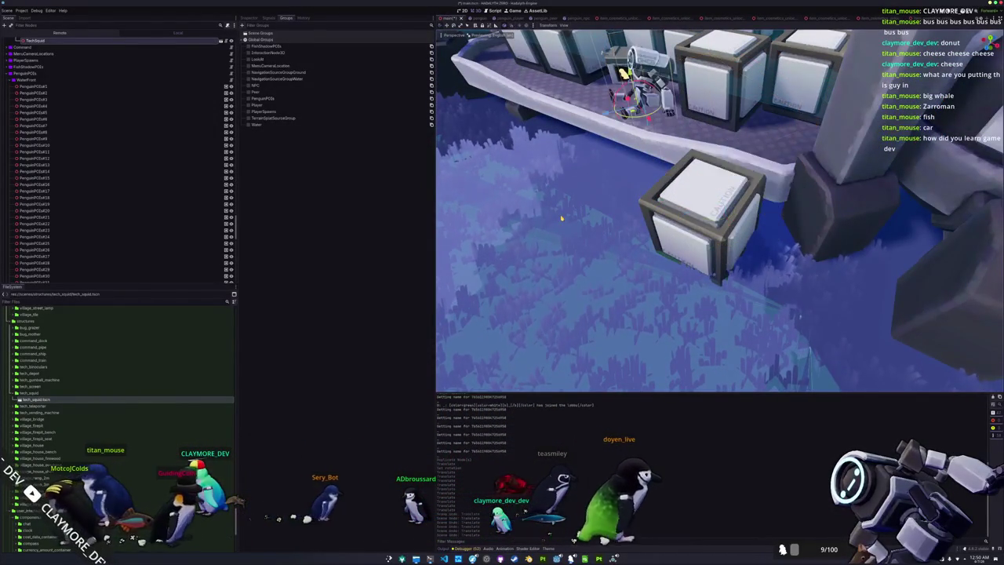
{"action": "scroll", "coordinate": [203, 176], "scroll_direction": "down", "scroll_amount": 5}
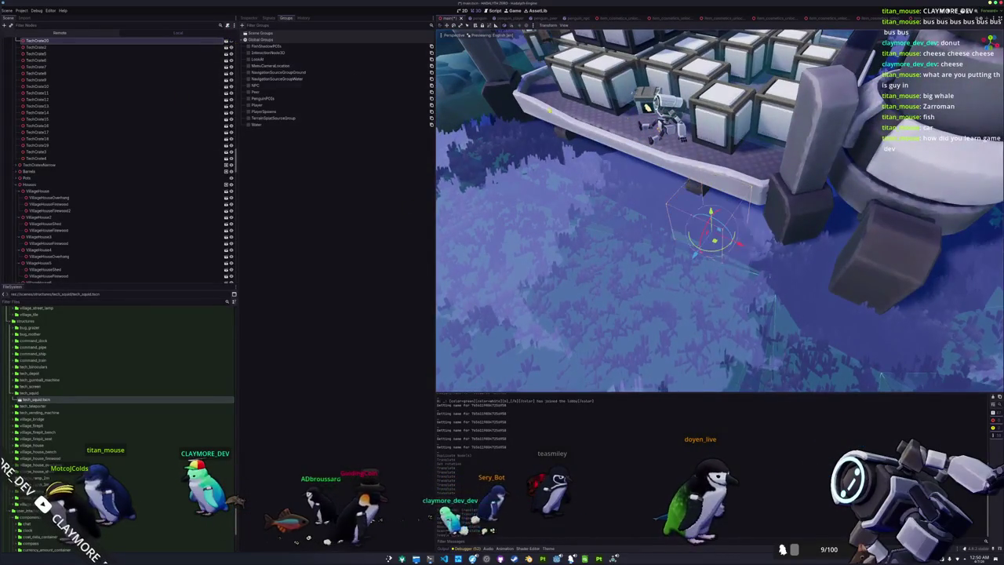
{"action": "scroll", "coordinate": [117, 157], "scroll_direction": "down", "scroll_amount": 5}
{"action": "left_click", "coordinate": [36, 278]}
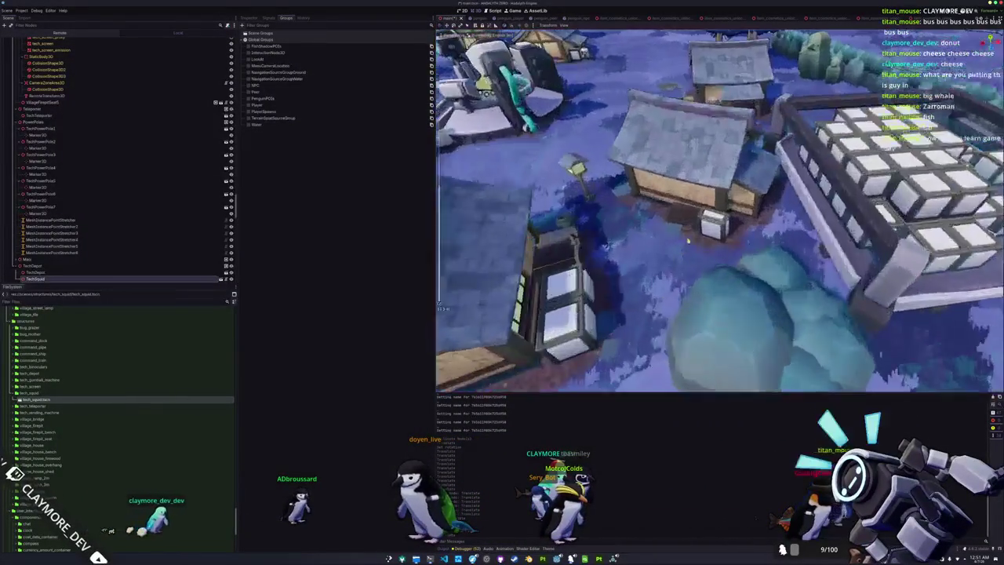
Step: Save the main scene with the robot beside the depot and run the game to test it
{"action": "left_click", "coordinate": [620, 196]}
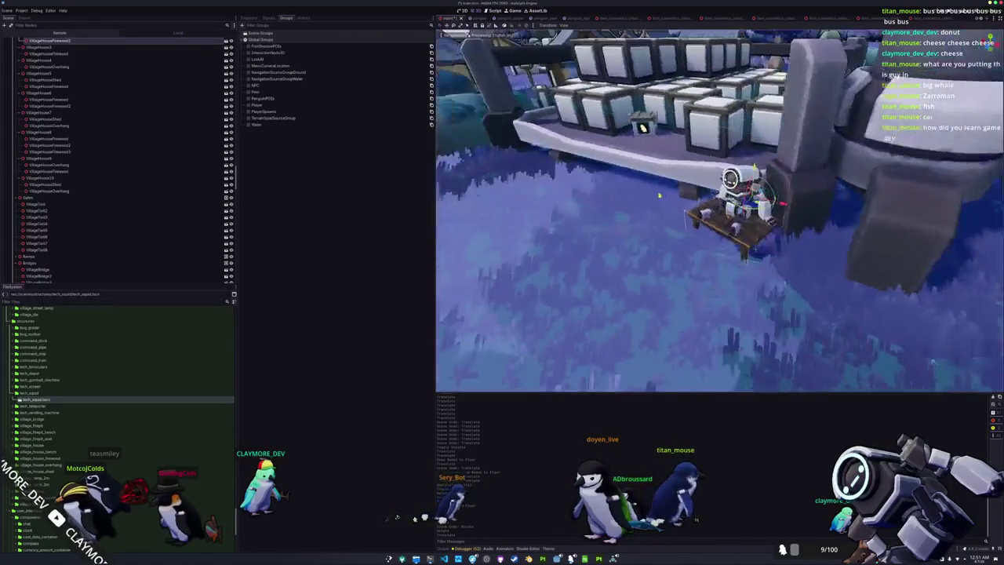
{"action": "key", "text": "ctrl+s"}
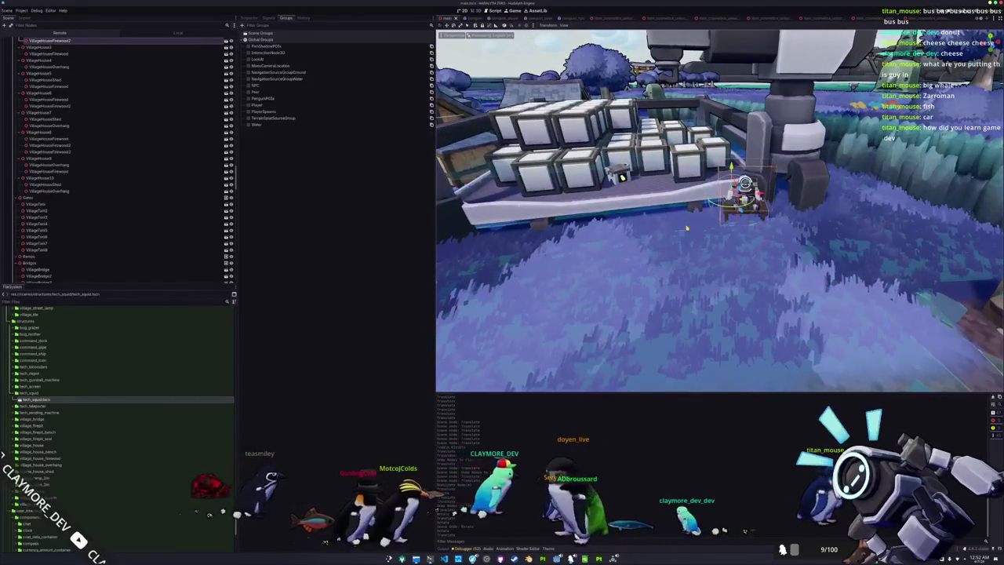
{"action": "key", "text": "F5"}
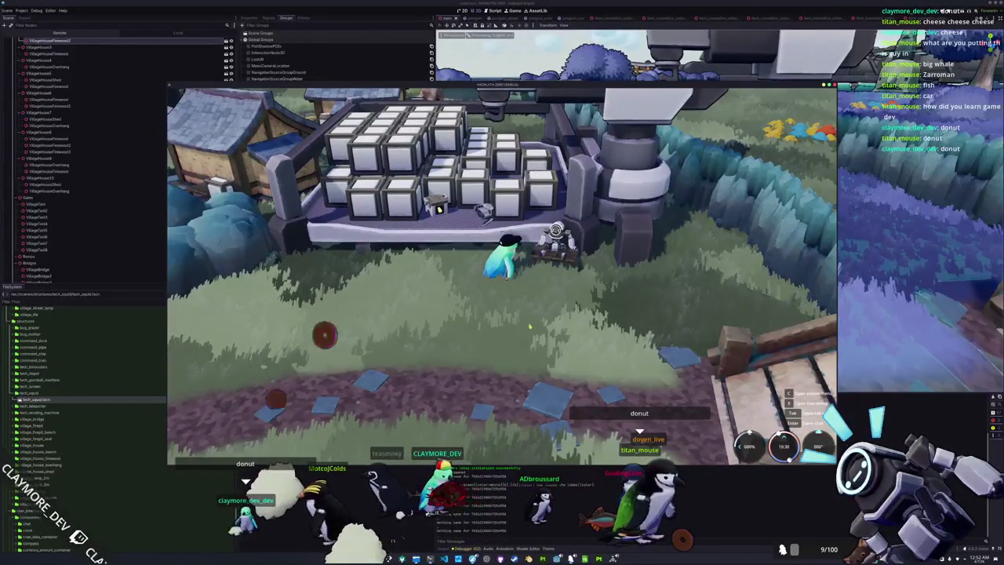
Step: Walk the penguin left and right around the depot to view the robot, then stop the game
{"action": "key", "text": "a"}
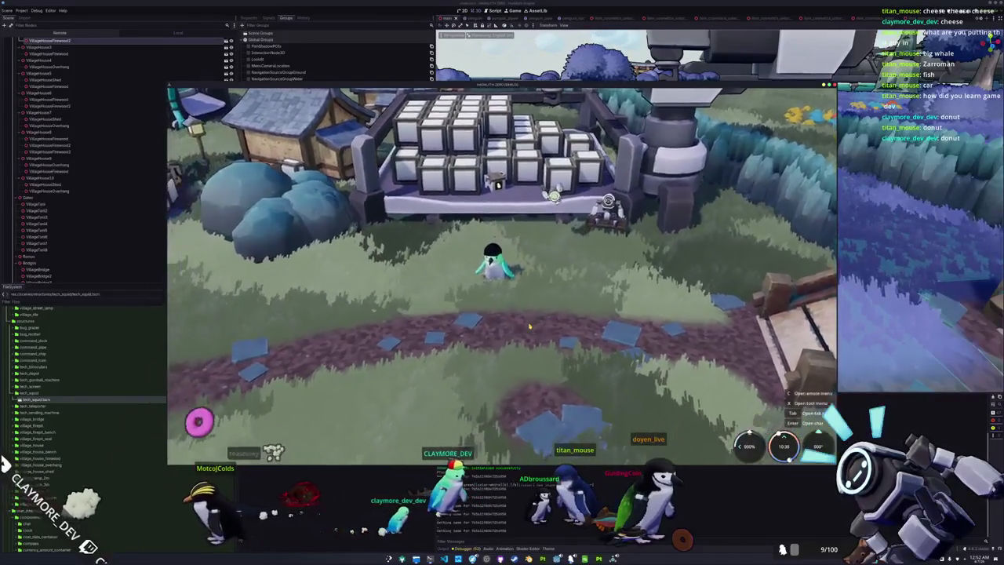
{"action": "key", "text": "d"}
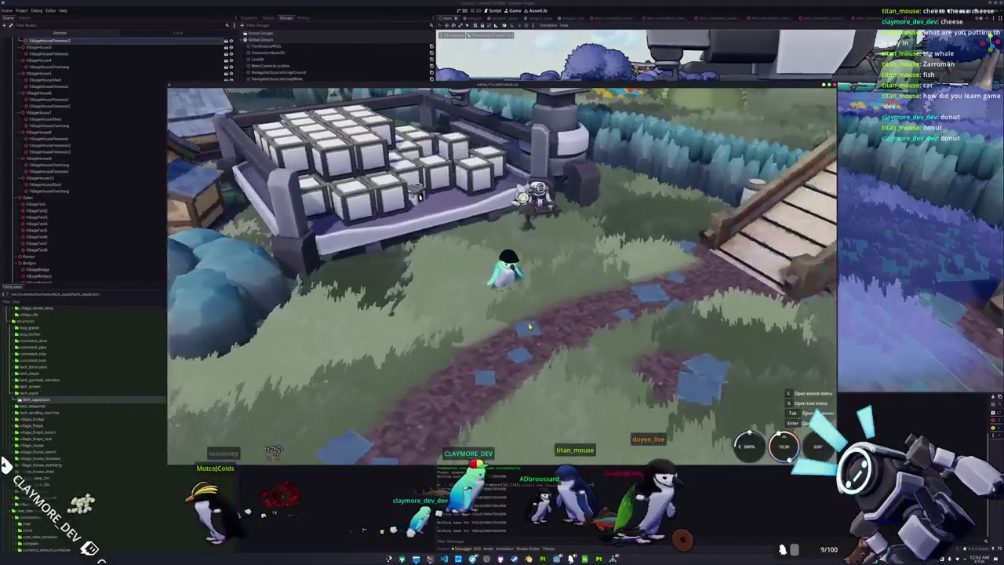
{"action": "key", "text": "a"}
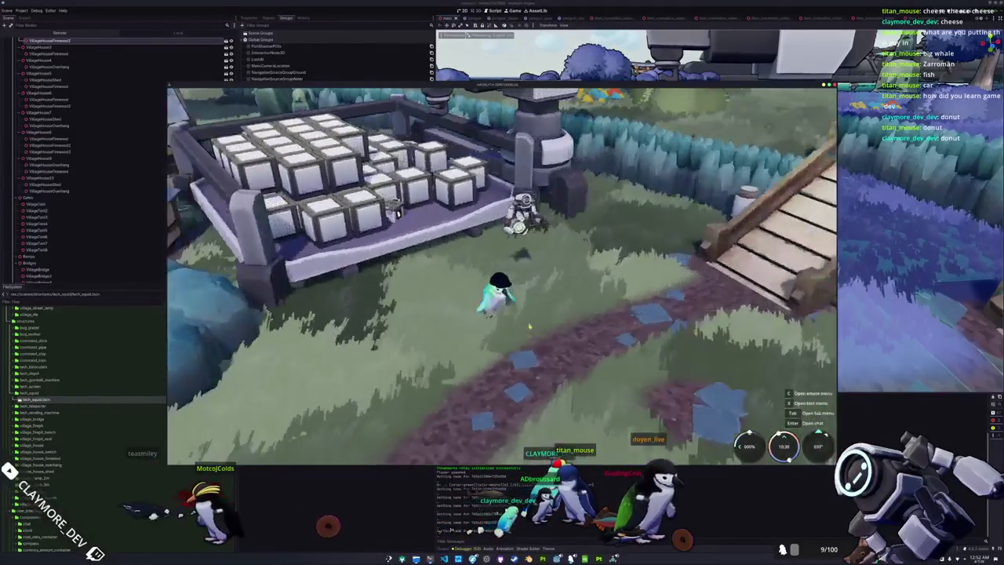
{"action": "key", "text": "d"}
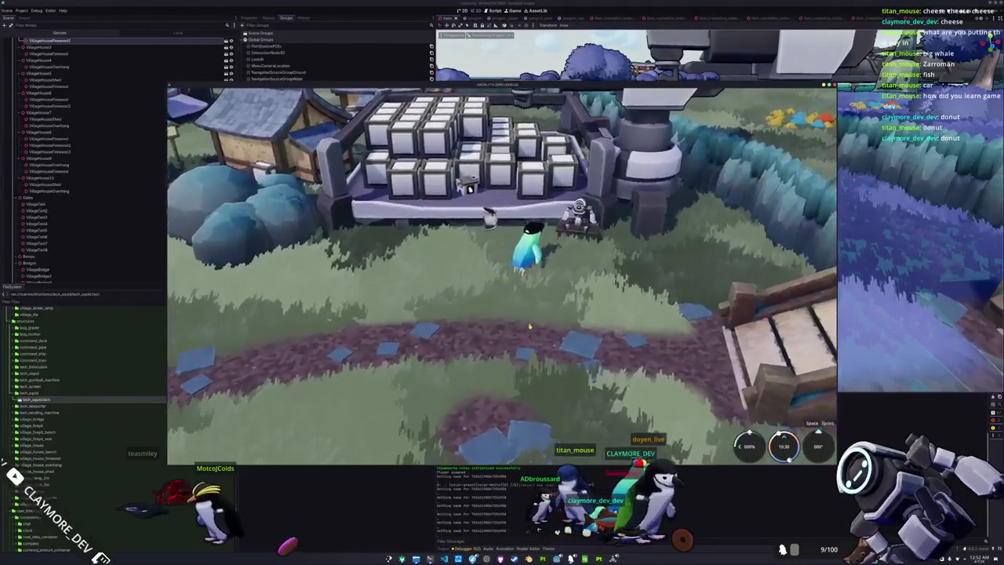
{"action": "key", "text": "F8"}
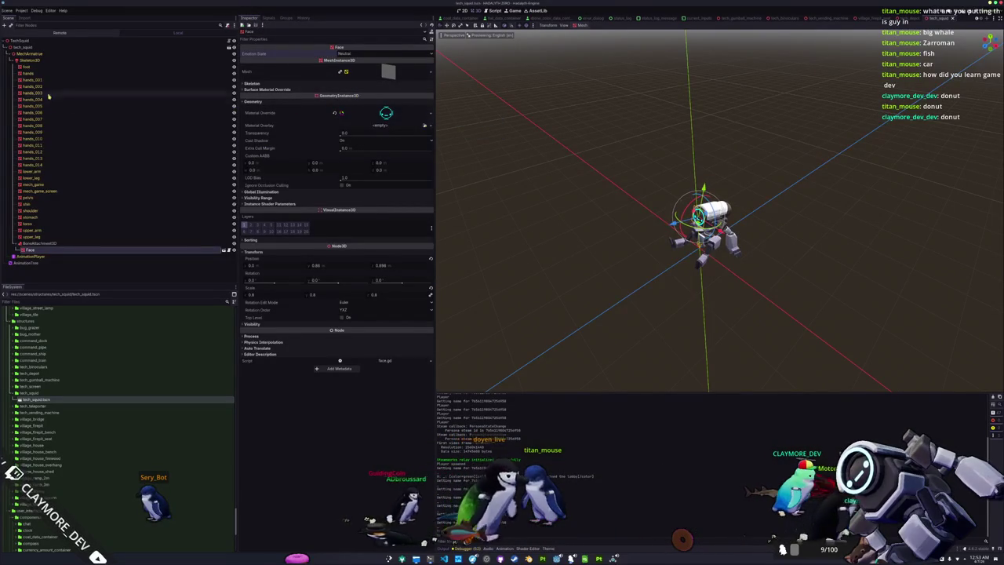
Step: Scale the tech_squid root node up from 0.5 to 0.75 on all axes
{"action": "left_click", "coordinate": [81, 54]}
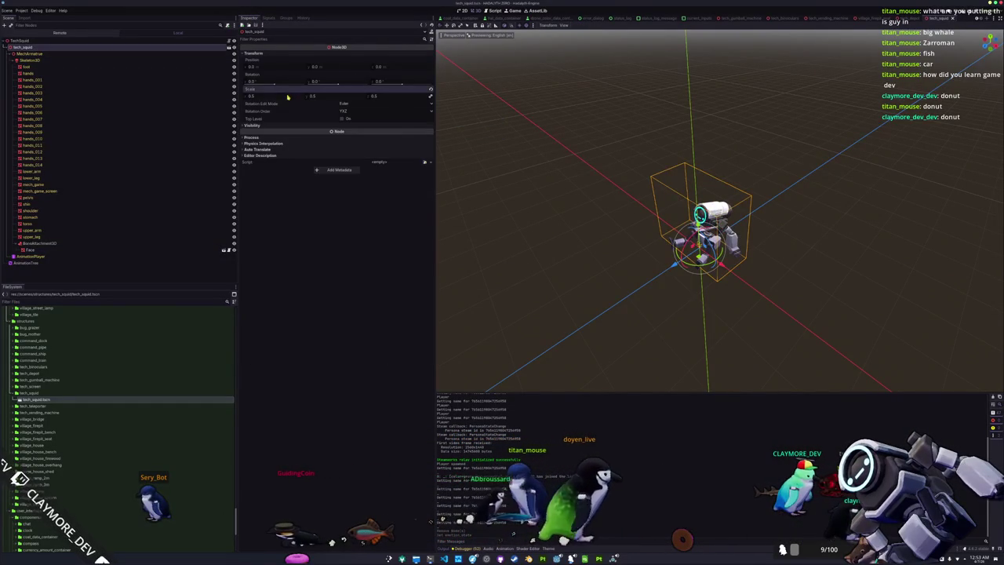
{"action": "middle_click", "coordinate": [542, 196]}
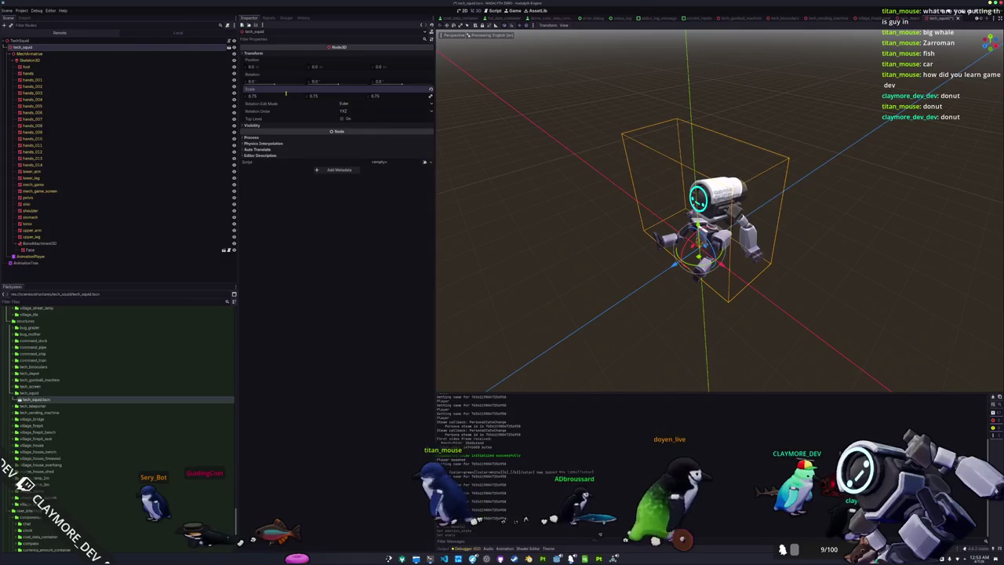
{"action": "left_click_drag", "start_coordinate": [535, 142], "coordinate": [528, 150]}
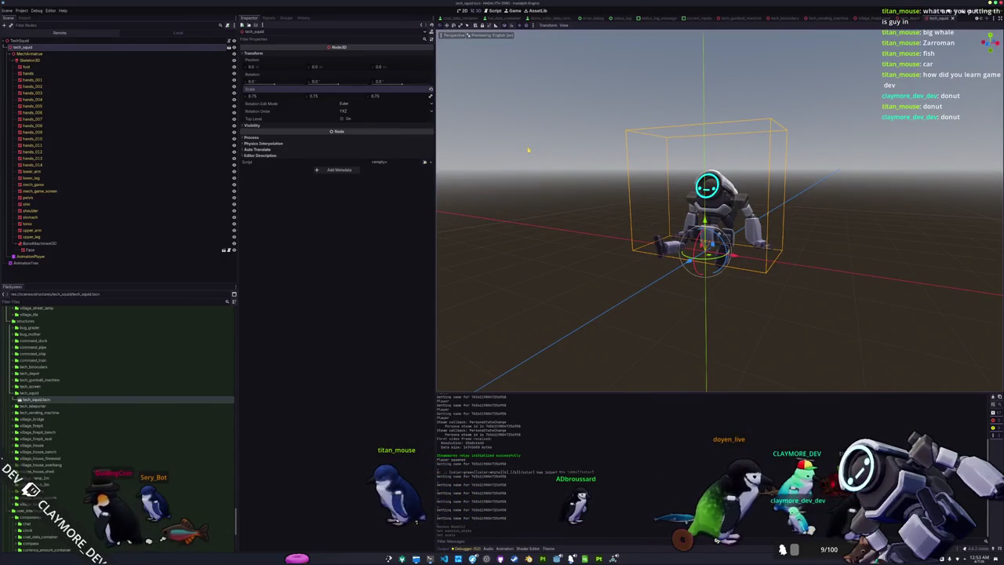
{"action": "key", "text": "alt+shift+o"}
Step: Open main.tscn, inspect the enlarged robot by the depot, save, and reopen the TechSquid scene
{"action": "type", "text": "main"}
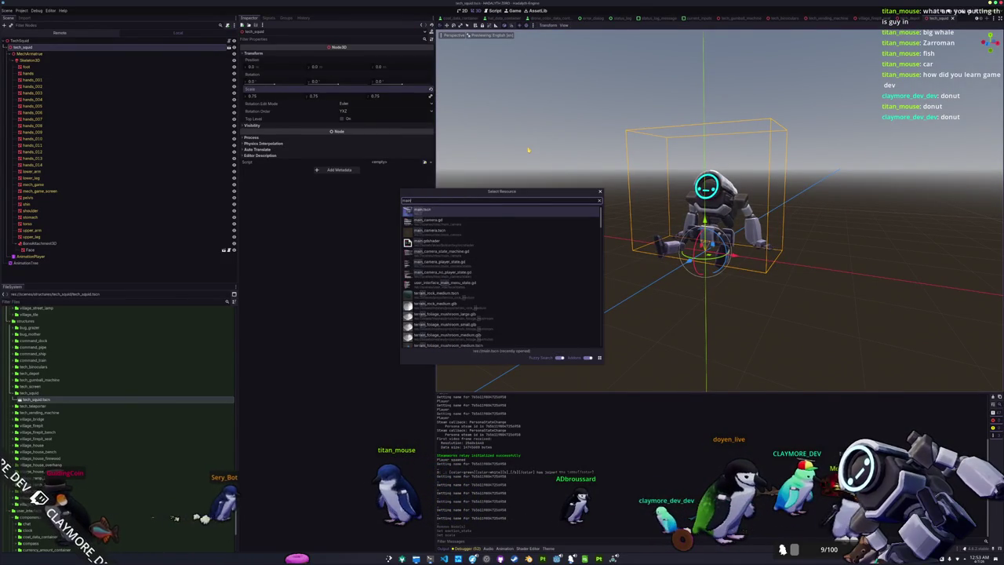
{"action": "key", "text": "Return"}
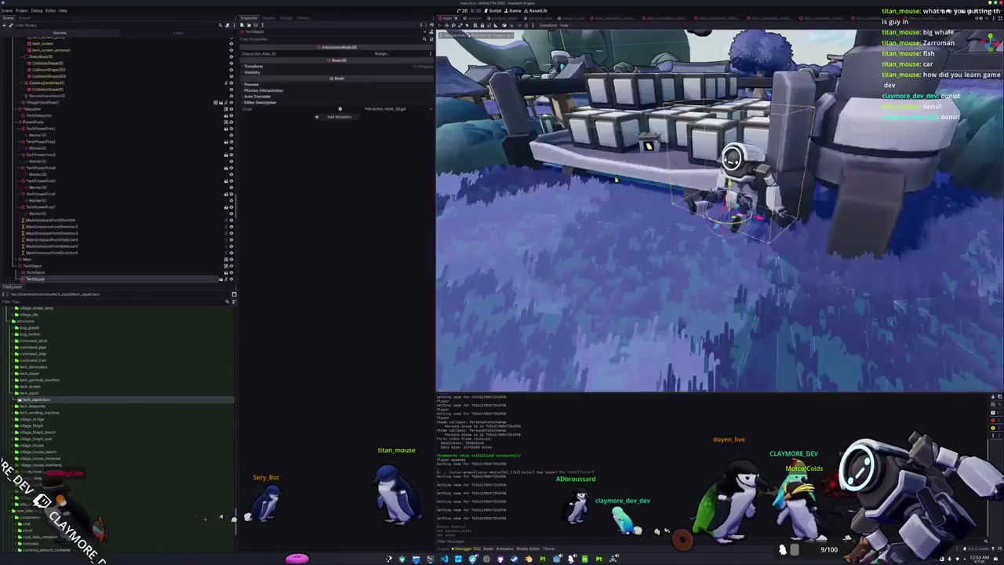
{"action": "mouse_move", "coordinate": [894, 304]}
{"action": "left_mouse_down"}
{"action": "mouse_move", "coordinate": [791, 366]}
{"action": "mouse_move", "coordinate": [882, 325]}
{"action": "left_mouse_up"}
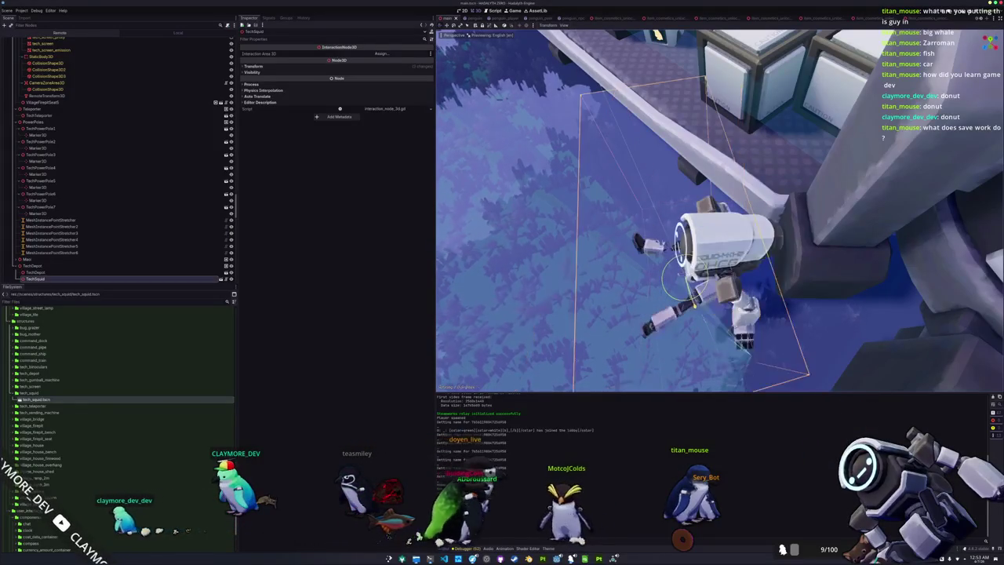
{"action": "key", "text": "ctrl+s"}
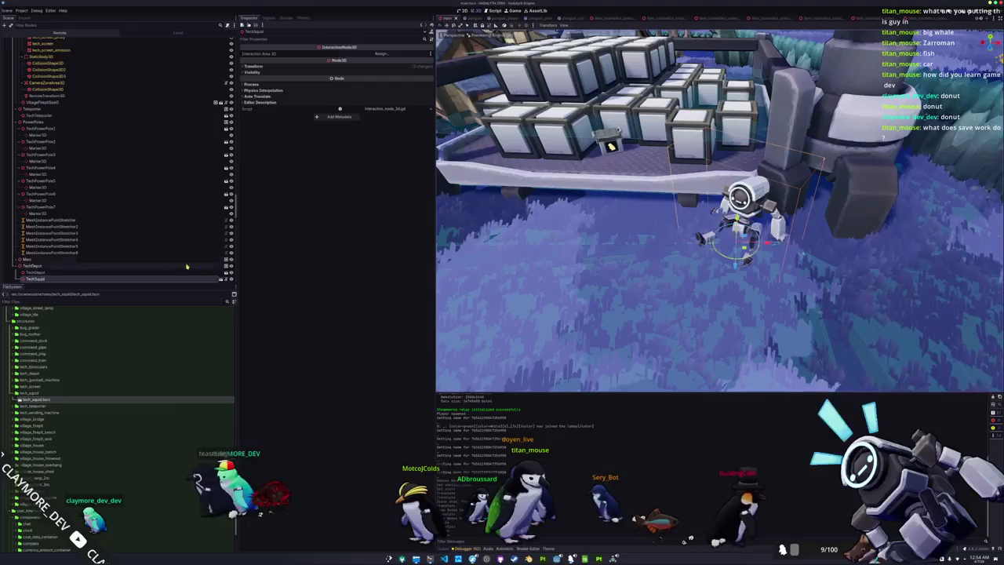
{"action": "scroll", "coordinate": [221, 250], "scroll_direction": "down", "scroll_amount": 2}
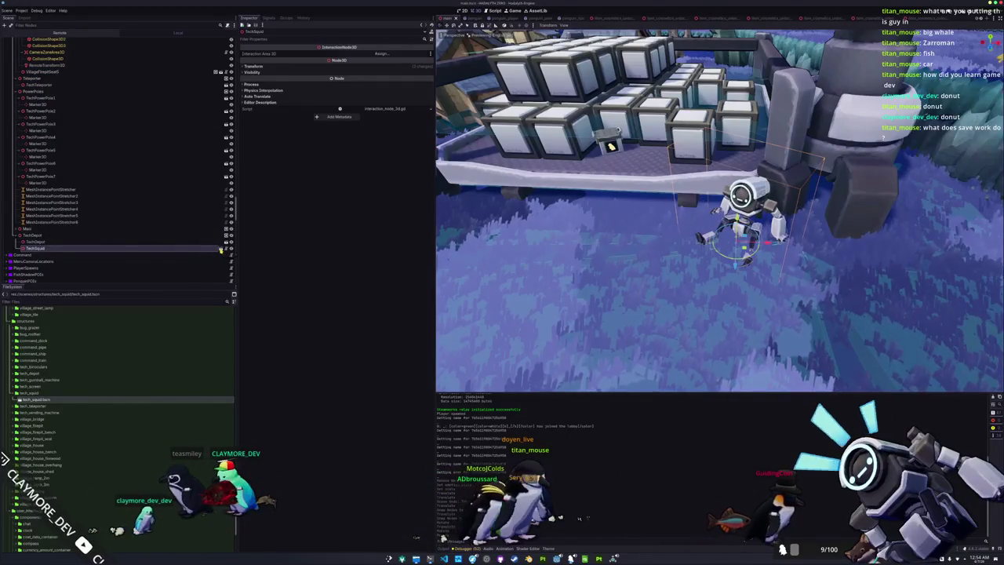
{"action": "left_click", "coordinate": [221, 249]}
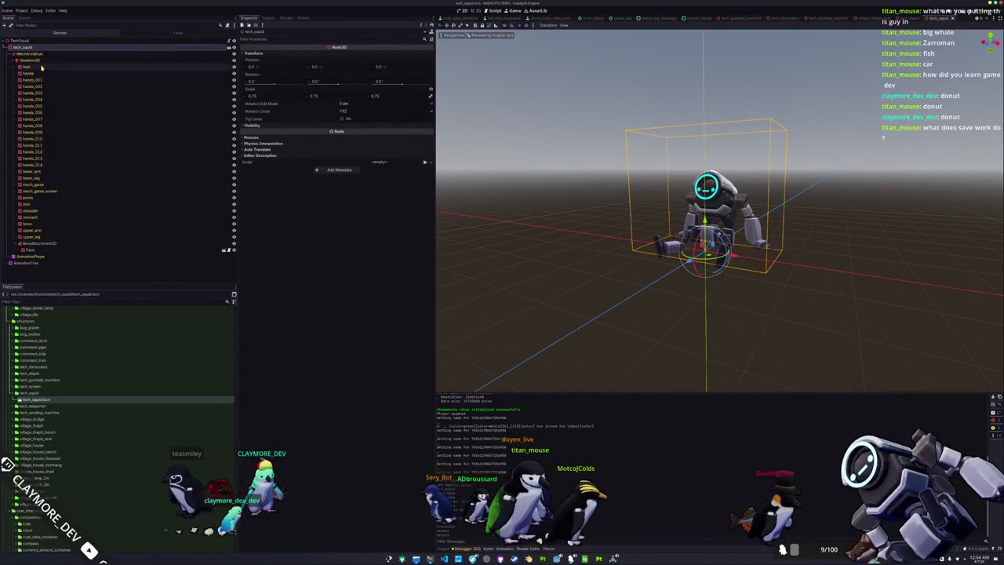
Step: Add a StaticBody3D child node to the TechSquid root
{"action": "right_click", "coordinate": [40, 41]}
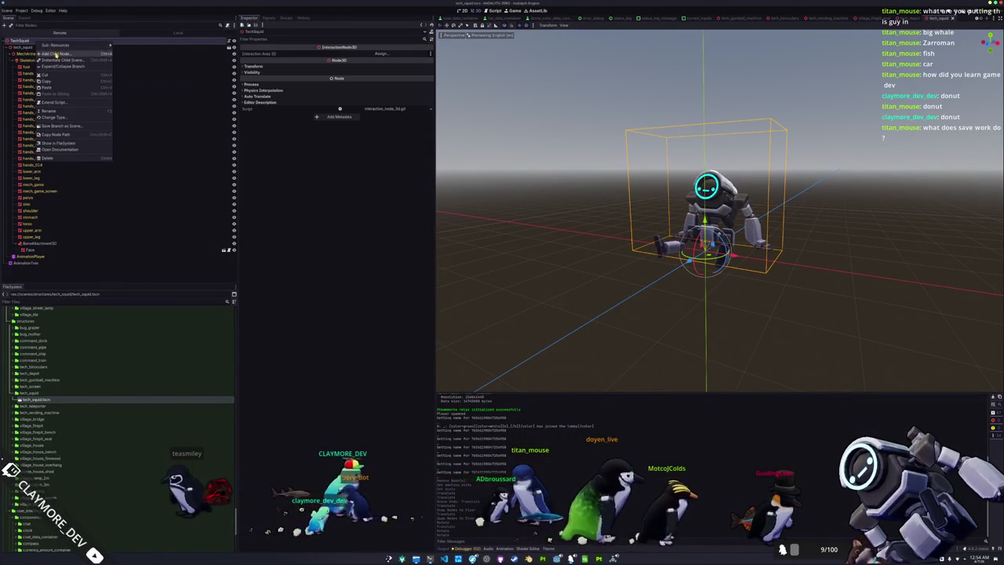
{"action": "left_click", "coordinate": [55, 53]}
{"action": "type", "text": "stat"}
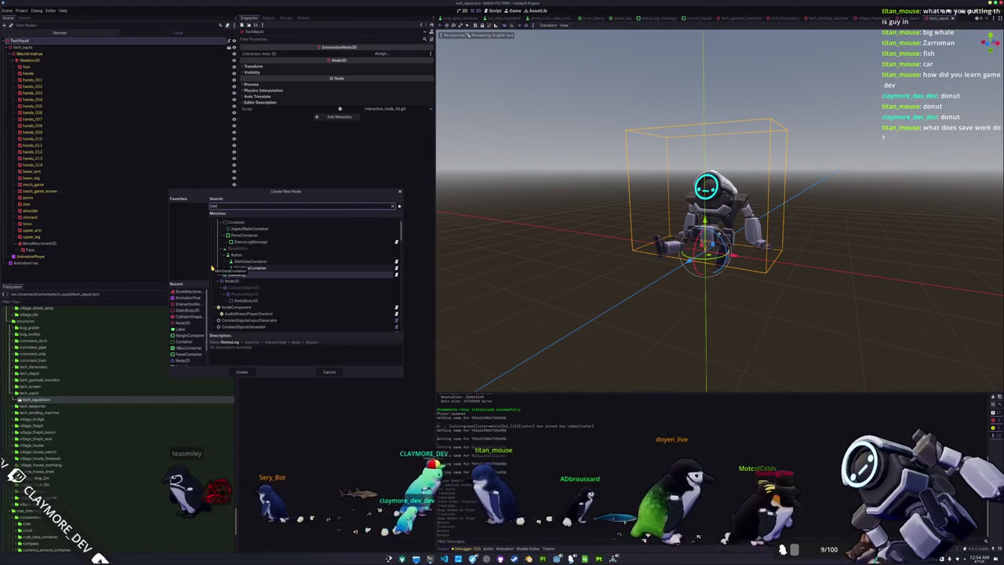
{"action": "type", "text": "ic"}
{"action": "key", "text": "Return"}
Step: Add a CollisionShape3D under the static body and select it to pick its shape
{"action": "key", "text": "ctrl+a"}
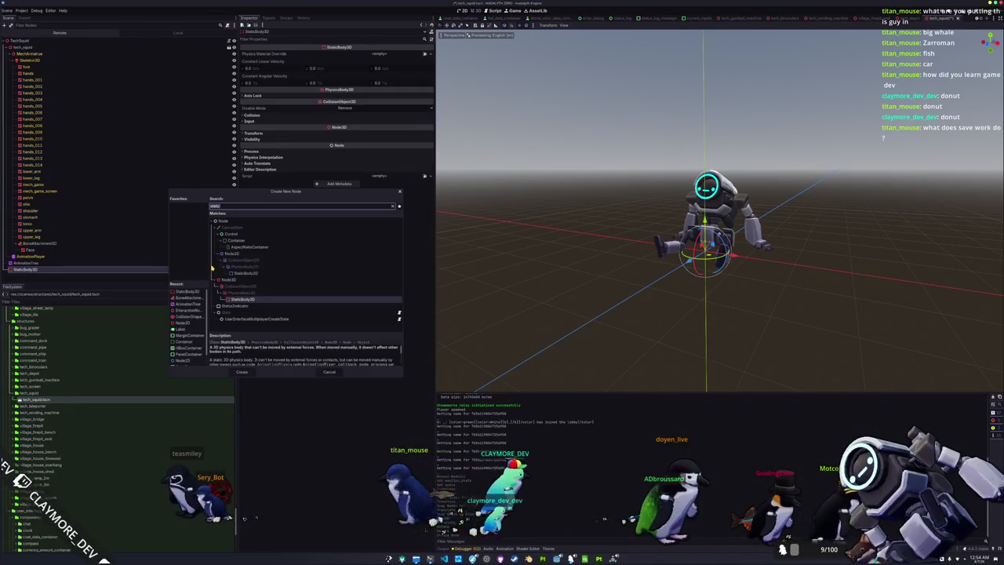
{"action": "type", "text": "collisionshape"}
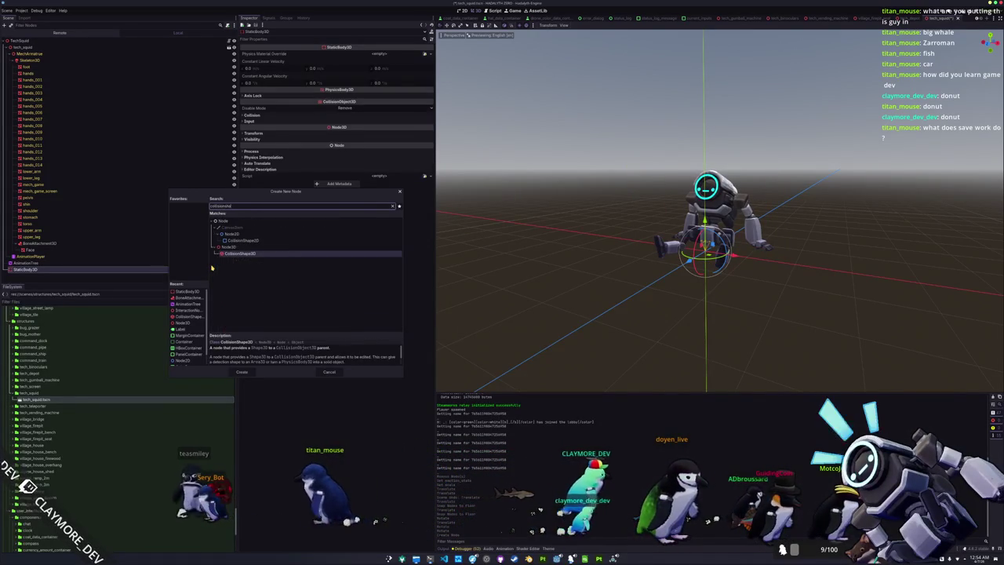
{"action": "key", "text": "Return"}
{"action": "left_click", "coordinate": [162, 269]}
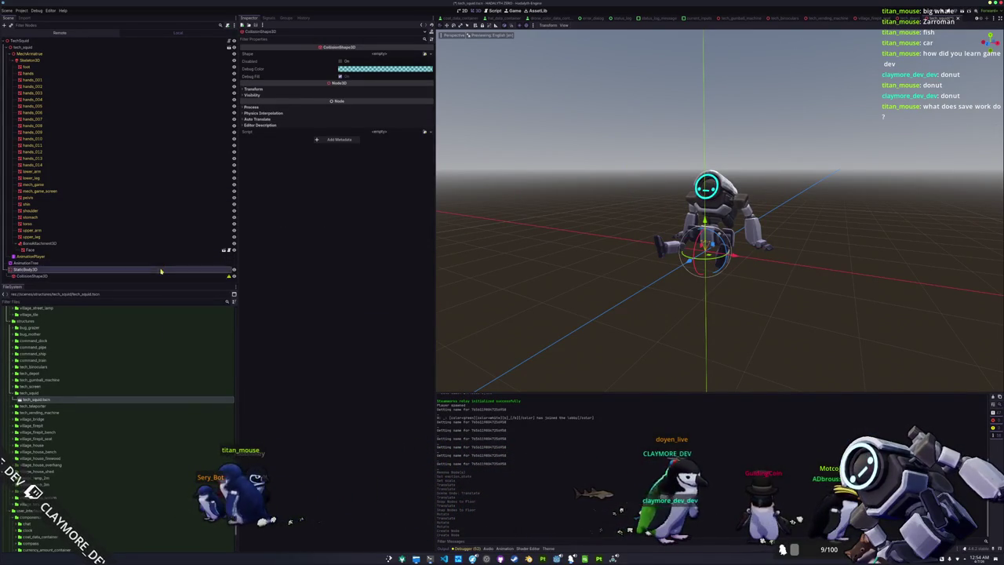
{"action": "left_click", "coordinate": [198, 276]}
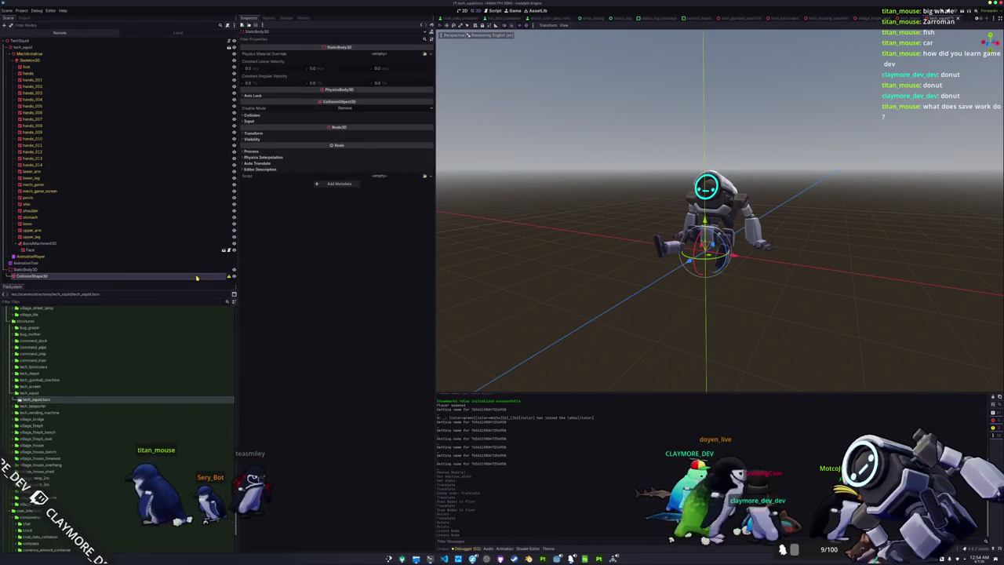
{"action": "left_click", "coordinate": [429, 54]}
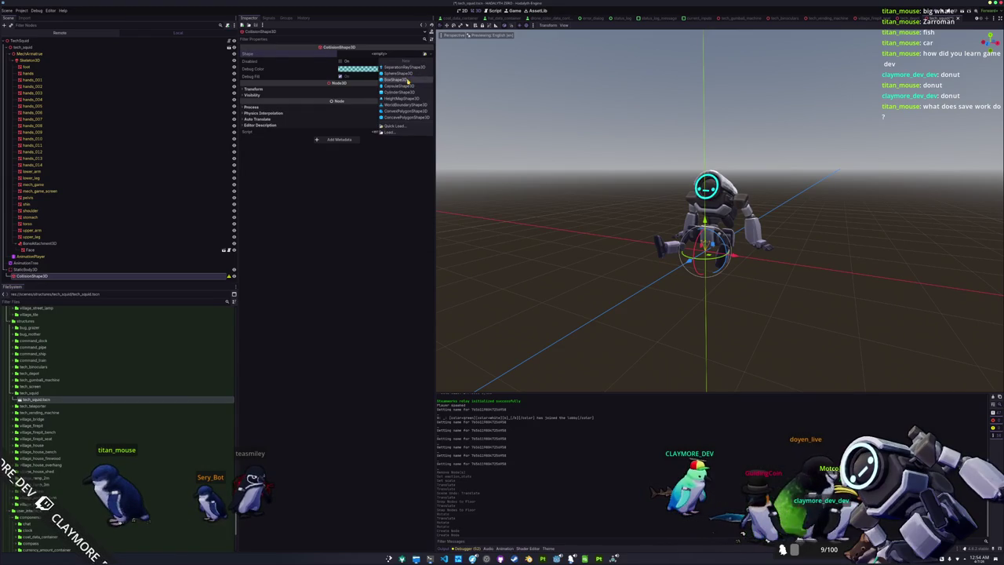
Step: Assign a new BoxShape3D and fit its size and depth to the robot in side view
{"action": "left_click", "coordinate": [407, 80]}
{"action": "key", "text": "KP_3"}
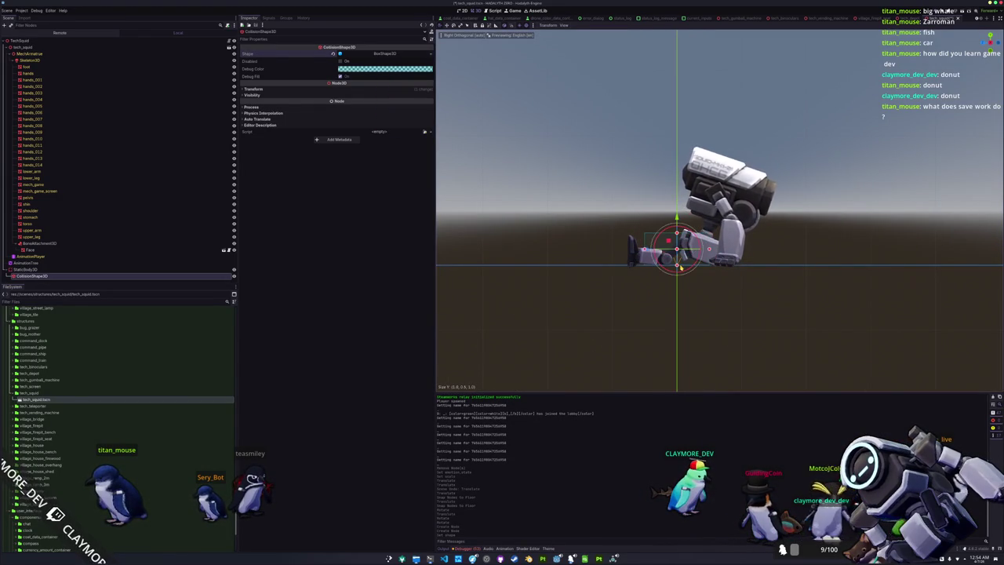
{"action": "left_click_drag", "start_coordinate": [680, 267], "coordinate": [705, 258]}
{"action": "left_click", "coordinate": [773, 250]}
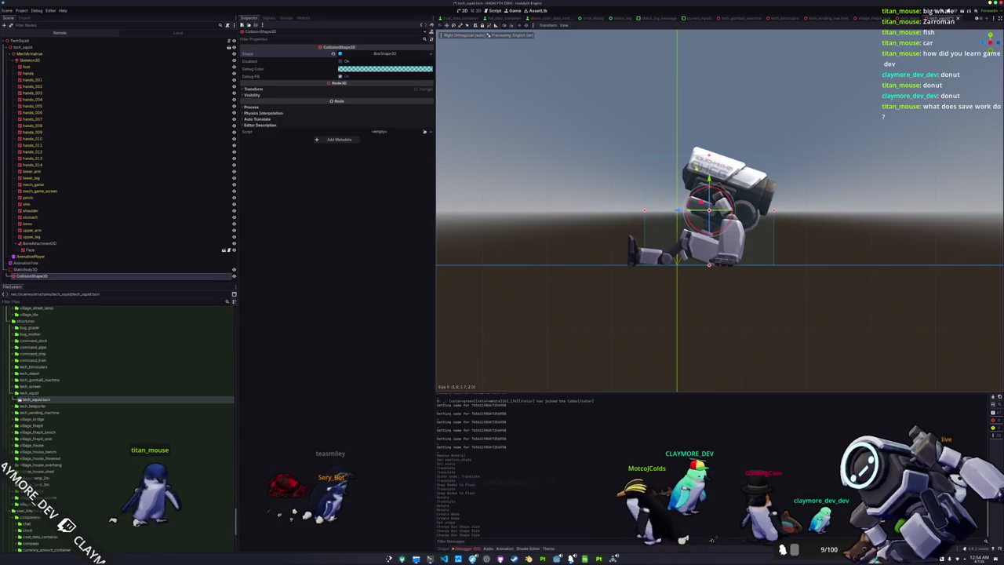
{"action": "mouse_move", "coordinate": [644, 210]}
{"action": "left_mouse_down"}
{"action": "mouse_move", "coordinate": [617, 211]}
{"action": "mouse_move", "coordinate": [695, 306]}
{"action": "left_mouse_up"}
Step: Widen the collision box from the top view to cover the robot's arms
{"action": "key", "text": "KP_7"}
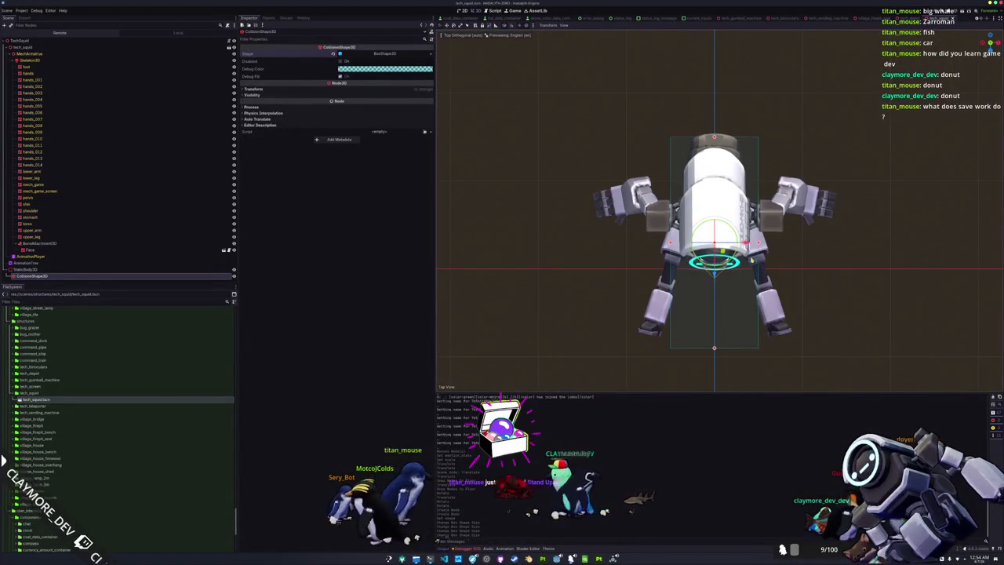
{"action": "left_click_drag", "start_coordinate": [757, 243], "coordinate": [795, 246]}
{"action": "key", "text": "ctrl+z"}
{"action": "key", "text": "ctrl+shift+z"}
{"action": "scroll", "coordinate": [794, 269], "scroll_direction": "down", "scroll_amount": 2}
{"action": "mouse_move", "coordinate": [794, 268]}
{"action": "left_mouse_down"}
{"action": "mouse_move", "coordinate": [777, 235]}
{"action": "mouse_move", "coordinate": [753, 227]}
{"action": "mouse_move", "coordinate": [746, 280]}
{"action": "mouse_move", "coordinate": [672, 259]}
{"action": "mouse_move", "coordinate": [581, 267]}
{"action": "left_mouse_up"}
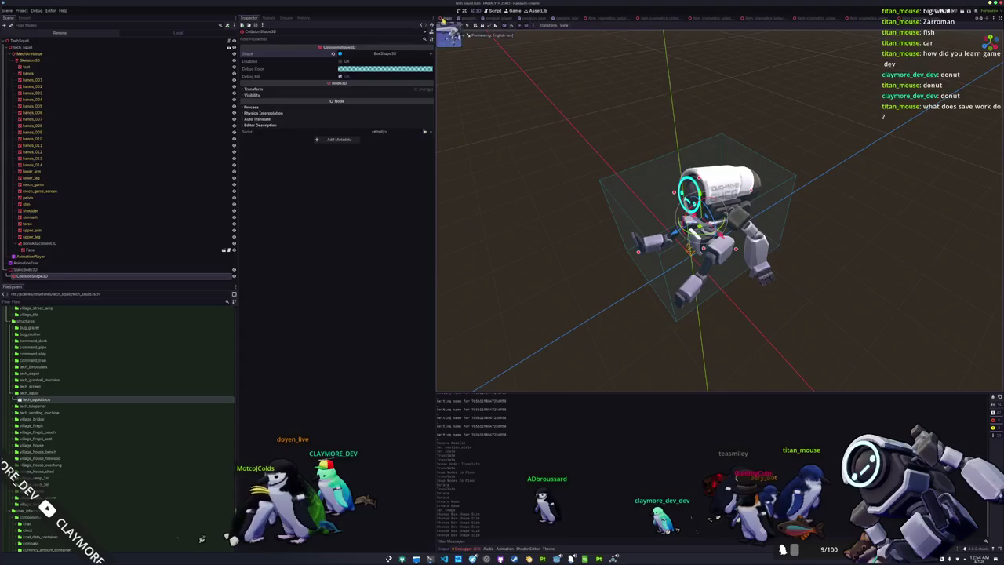
Step: Switch to the main level scene and select the TerrainSplatGenerator node
{"action": "left_click", "coordinate": [444, 17]}
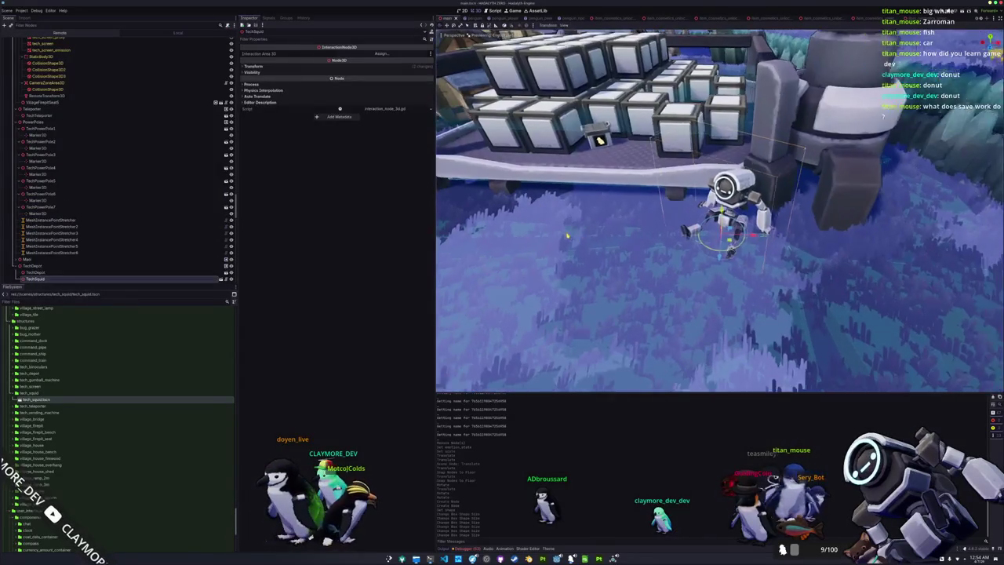
{"action": "scroll", "coordinate": [65, 212], "scroll_direction": "up", "scroll_amount": 10}
{"action": "scroll", "coordinate": [64, 213], "scroll_direction": "down", "scroll_amount": 15}
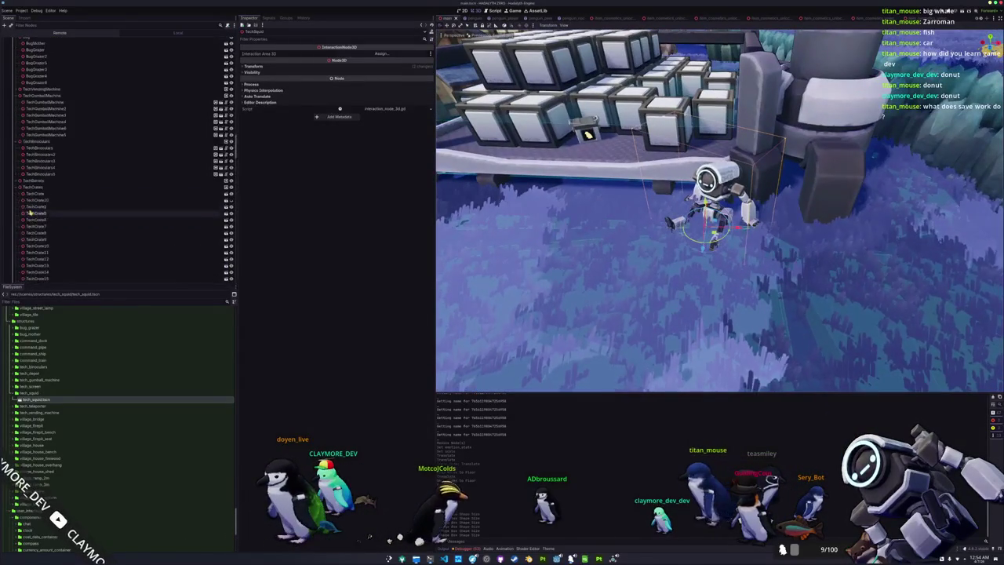
{"action": "scroll", "coordinate": [43, 223], "scroll_direction": "up", "scroll_amount": 15}
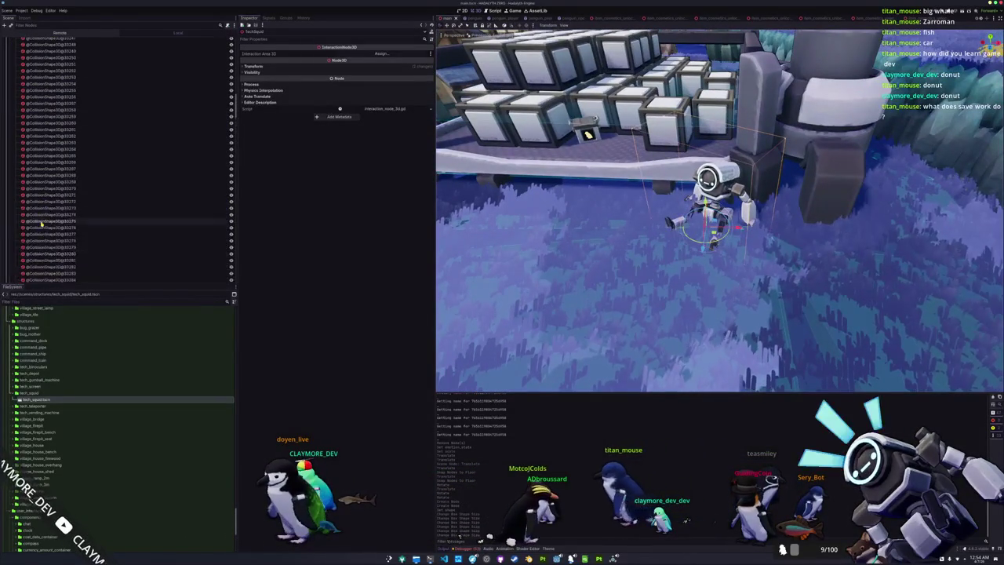
{"action": "left_click", "coordinate": [38, 151]}
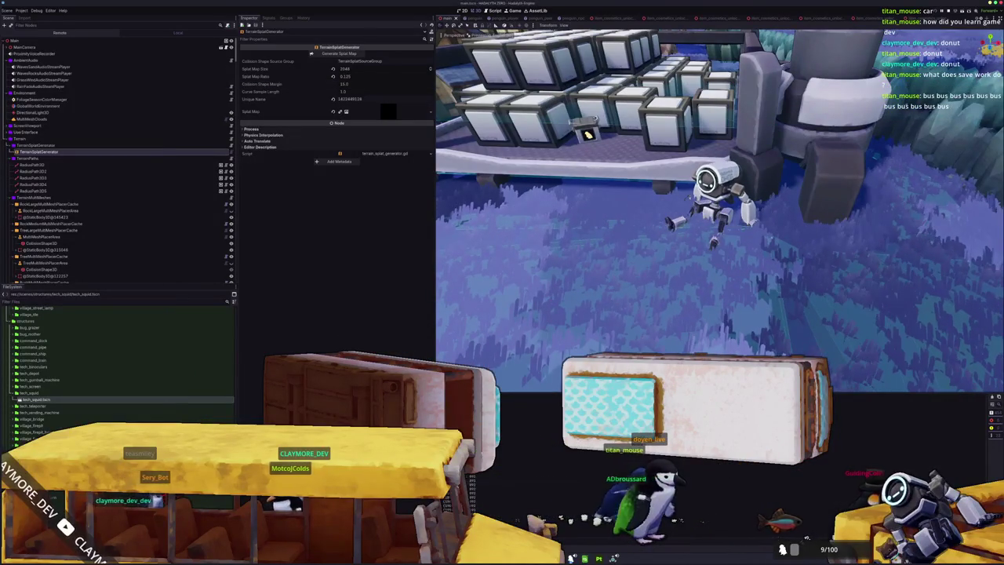
{"action": "key", "text": "alt+Tab"}
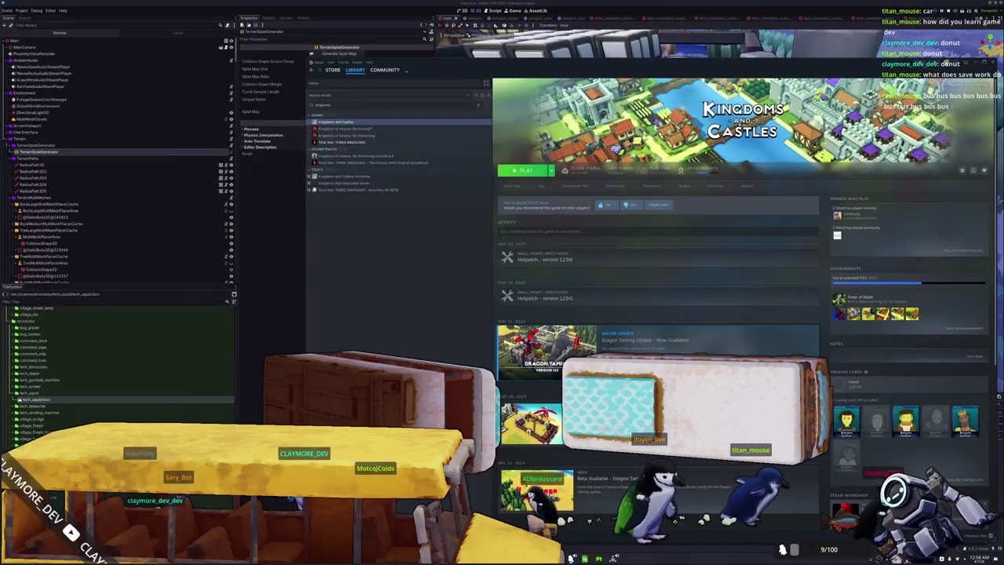
{"action": "key", "text": "alt+Tab"}
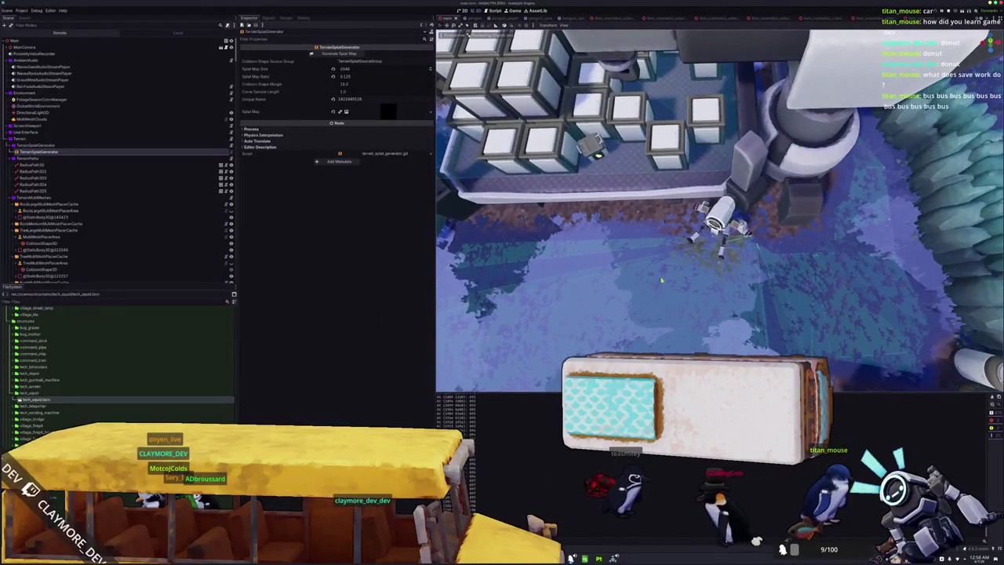
{"action": "scroll", "coordinate": [706, 251], "scroll_direction": "down", "scroll_amount": 5}
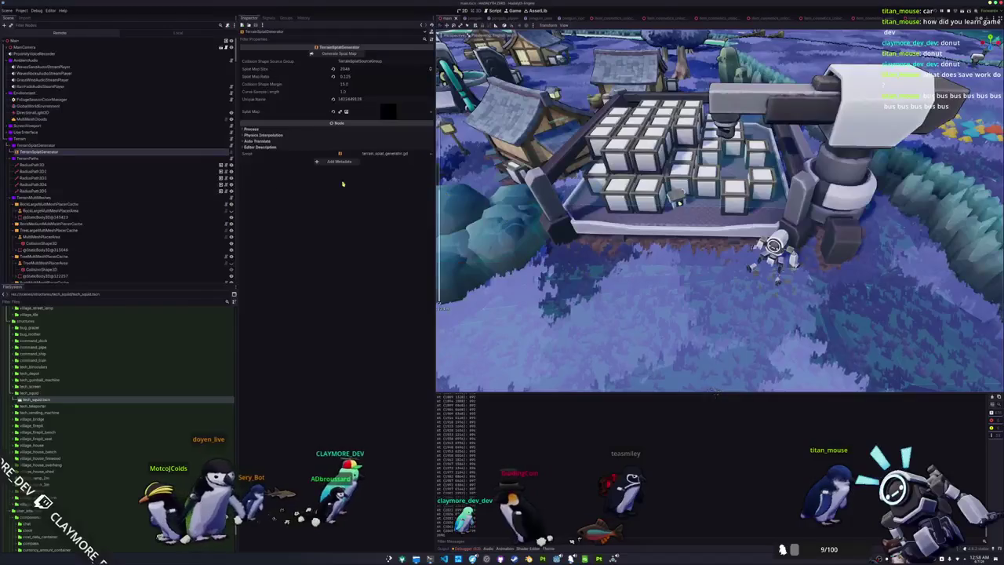
Step: Select the GrassMultiMeshPlacerCache node, save the main scene and bring up the running game
{"action": "left_click", "coordinate": [79, 207]}
{"action": "scroll", "coordinate": [63, 228], "scroll_direction": "down", "scroll_amount": 10}
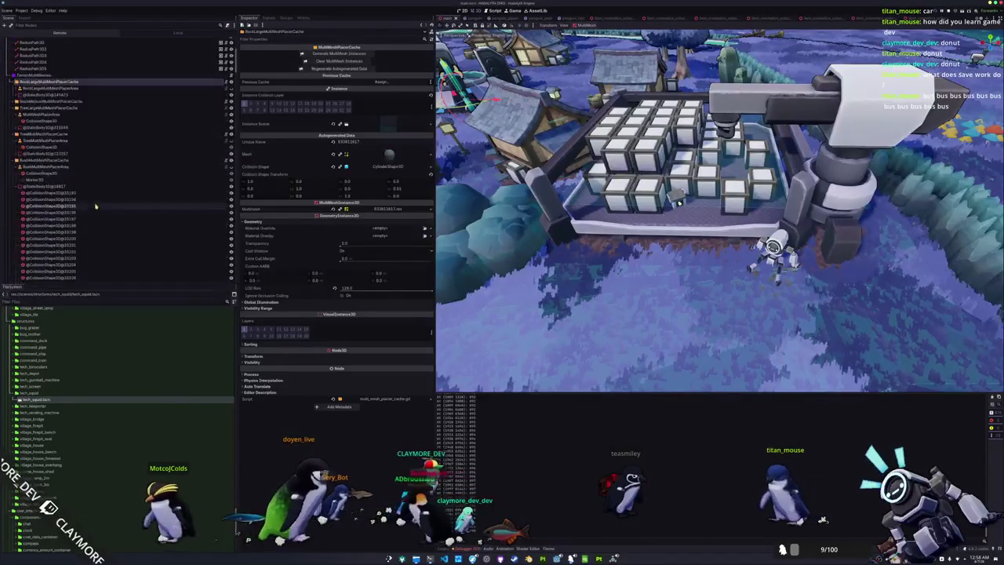
{"action": "scroll", "coordinate": [50, 243], "scroll_direction": "down", "scroll_amount": 5}
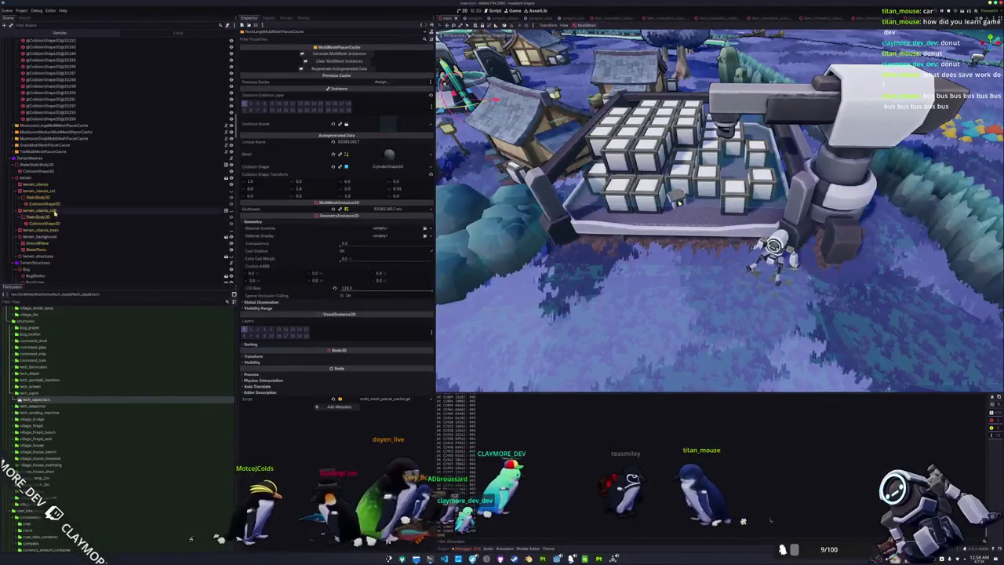
{"action": "left_click", "coordinate": [59, 148]}
{"action": "left_click", "coordinate": [69, 144]}
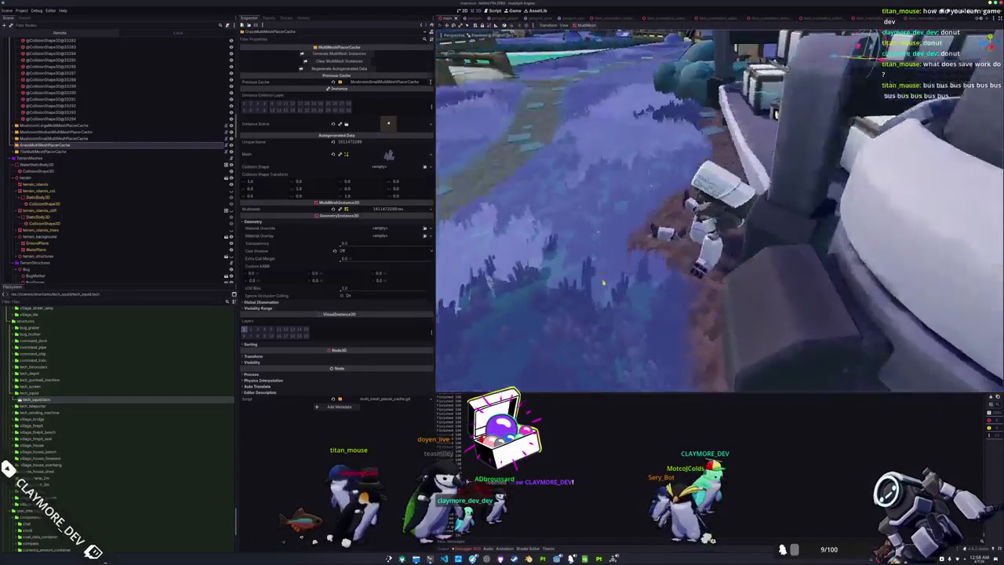
{"action": "key", "text": "ctrl+s"}
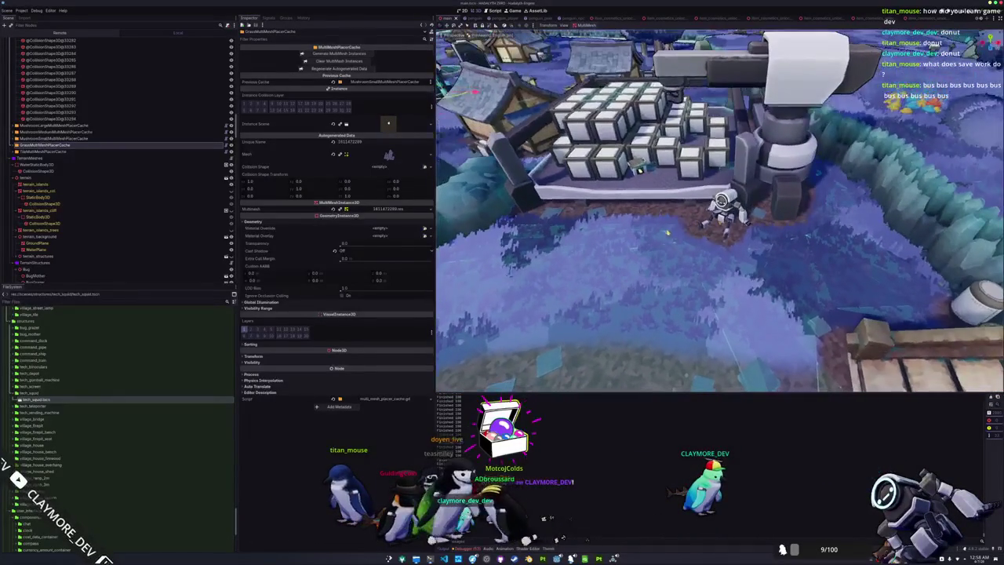
{"action": "key", "text": "alt+Tab"}
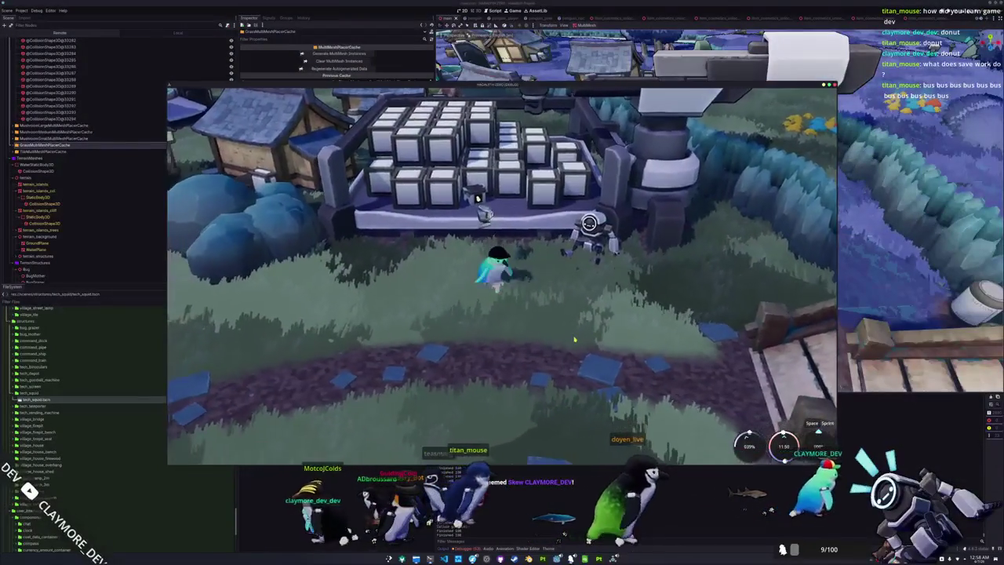
Step: Relaunch the game and start a Singleplayer session
{"action": "key", "text": "alt+Tab"}
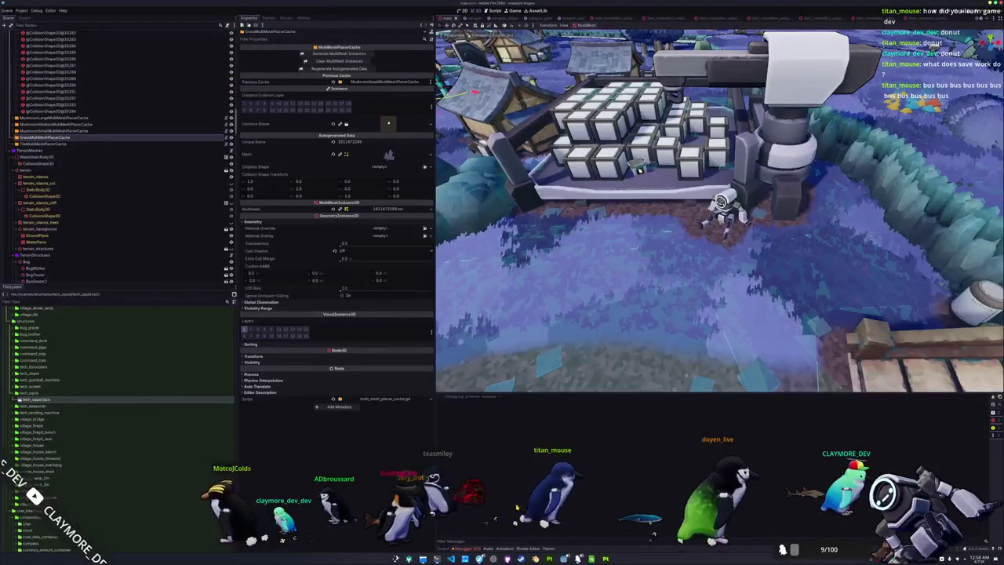
{"action": "key", "text": "F5"}
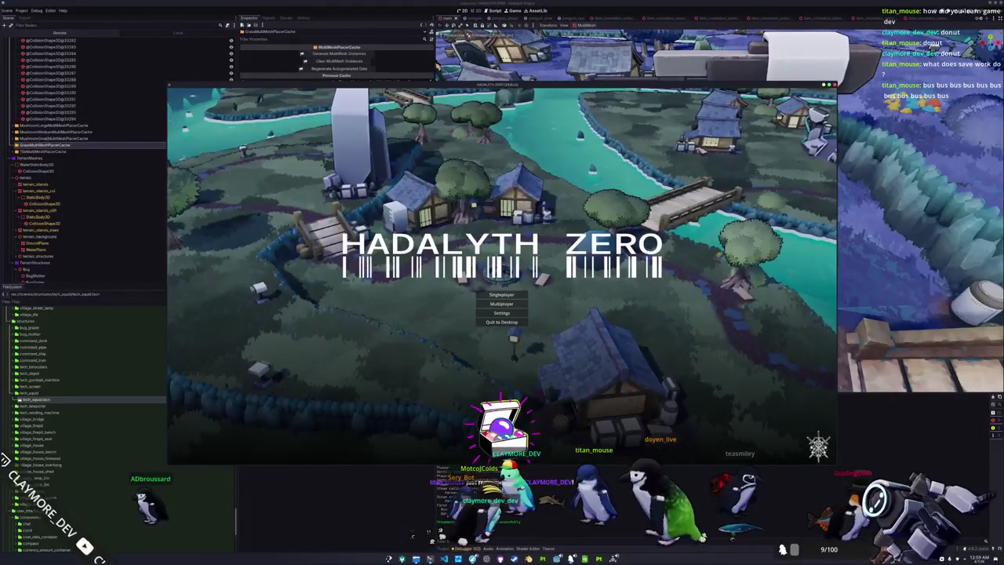
{"action": "left_click", "coordinate": [519, 293]}
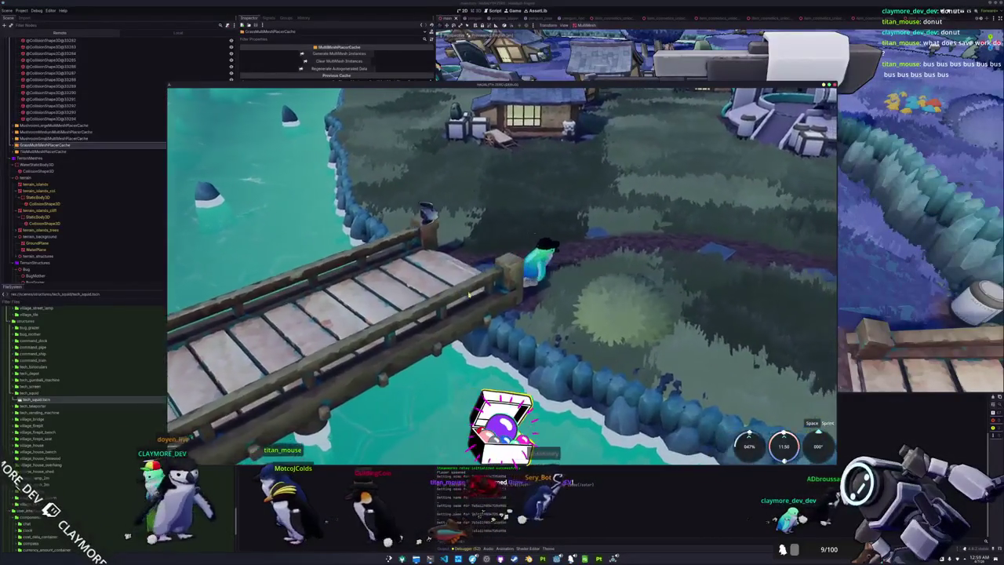
Step: Walk the penguin along the path and back up toward the robot at the depot
{"action": "key", "text": "d"}
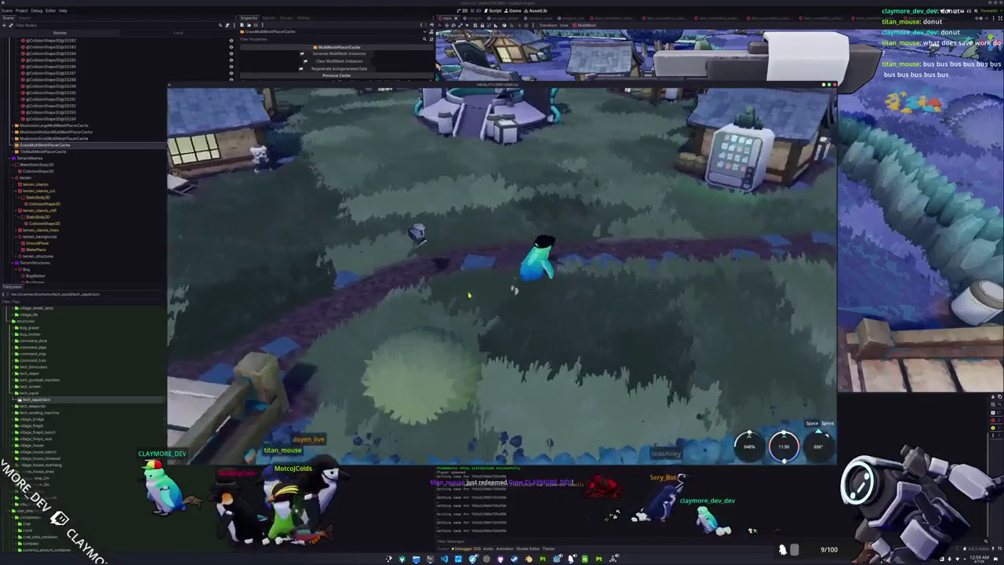
{"action": "key", "text": "d"}
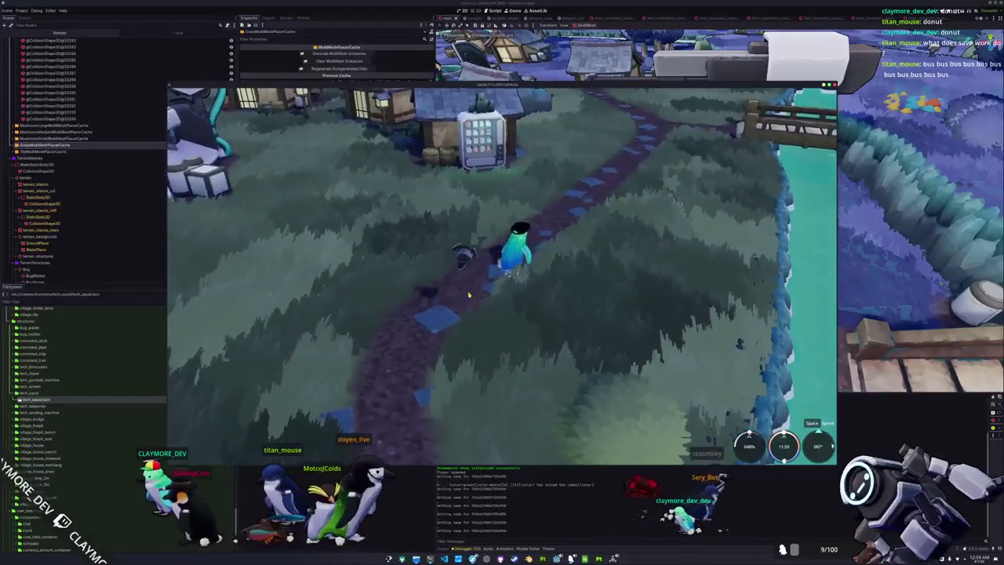
{"action": "key", "text": "s"}
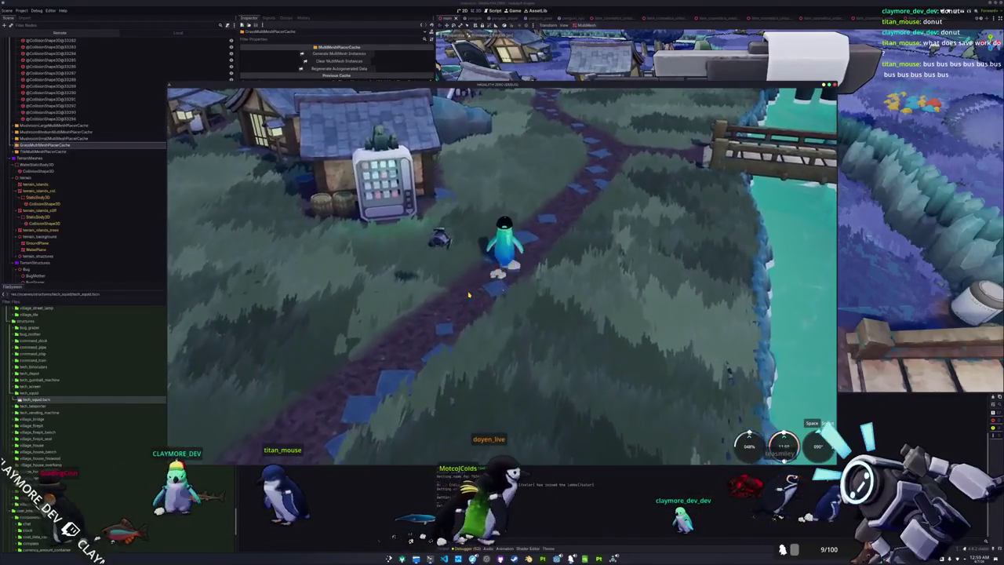
{"action": "key", "text": "w"}
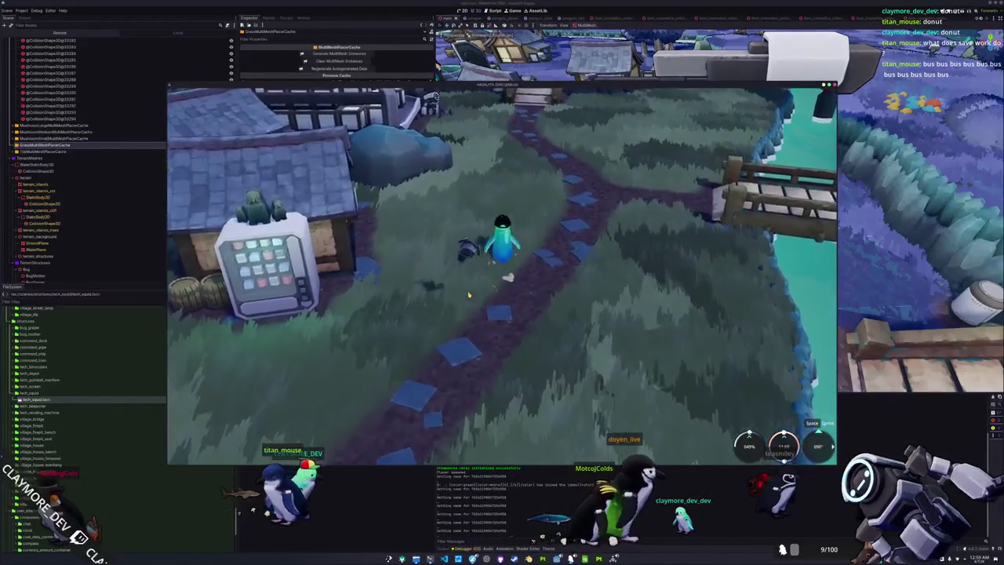
{"action": "key", "text": "w"}
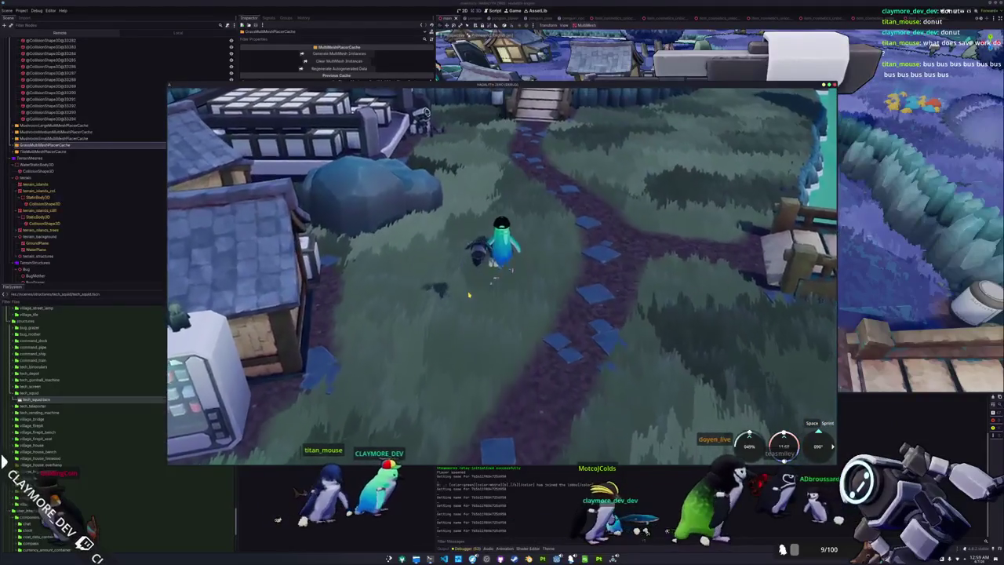
{"action": "key", "text": "w"}
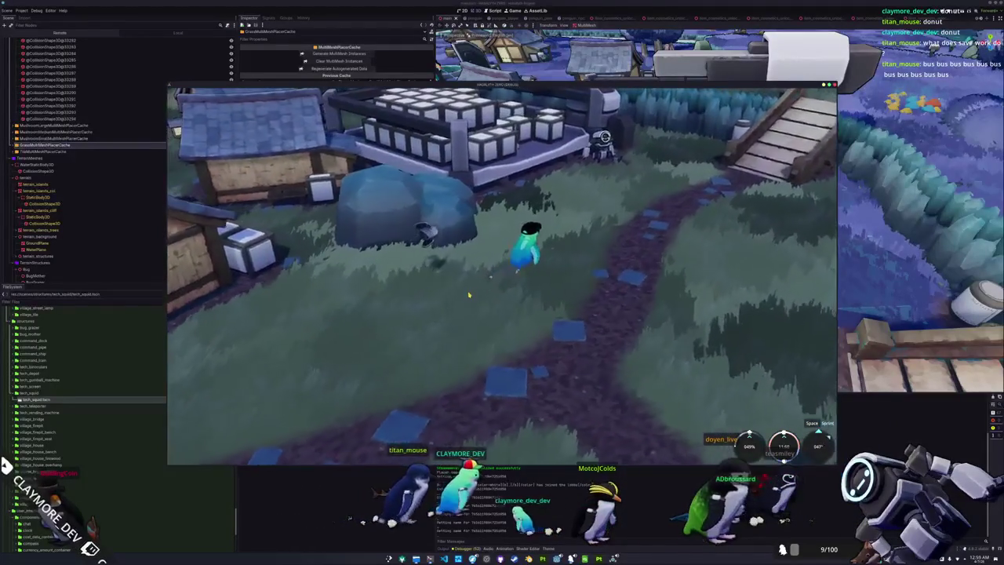